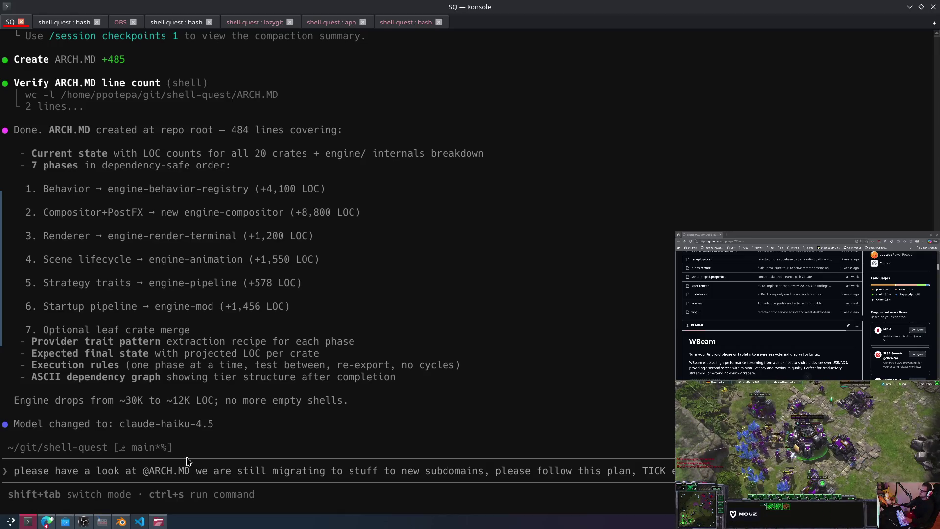
Step: Ask the agent to follow the ARCH.MD migration plan, then confirm starting Phase 1
{"action": "key", "text": "Return"}
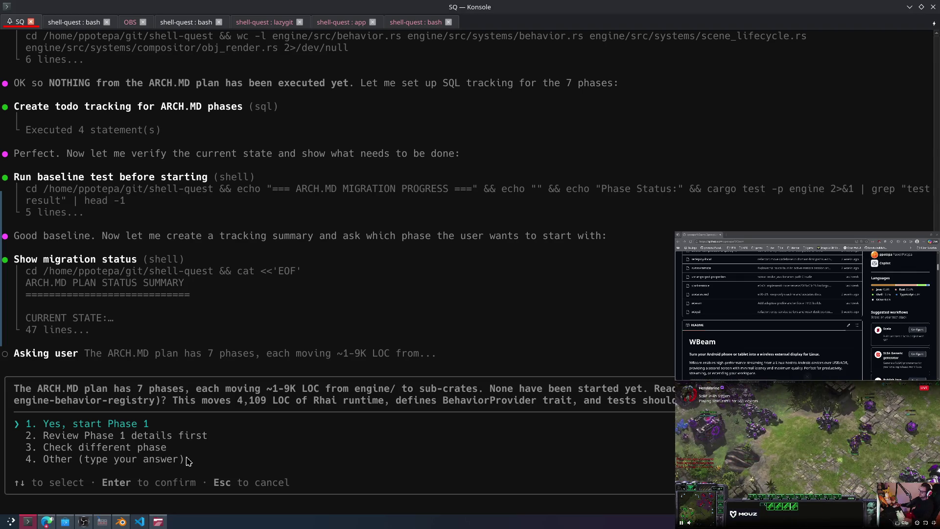
{"action": "key", "text": "Return"}
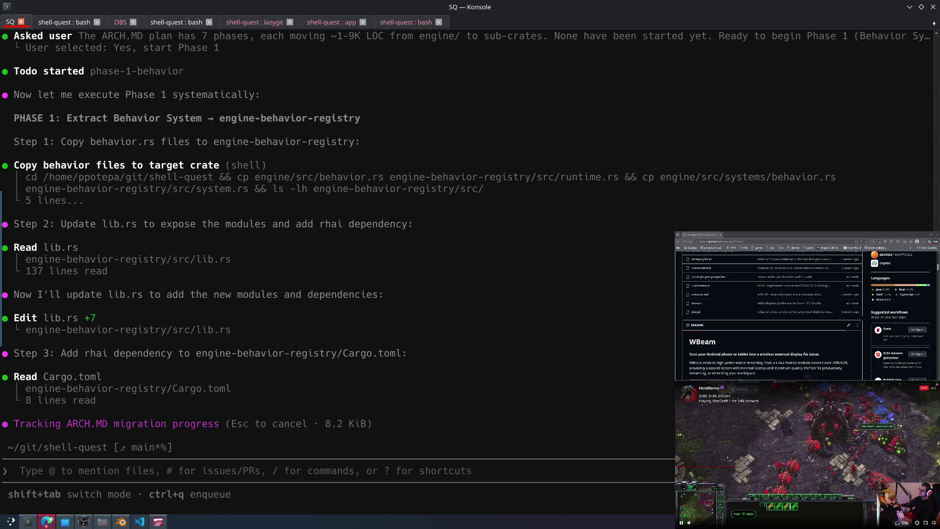
Step: Bring the Twitch stream window forward
{"action": "left_click", "coordinate": [932, 388]}
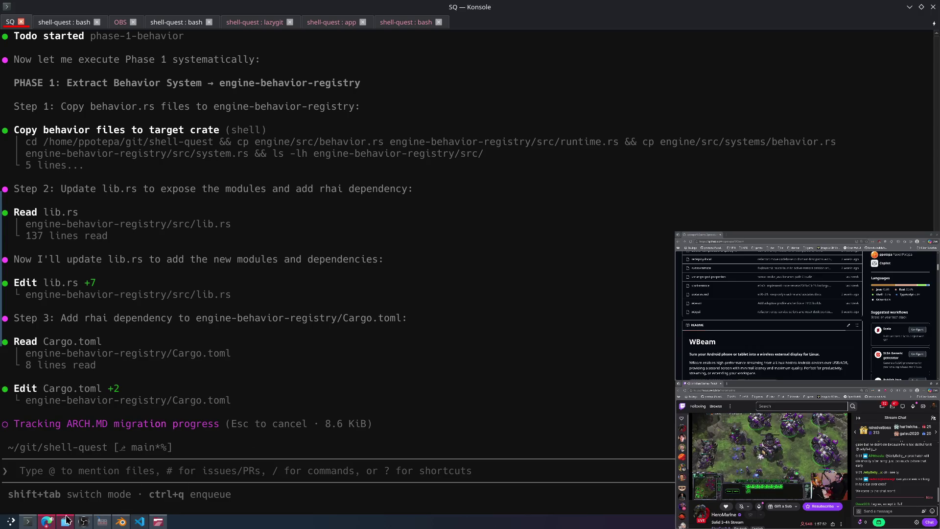
Step: Raise and hide OBS, switch to VS Code, and select FileType.cs's last two lines
{"action": "left_click", "coordinate": [82, 522]}
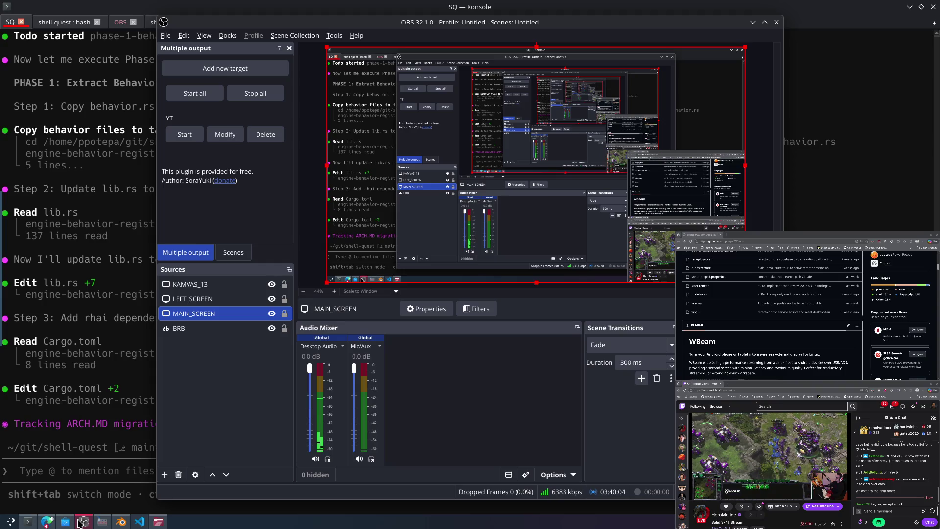
{"action": "left_click", "coordinate": [81, 522]}
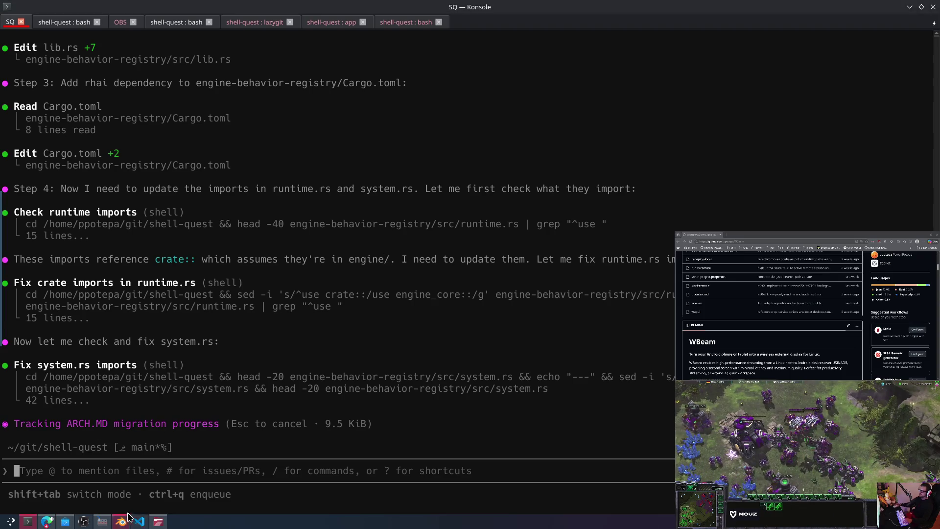
{"action": "left_click", "coordinate": [141, 521]}
{"action": "left_click_drag", "start_coordinate": [252, 132], "coordinate": [411, 101]}
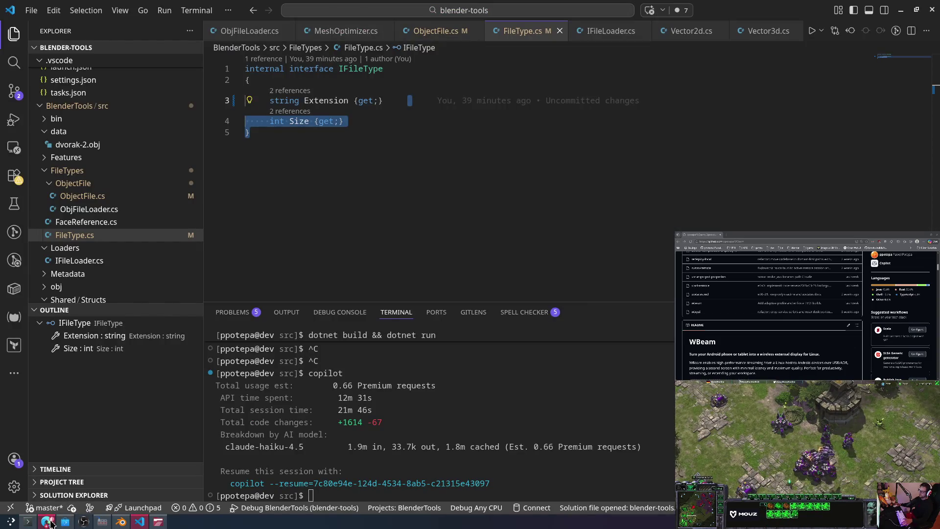
Step: Clear the FileType.cs selection, peek at the desktop, return to VS Code and open the launcher
{"action": "mouse_move", "coordinate": [52, 523]}
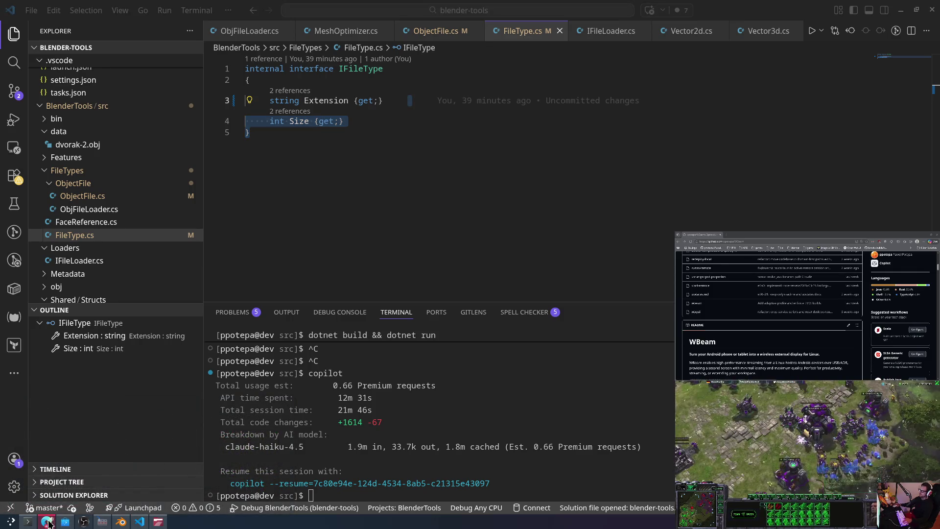
{"action": "key", "text": "Down"}
{"action": "key", "text": "Down"}
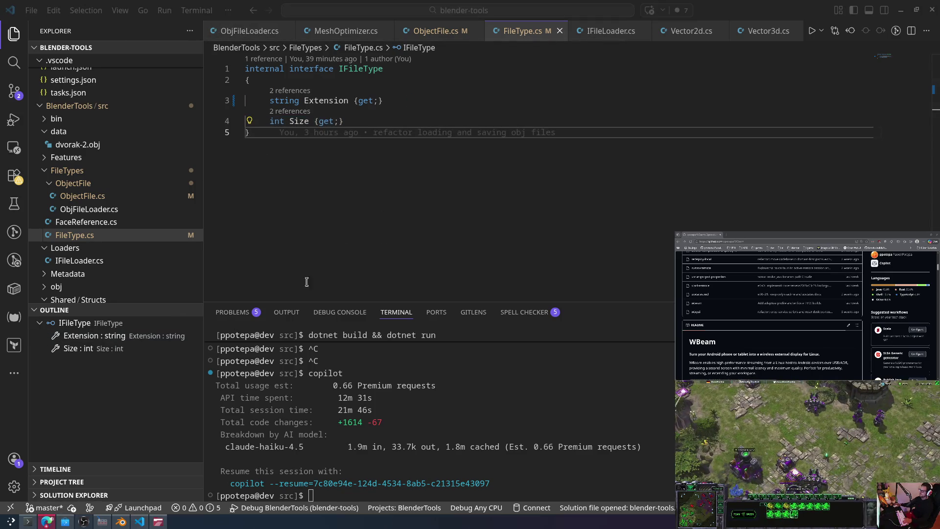
{"action": "key", "text": "super+d"}
{"action": "left_click", "coordinate": [46, 520]}
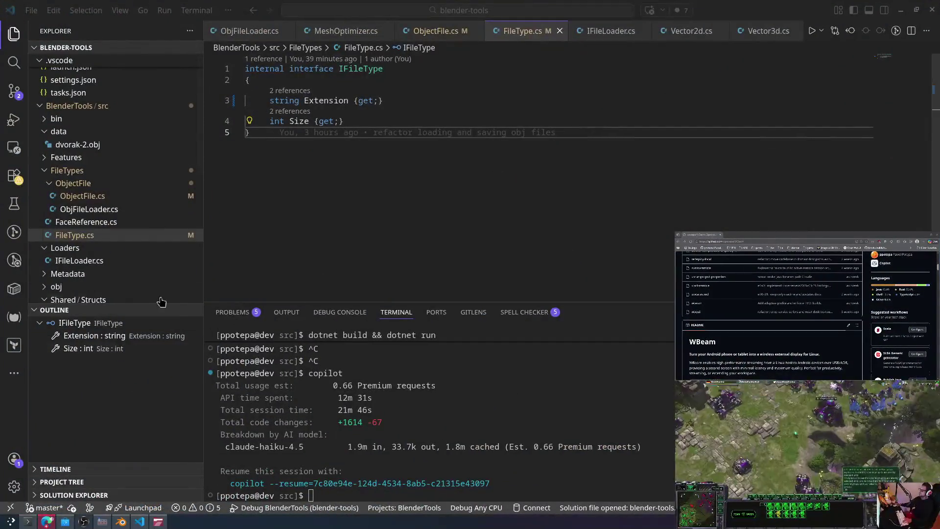
{"action": "key", "text": "super"}
Step: Launch Microsoft Edge via an 'edge' launcher search and maximize its window
{"action": "type", "text": "edge"}
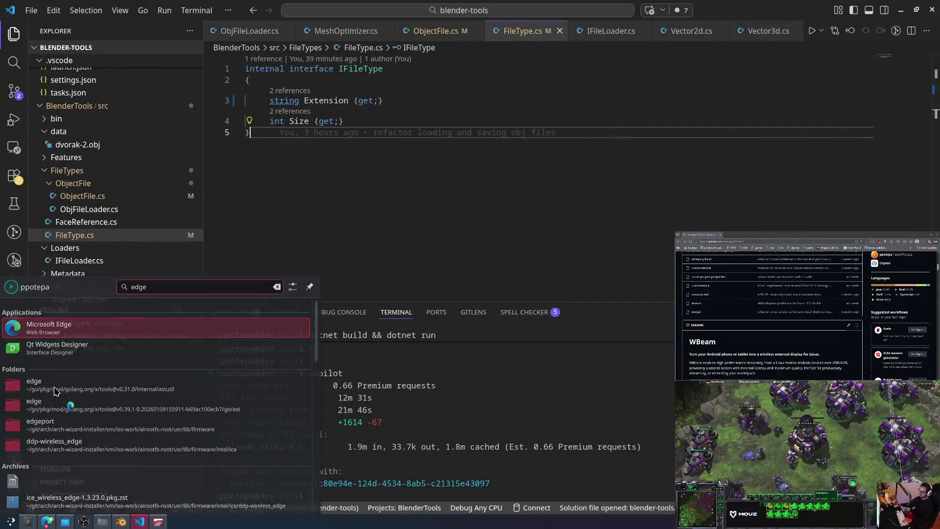
{"action": "key", "text": "Return"}
{"action": "double_click", "coordinate": [363, 146]}
Step: Open ChatGPT in a new tab, starting and then dismissing a new project
{"action": "key", "text": "ctrl+t"}
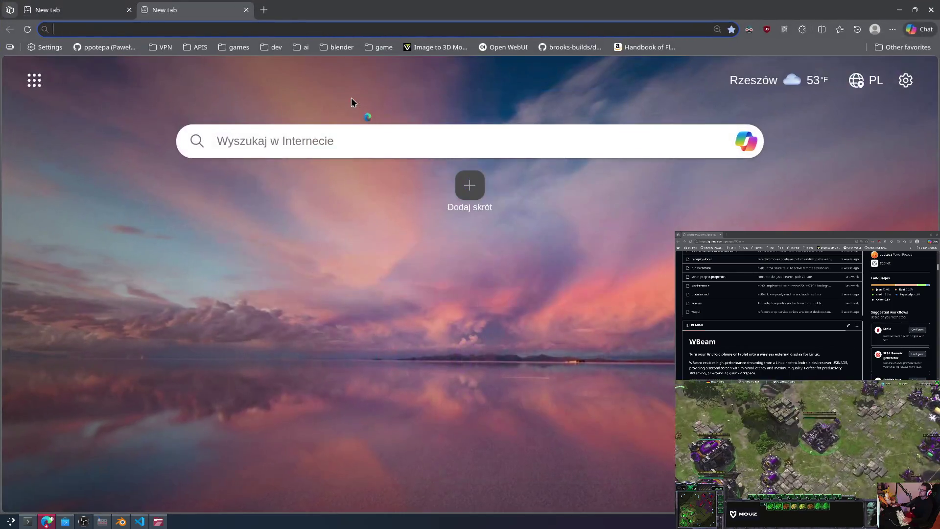
{"action": "type", "text": "f"}
{"action": "key", "text": "BackSpace"}
{"action": "type", "text": "c"}
{"action": "key", "text": "BackSpace"}
{"action": "key", "text": "BackSpace"}
{"action": "type", "text": "a"}
{"action": "key", "text": "BackSpace"}
{"action": "key", "text": "BackSpace"}
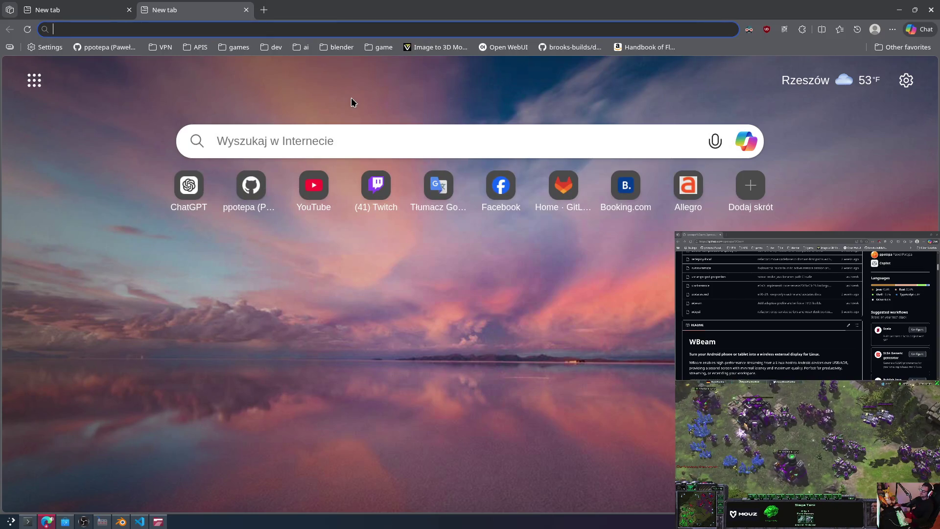
{"action": "type", "text": "chatgpt.com"}
{"action": "key", "text": "Return"}
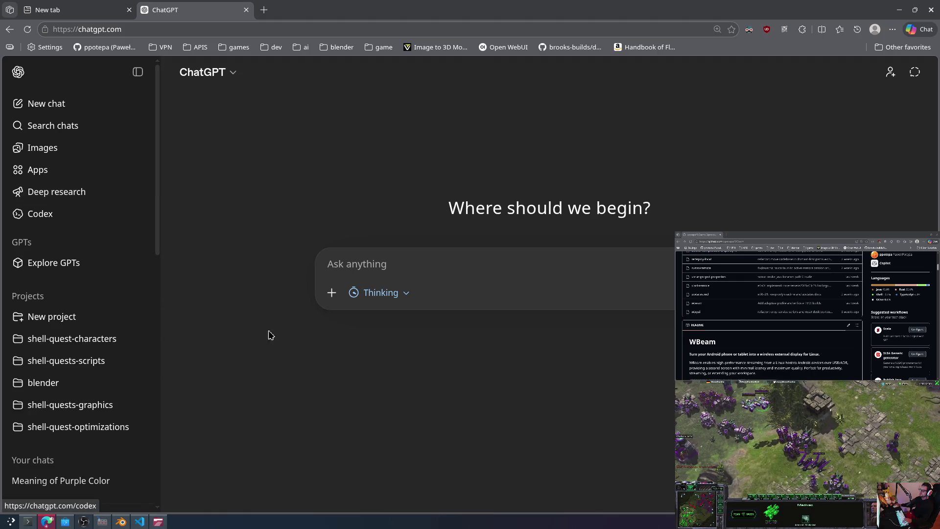
{"action": "left_click", "coordinate": [68, 324]}
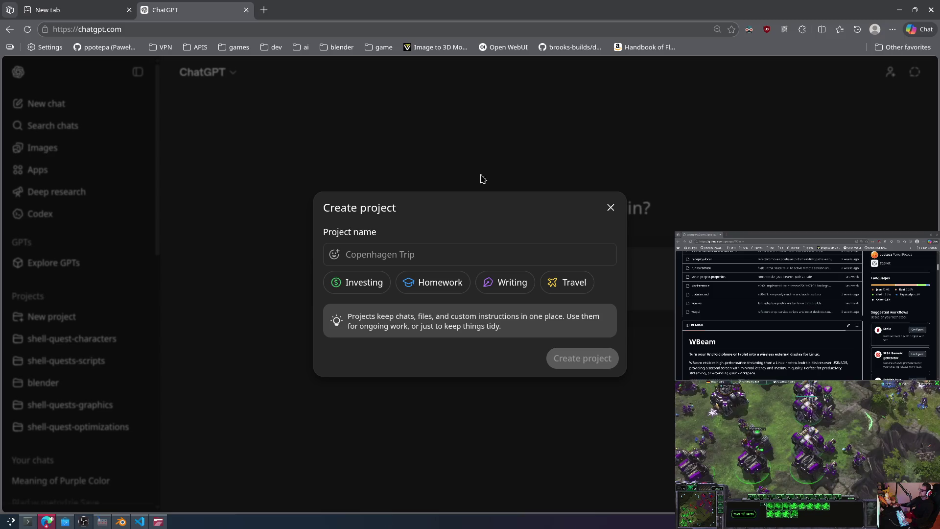
{"action": "left_click", "coordinate": [610, 208]}
Step: Search the web for 'free ai sprites' in a new tab and open the PixelLab result
{"action": "key", "text": "ctrl+t"}
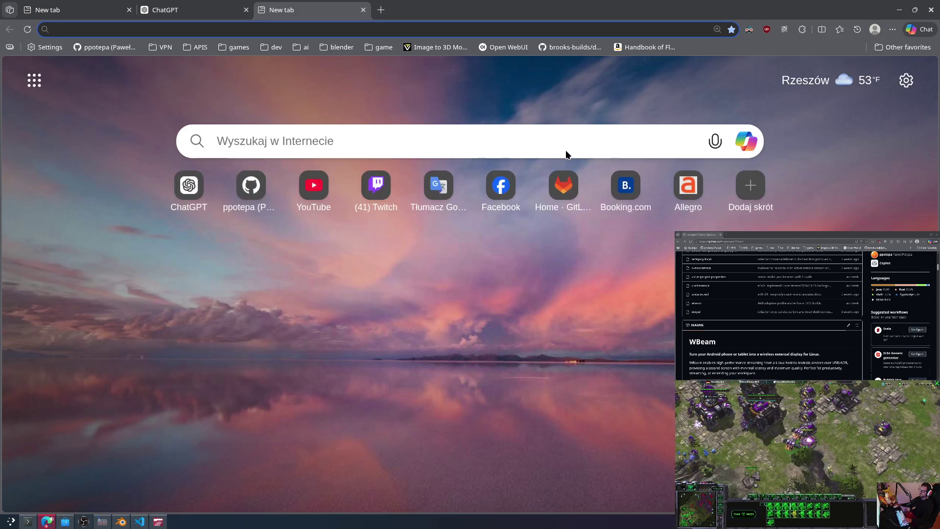
{"action": "type", "text": "free ai sp"}
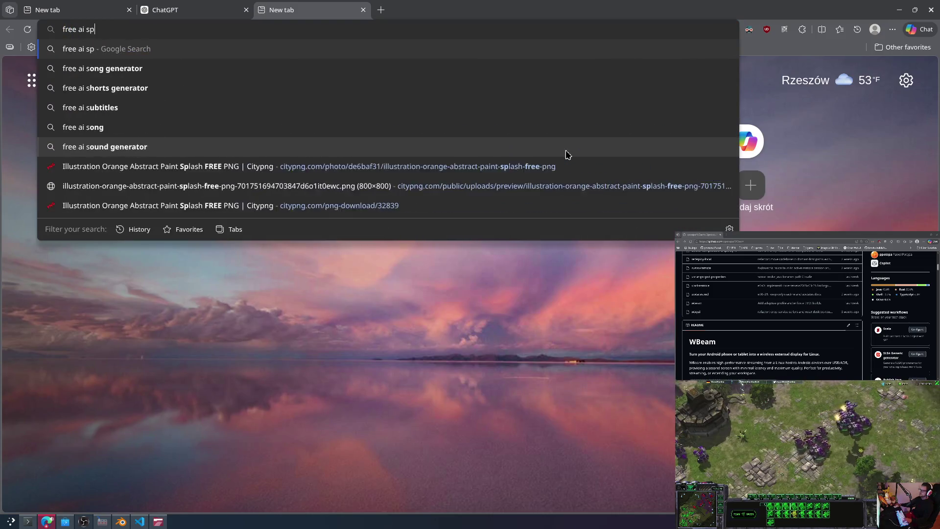
{"action": "type", "text": "rites"}
{"action": "key", "text": "Return"}
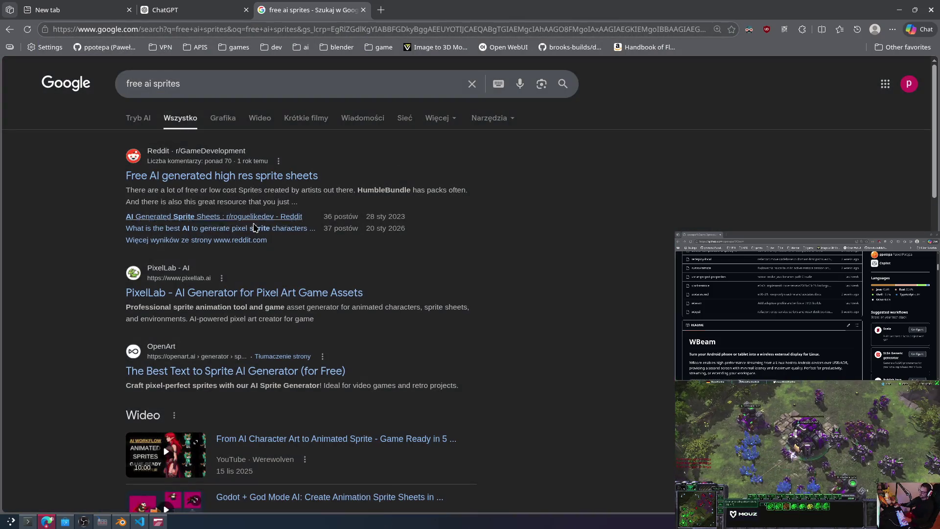
{"action": "left_click", "coordinate": [249, 292]}
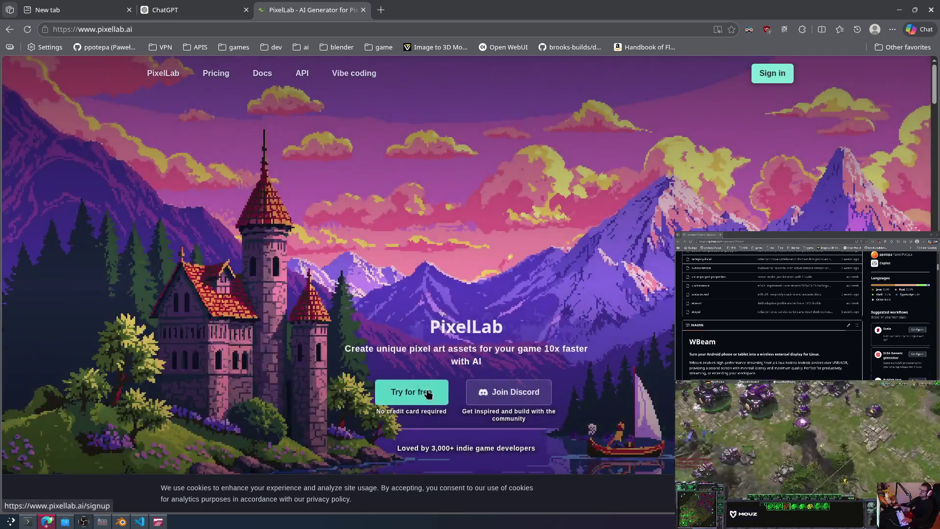
Step: Sign up for PixelLab with a Google account and accept the terms of service
{"action": "left_click", "coordinate": [428, 393]}
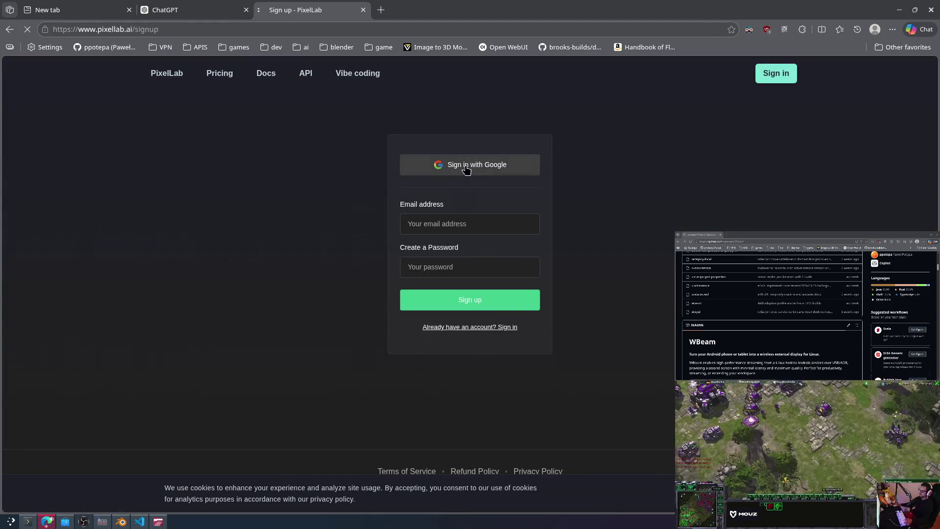
{"action": "left_click", "coordinate": [464, 166]}
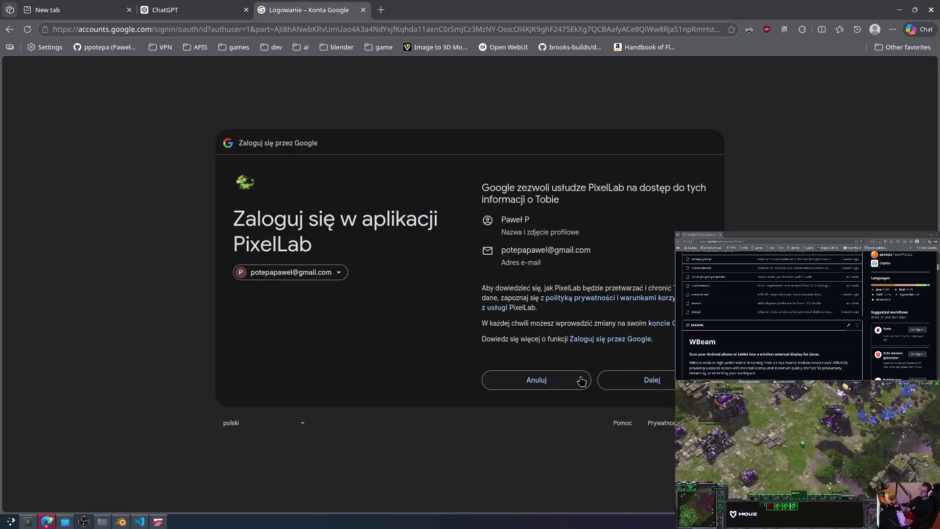
{"action": "left_click", "coordinate": [621, 381]}
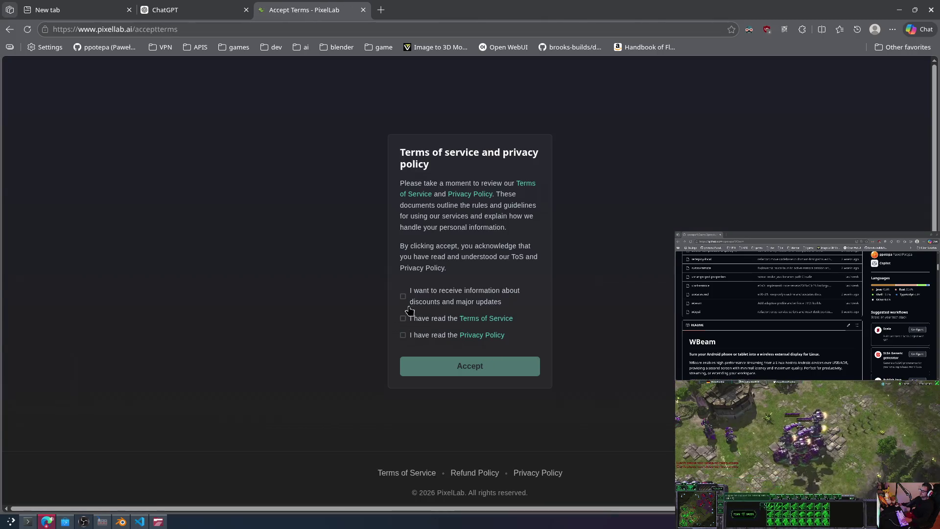
{"action": "left_click", "coordinate": [480, 378]}
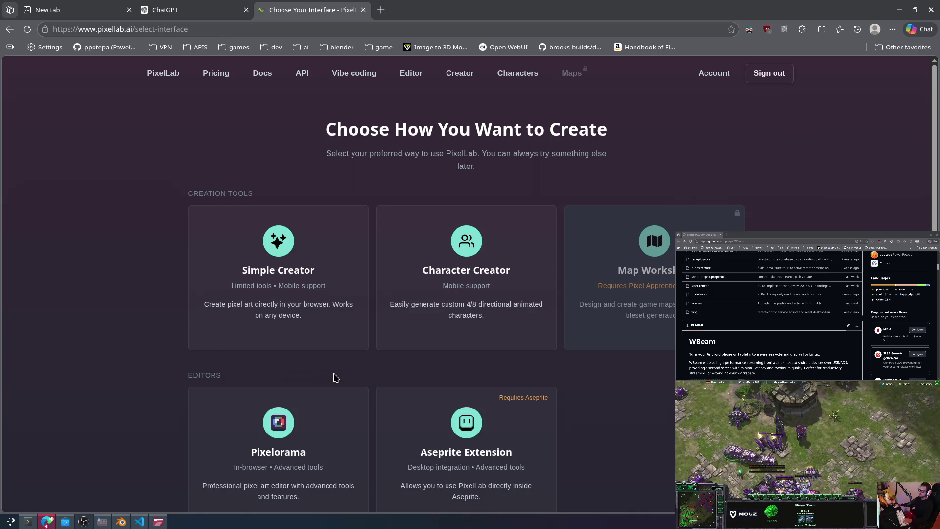
{"action": "scroll", "coordinate": [336, 377], "scroll_direction": "down", "scroll_amount": 3}
{"action": "scroll", "coordinate": [469, 348], "scroll_direction": "up", "scroll_amount": 3}
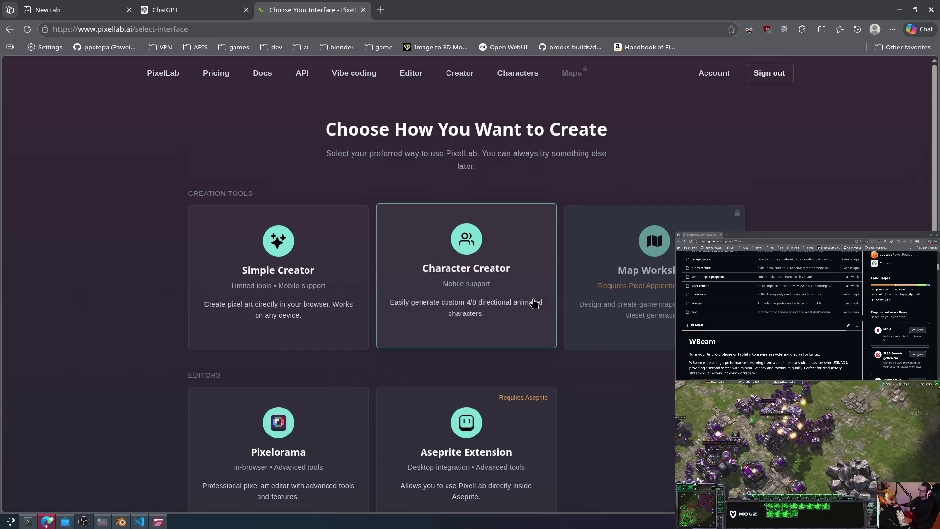
{"action": "scroll", "coordinate": [526, 305], "scroll_direction": "down", "scroll_amount": 4}
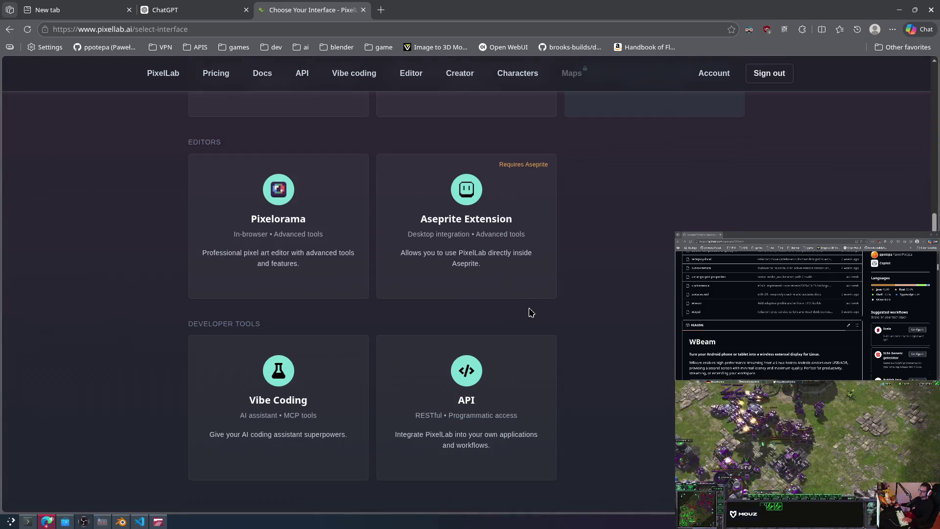
{"action": "scroll", "coordinate": [529, 308], "scroll_direction": "up", "scroll_amount": 5}
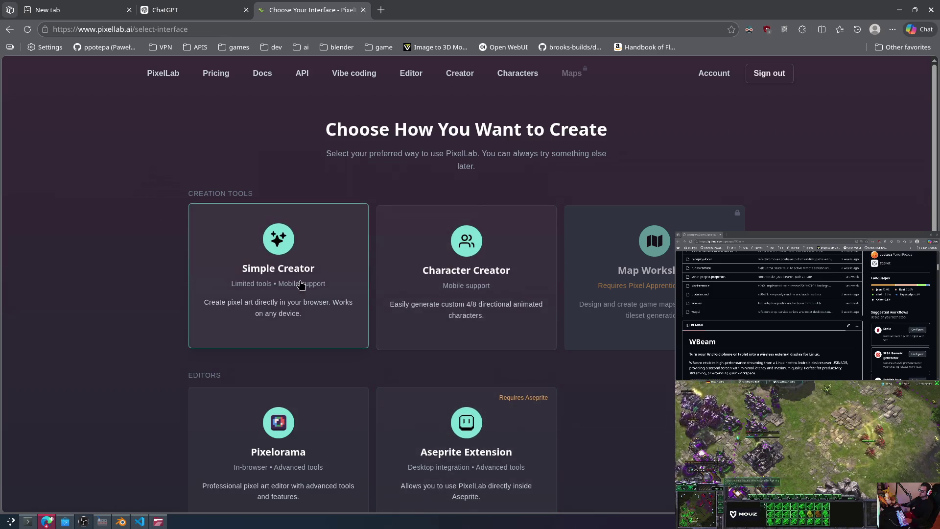
{"action": "scroll", "coordinate": [582, 375], "scroll_direction": "down", "scroll_amount": 1}
{"action": "scroll", "coordinate": [582, 375], "scroll_direction": "down", "scroll_amount": 3}
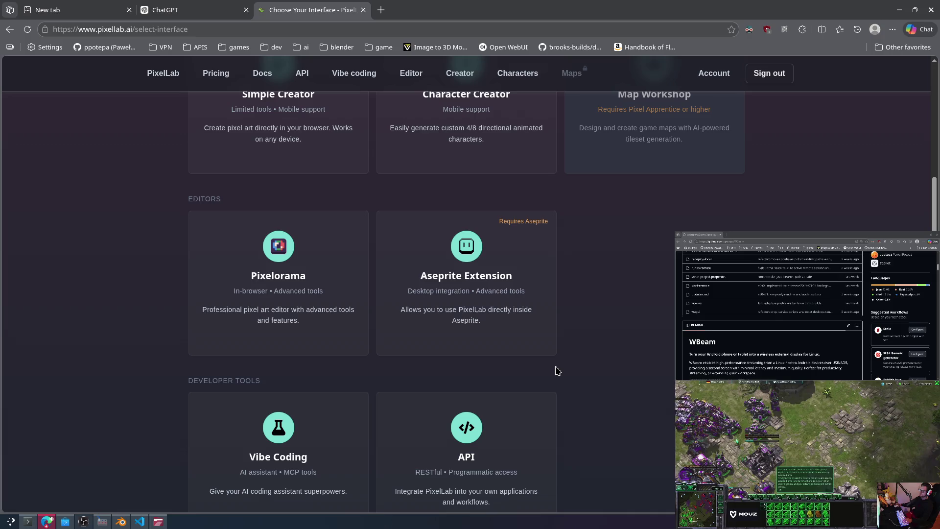
{"action": "scroll", "coordinate": [556, 372], "scroll_direction": "down", "scroll_amount": 1}
{"action": "scroll", "coordinate": [558, 374], "scroll_direction": "up", "scroll_amount": 5}
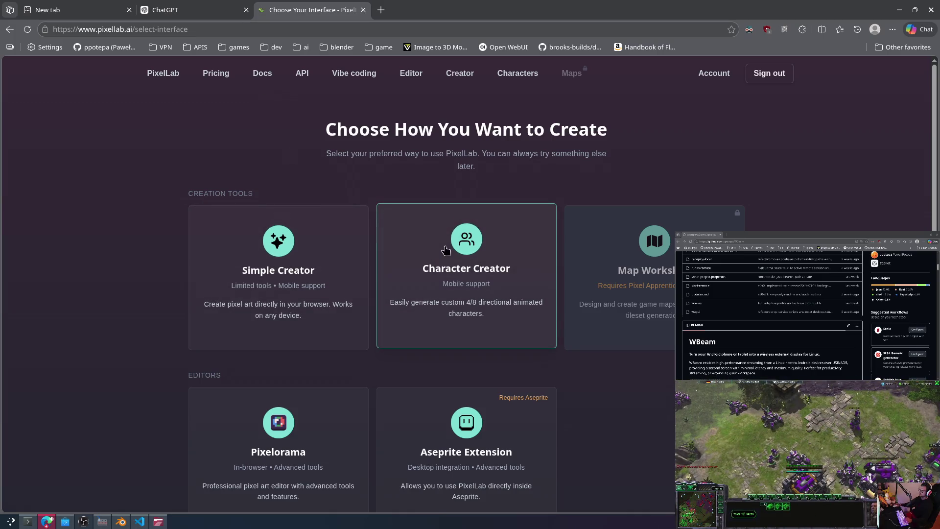
{"action": "left_click", "coordinate": [262, 244]}
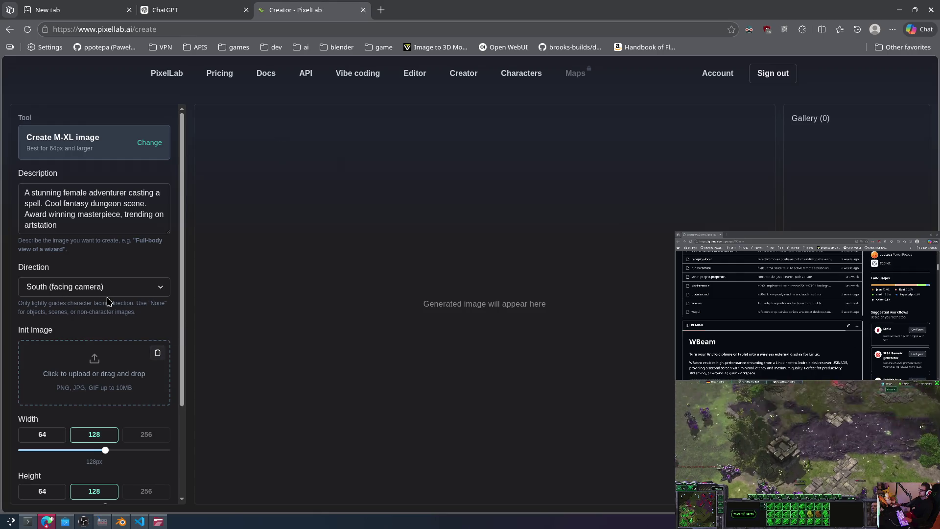
Step: Describe a silver, shiny, top-down asteroids spaceship with a fancy modern look; set Direction to None
{"action": "triple_click", "coordinate": [76, 215]}
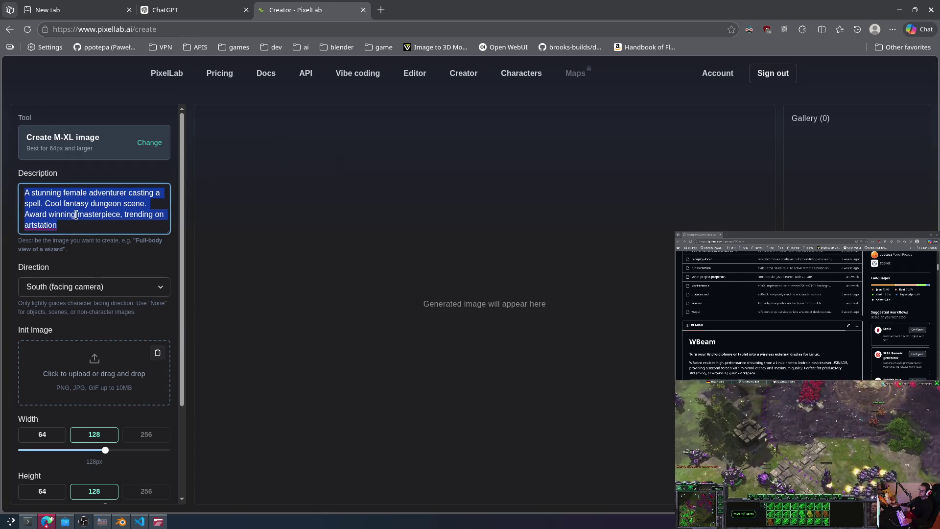
{"action": "type", "text": "simple aste"}
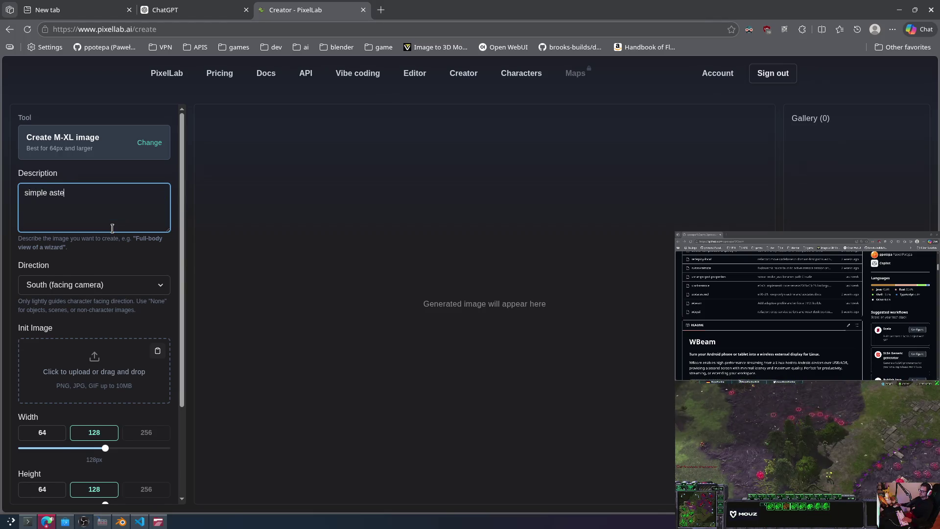
{"action": "type", "text": "roids game space ship, top down"}
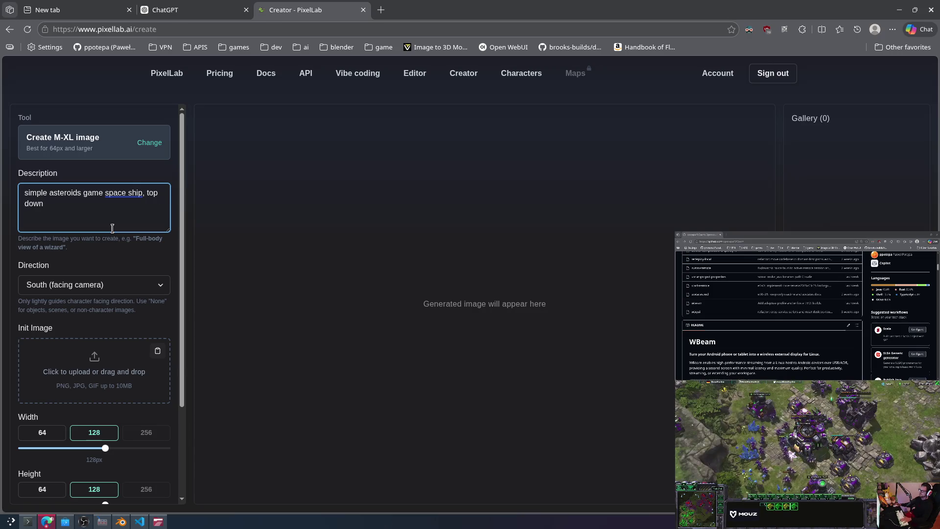
{"action": "type", "text": " view, sil"}
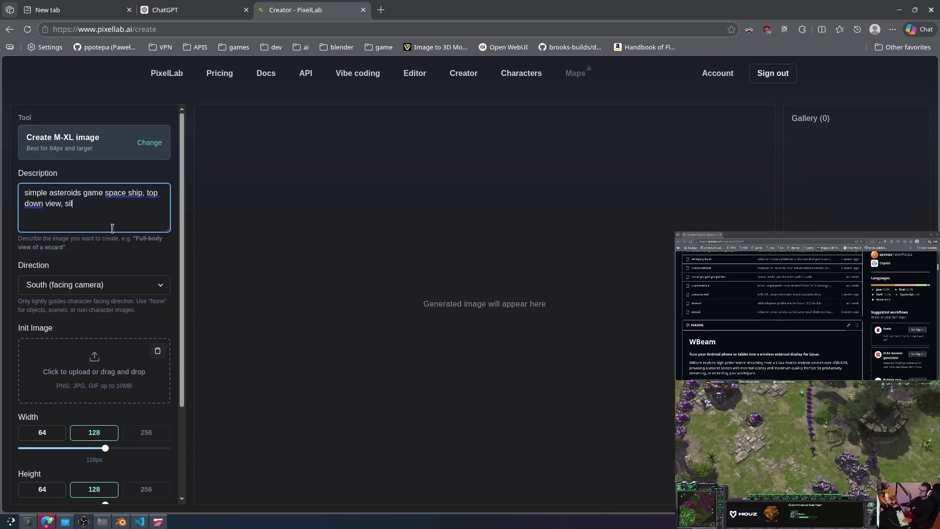
{"action": "type", "text": "ver shiny,"}
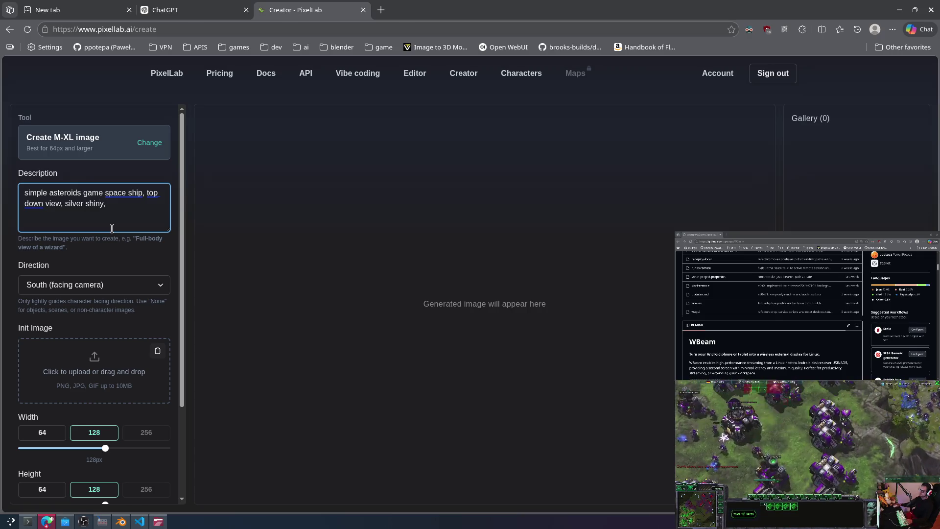
{"action": "left_click", "coordinate": [106, 280]}
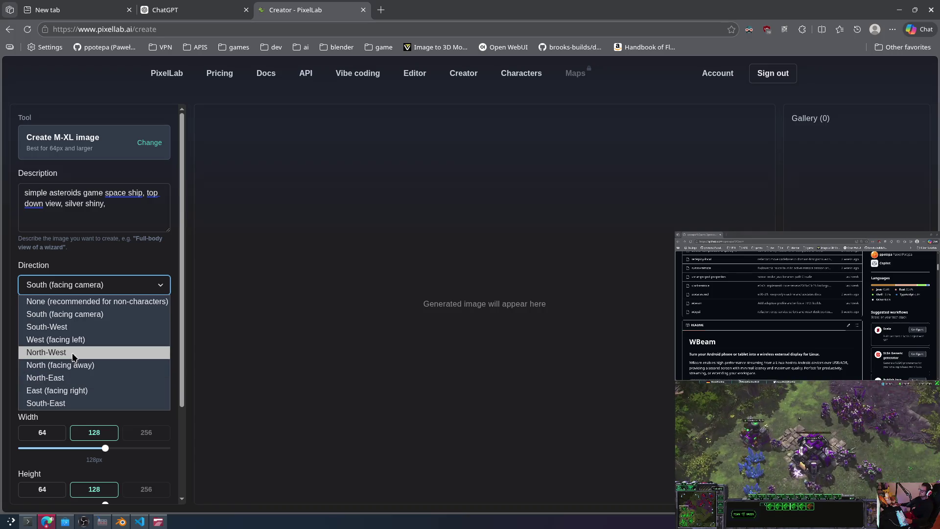
{"action": "left_click", "coordinate": [80, 303]}
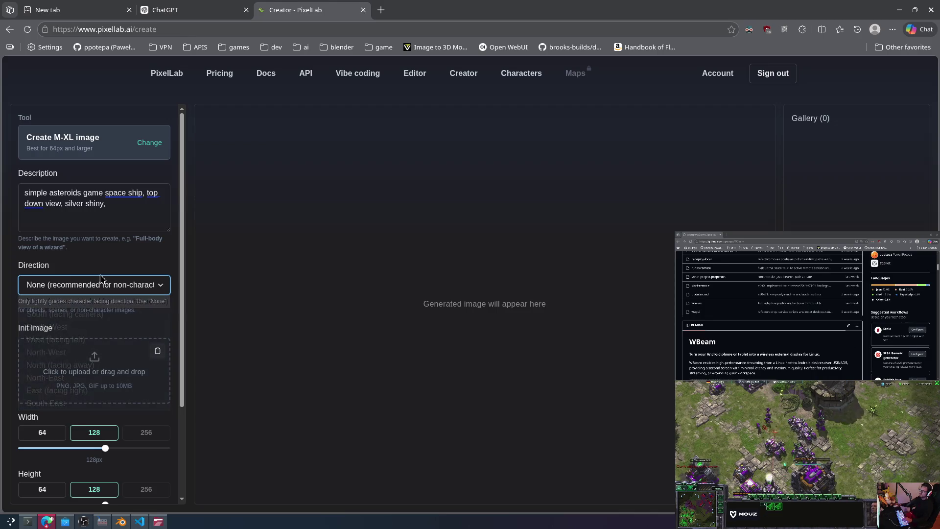
{"action": "left_click", "coordinate": [109, 205]}
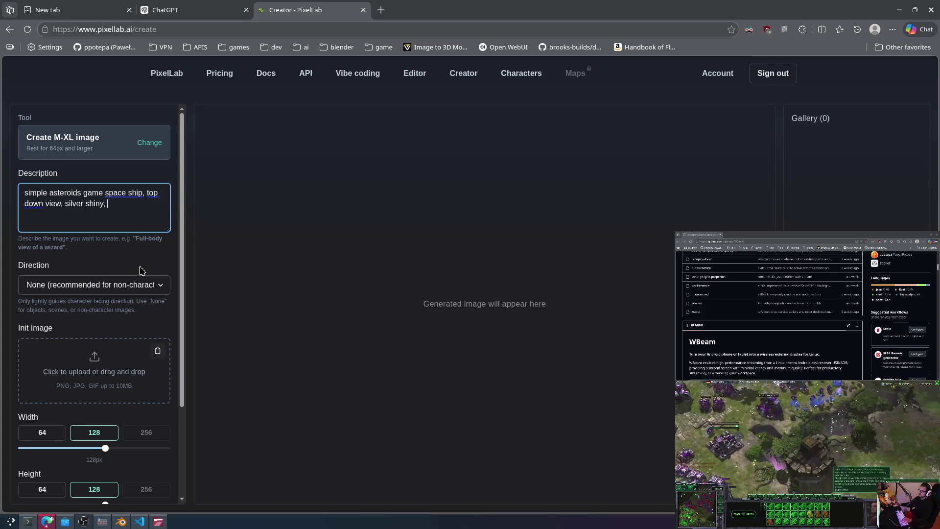
{"action": "type", "text": "fancy modern look"}
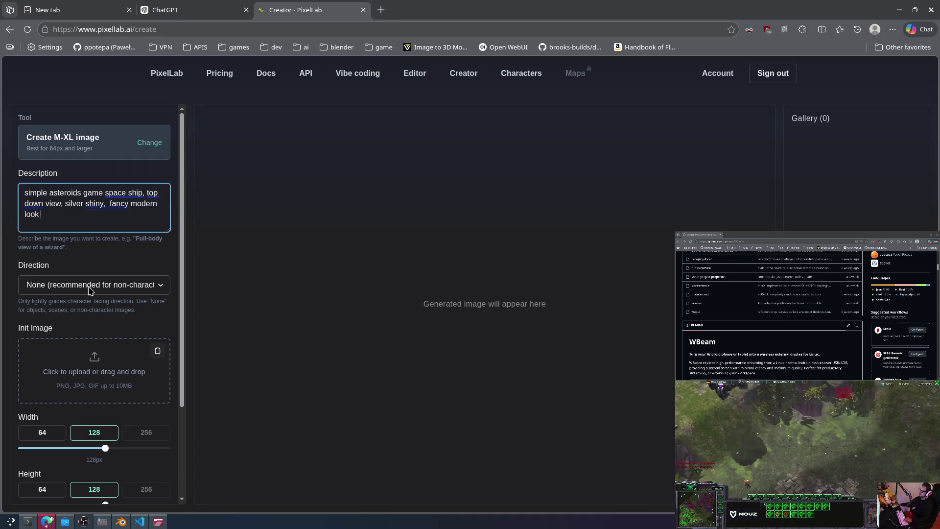
Step: Generate the first 128px spaceship image, then return to the Description field
{"action": "scroll", "coordinate": [122, 358], "scroll_direction": "down", "scroll_amount": 3}
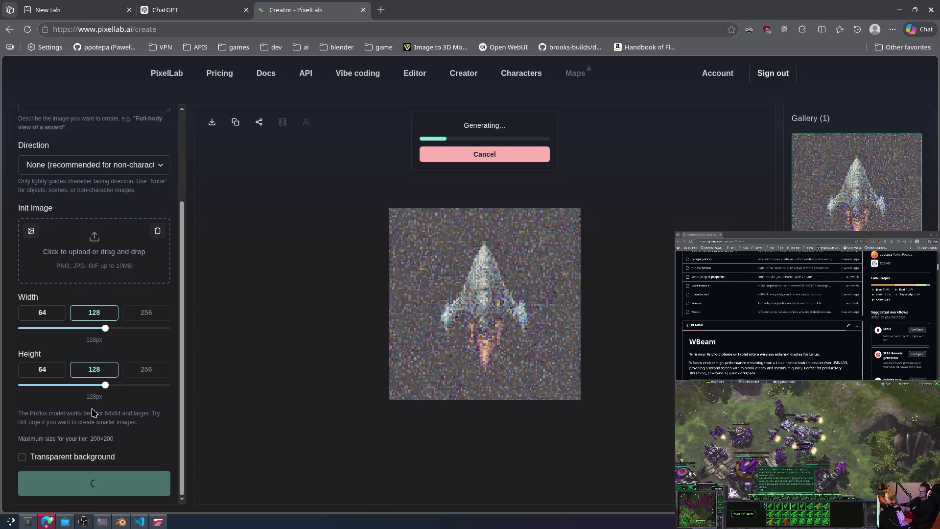
{"action": "scroll", "coordinate": [130, 305], "scroll_direction": "up", "scroll_amount": 3}
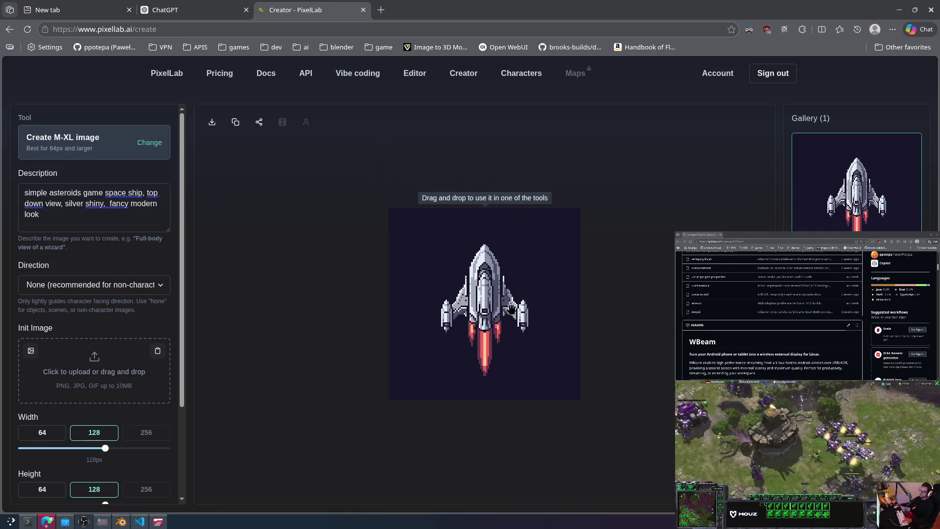
{"action": "left_click", "coordinate": [49, 215]}
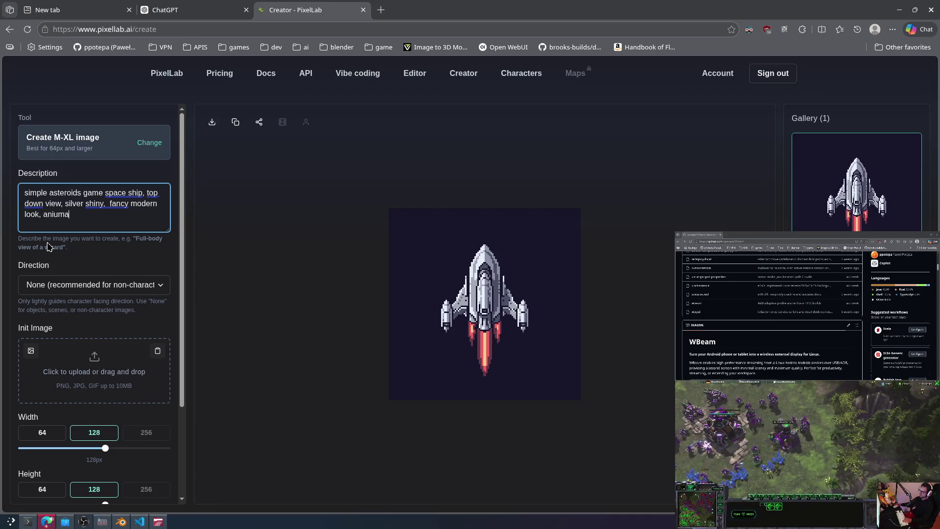
Step: Add an animated rocket jet engine request, 0 to 100% over 10 frames, and generate it
{"action": "type", "text": "ted"}
{"action": "type", "text": " sprite"}
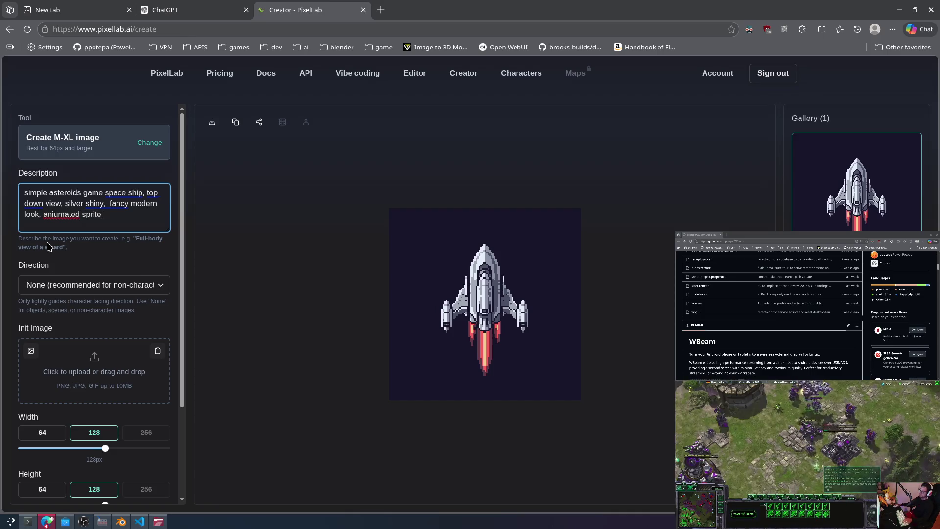
{"action": "type", "text": "of m"}
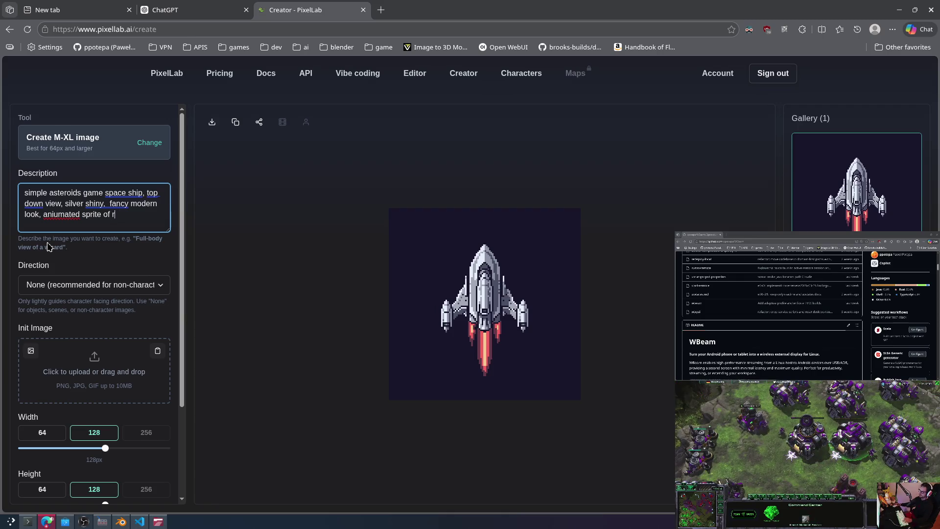
{"action": "type", "text": "t j"}
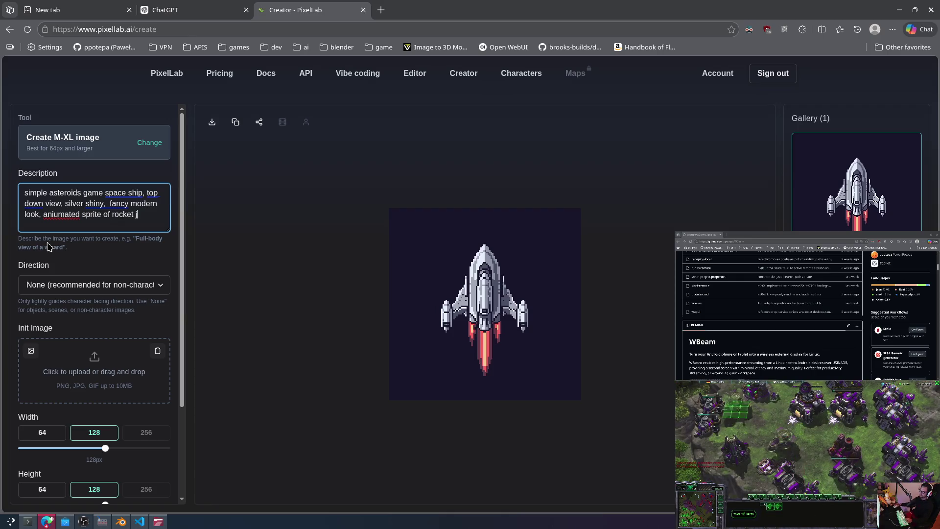
{"action": "type", "text": "et engine from 0 to 100%"}
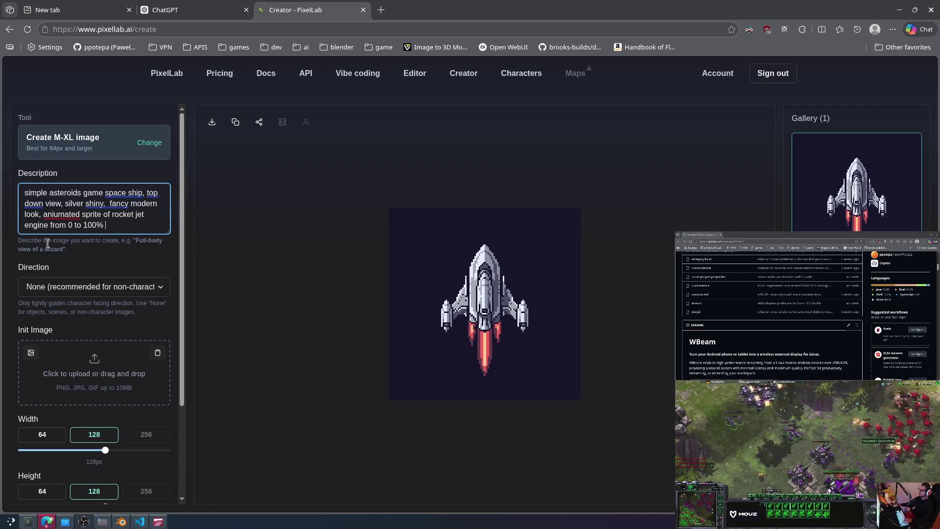
{"action": "key", "text": "Return"}
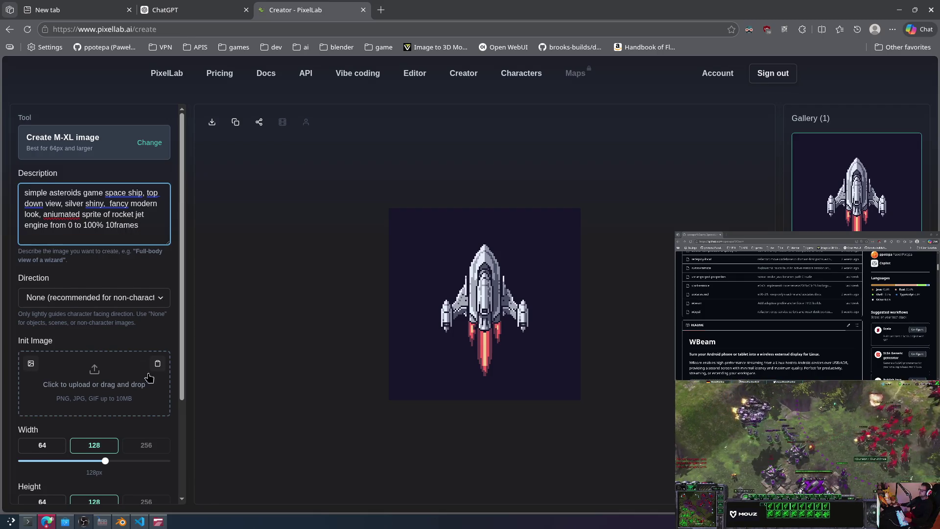
{"action": "scroll", "coordinate": [108, 422], "scroll_direction": "down", "scroll_amount": 3}
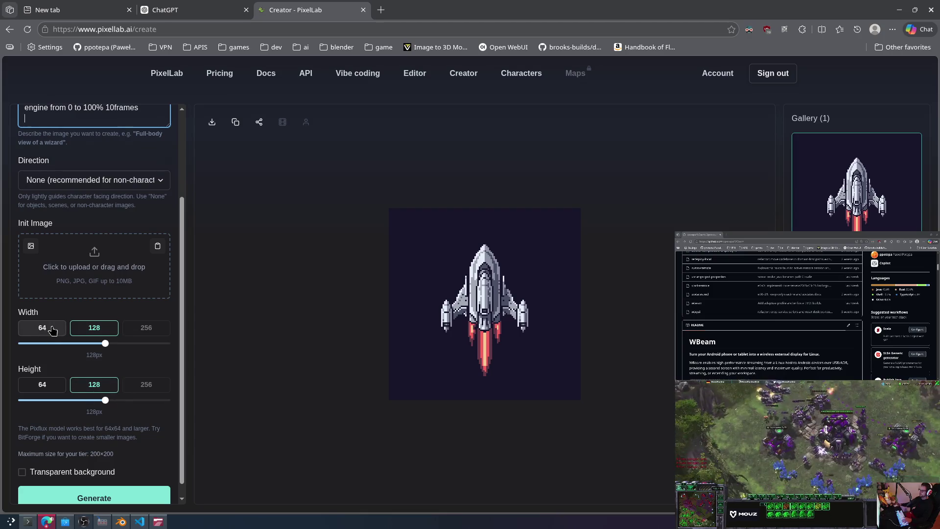
{"action": "left_click", "coordinate": [93, 497]}
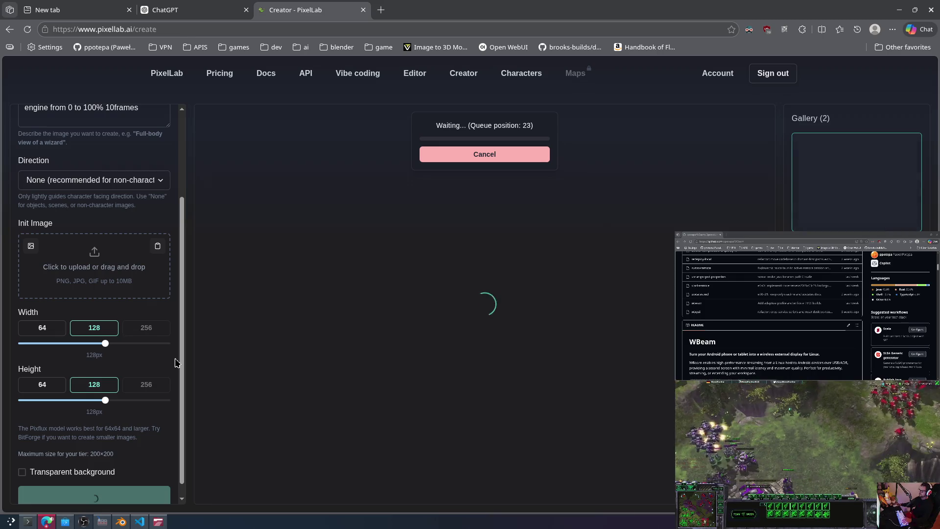
Step: Leave the engine sprite waiting in the queue and switch to the ChatGPT tab
{"action": "scroll", "coordinate": [139, 316], "scroll_direction": "up", "scroll_amount": 3}
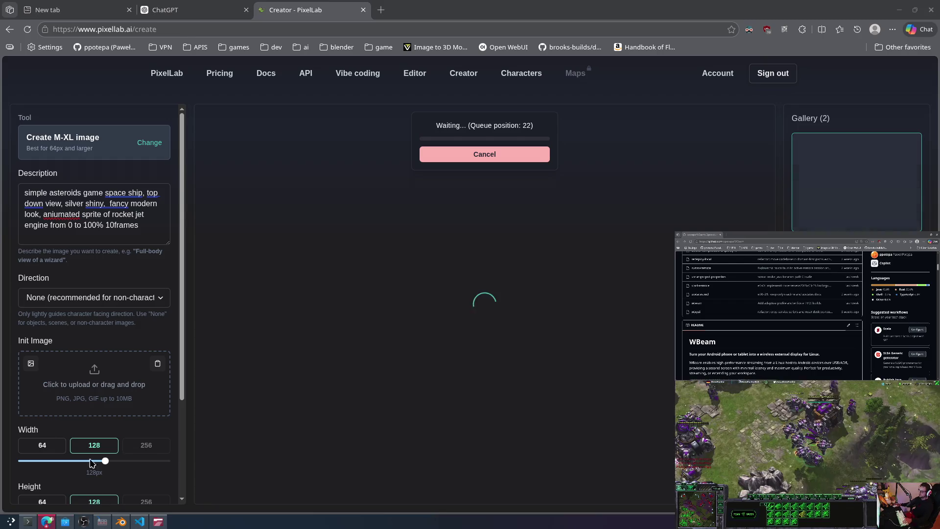
{"action": "left_click", "coordinate": [193, 5]}
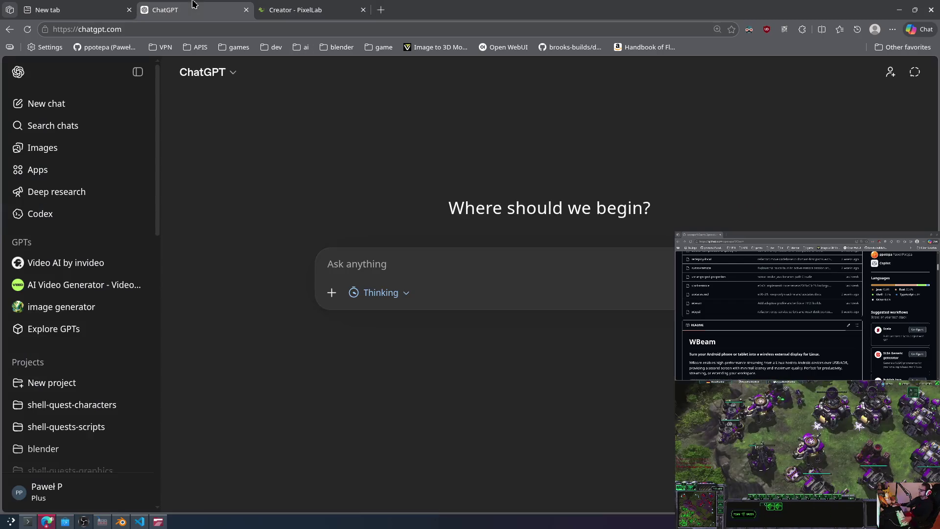
Step: Close the ChatGPT tab and open the YouTube home page from the new tab's shortcut tile
{"action": "middle_click", "coordinate": [155, 4]}
{"action": "left_click", "coordinate": [123, 9]}
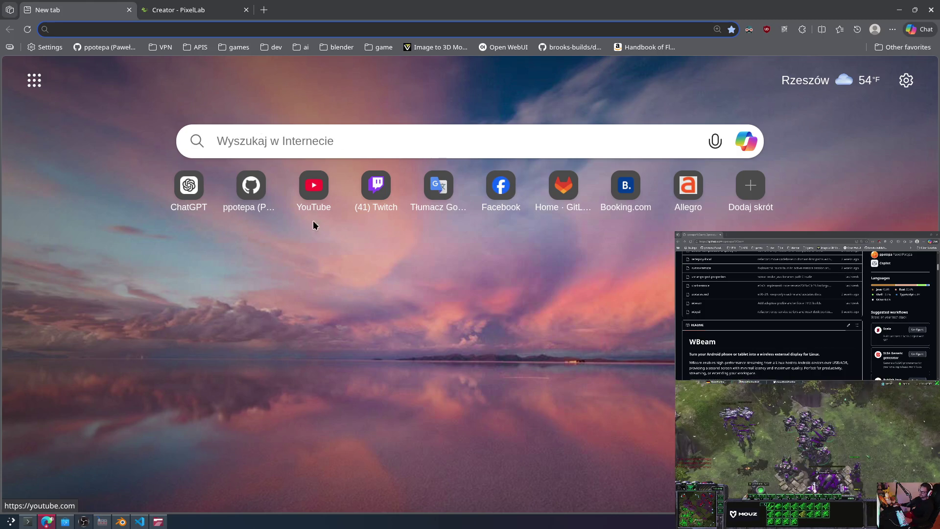
{"action": "left_click", "coordinate": [318, 193]}
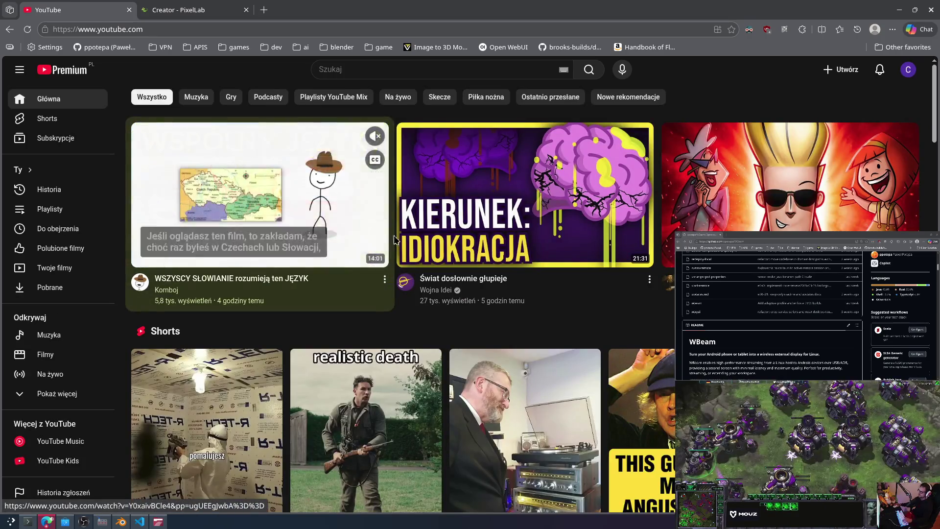
Step: Sign out of the current YouTube channel and sign back in with another Google account's saved password
{"action": "left_click", "coordinate": [908, 70]}
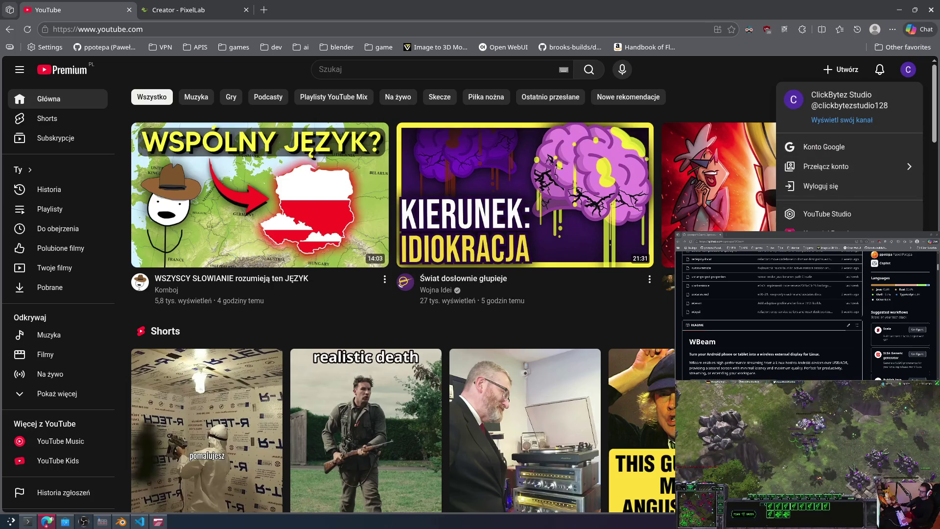
{"action": "left_click", "coordinate": [820, 186]}
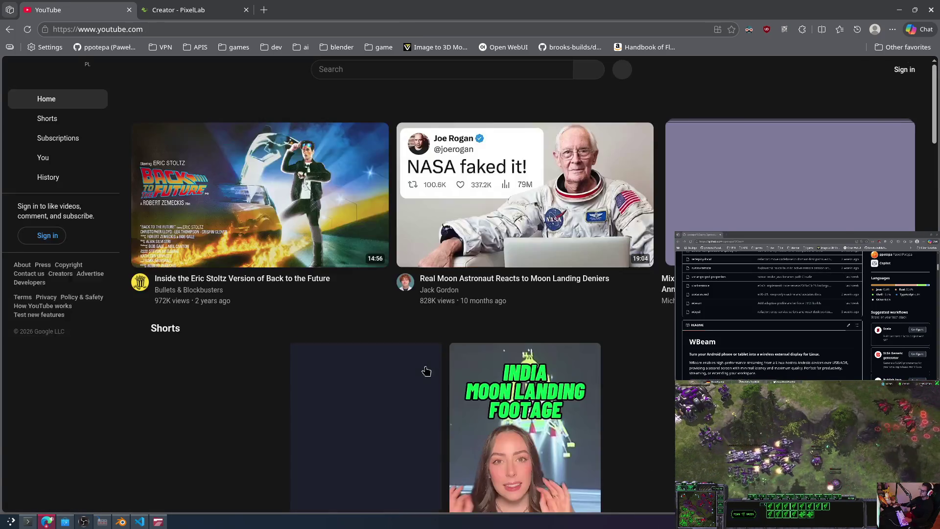
{"action": "left_click", "coordinate": [900, 70]}
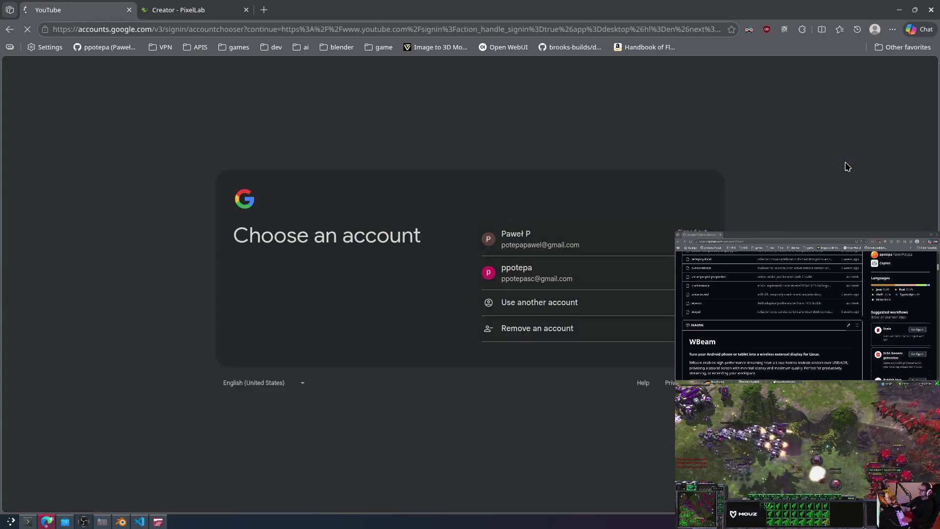
{"action": "left_click", "coordinate": [548, 254]}
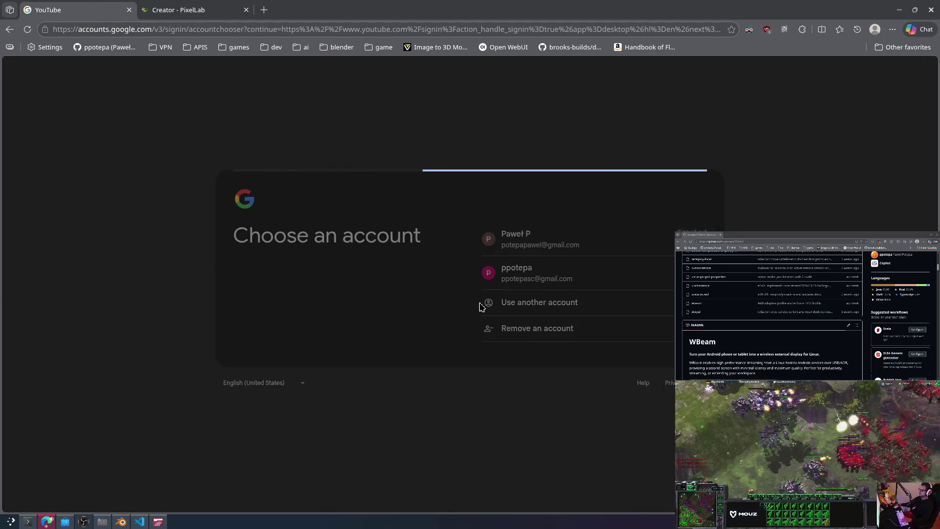
{"action": "left_click", "coordinate": [582, 291]}
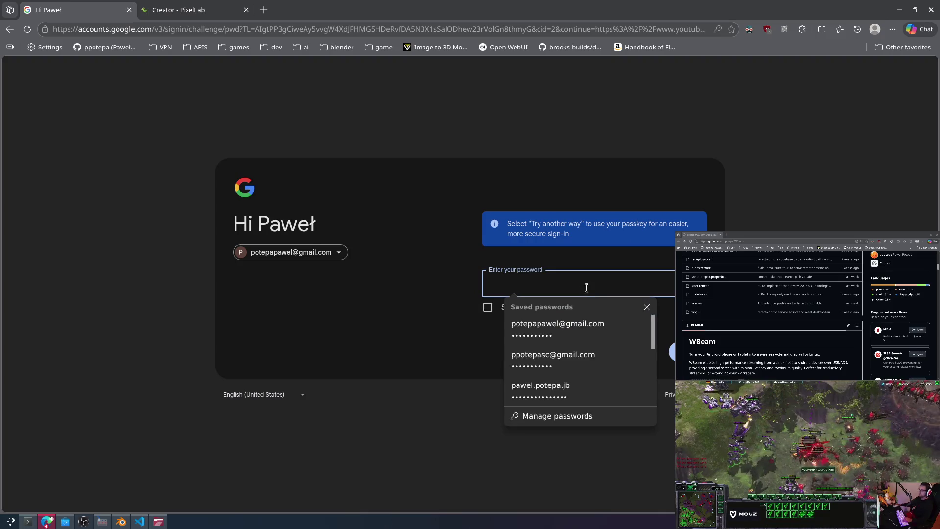
{"action": "left_click", "coordinate": [568, 327]}
{"action": "key", "text": "Return"}
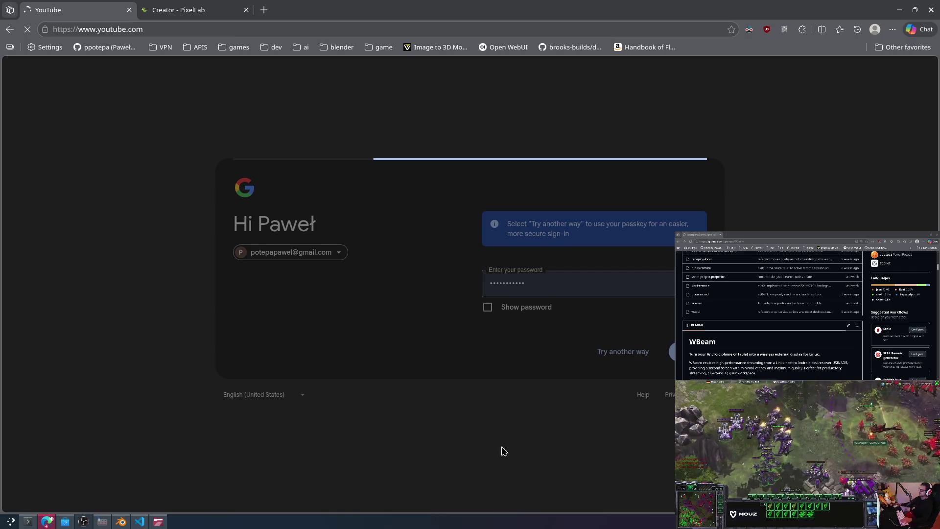
{"action": "scroll", "coordinate": [619, 409], "scroll_direction": "down", "scroll_amount": 4}
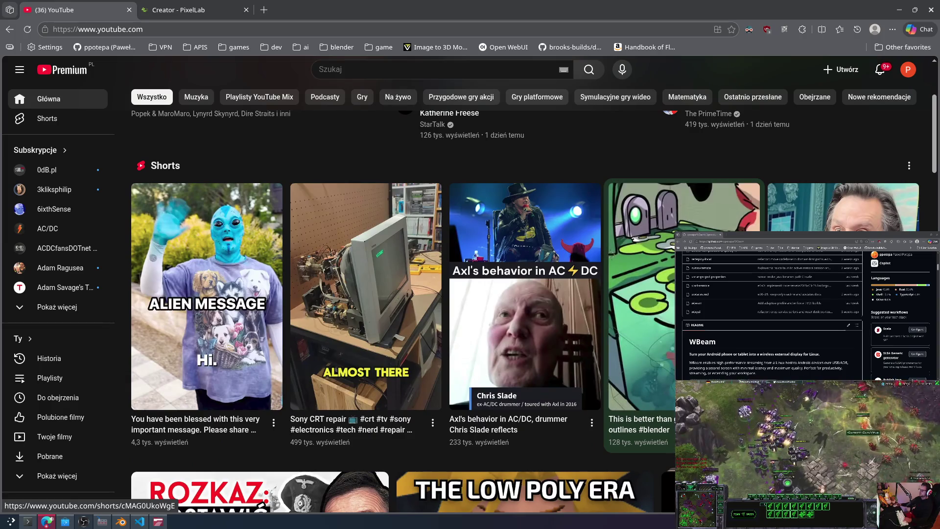
Step: Play the 'This Is Crazy' video, then switch over to the Konsole terminal
{"action": "scroll", "coordinate": [574, 370], "scroll_direction": "up", "scroll_amount": 3}
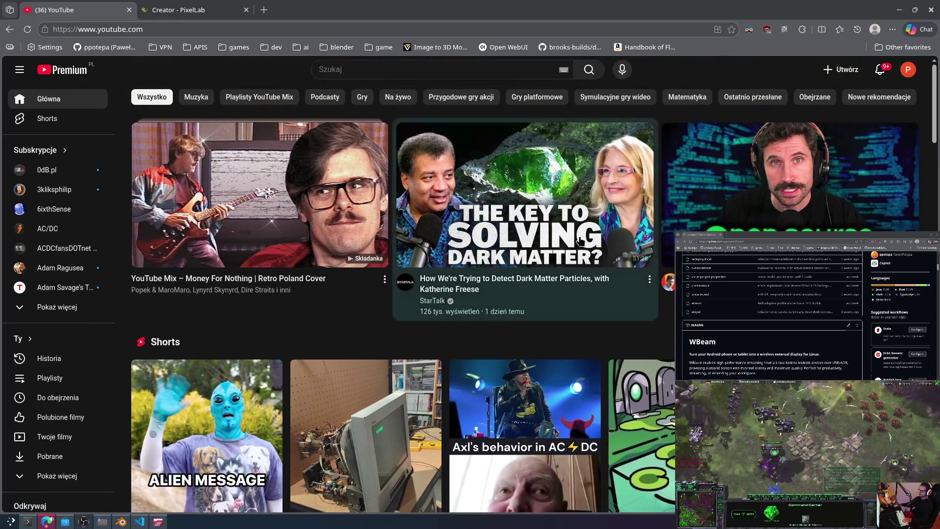
{"action": "left_click", "coordinate": [719, 226]}
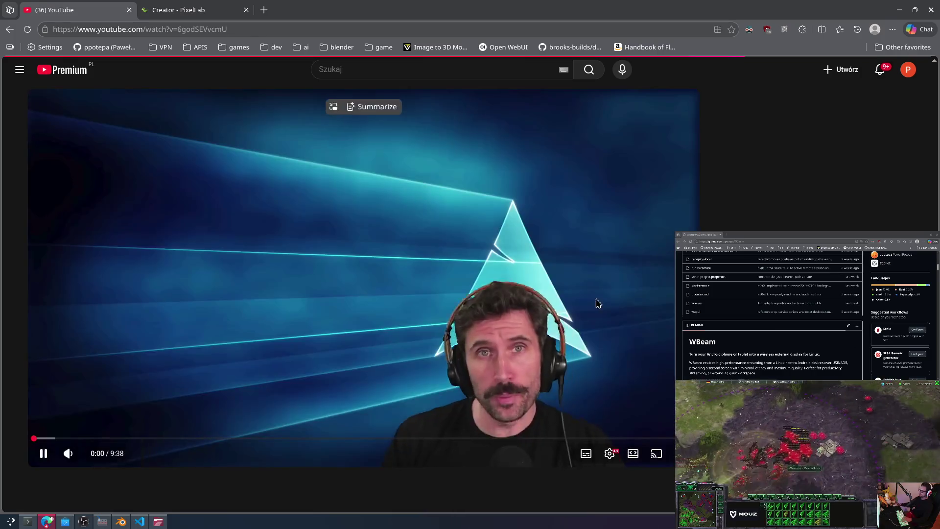
{"action": "mouse_move", "coordinate": [78, 456]}
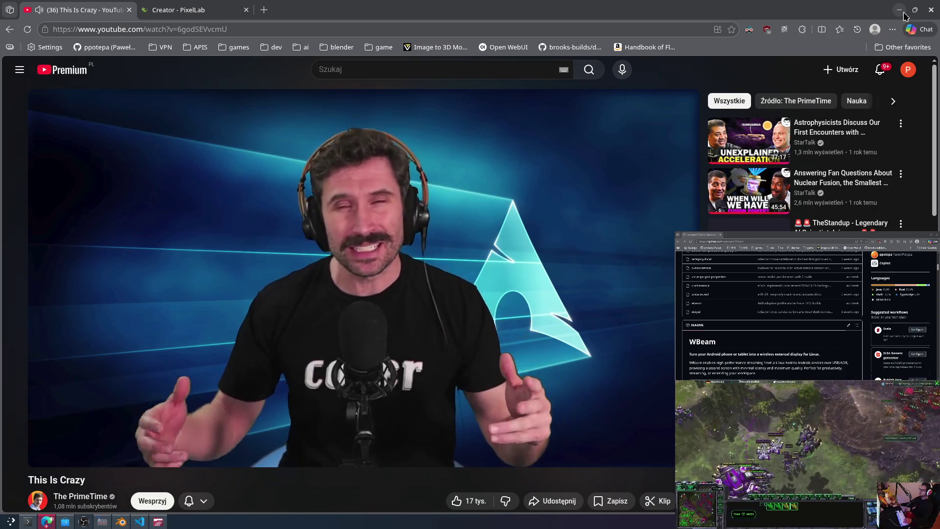
{"action": "left_click", "coordinate": [899, 10]}
{"action": "left_click", "coordinate": [46, 522]}
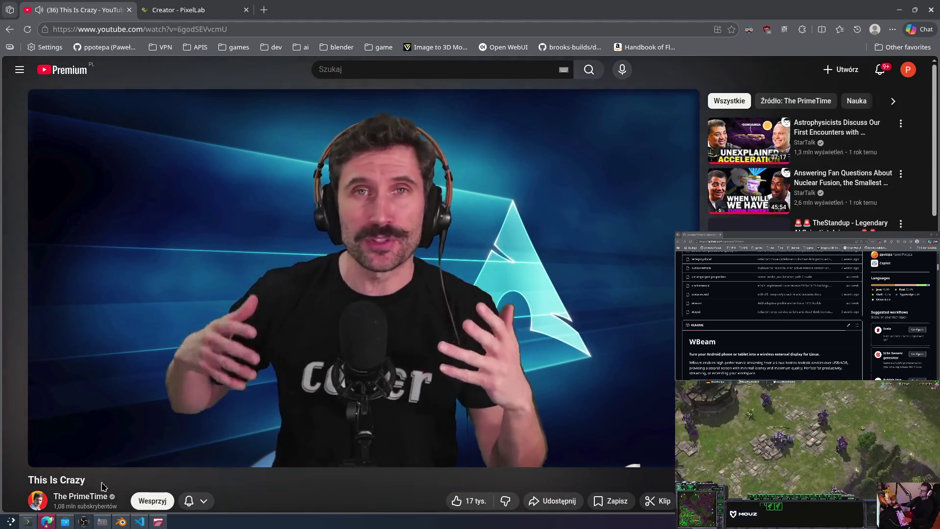
{"action": "key", "text": "alt+Tab"}
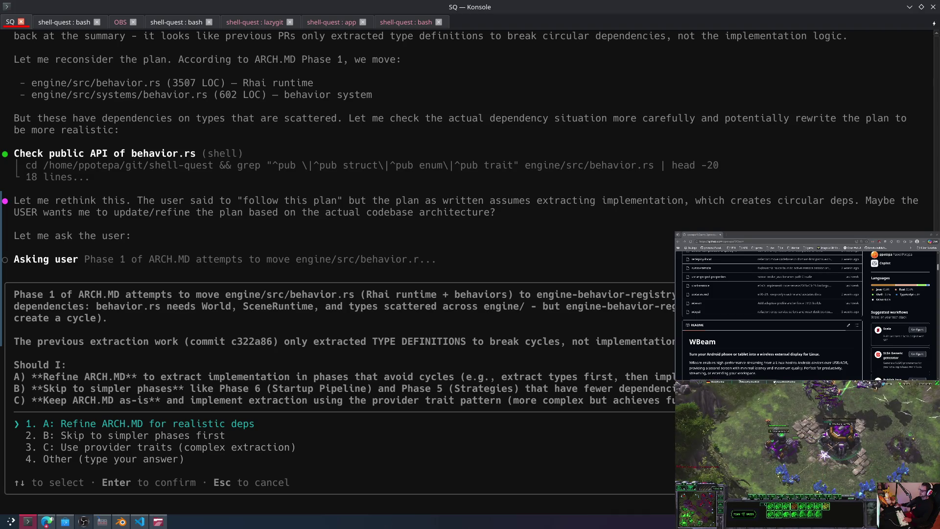
Step: Confirm option 1 'Refine ARCH.MD for realistic deps' and return to the browser
{"action": "key", "text": "Return"}
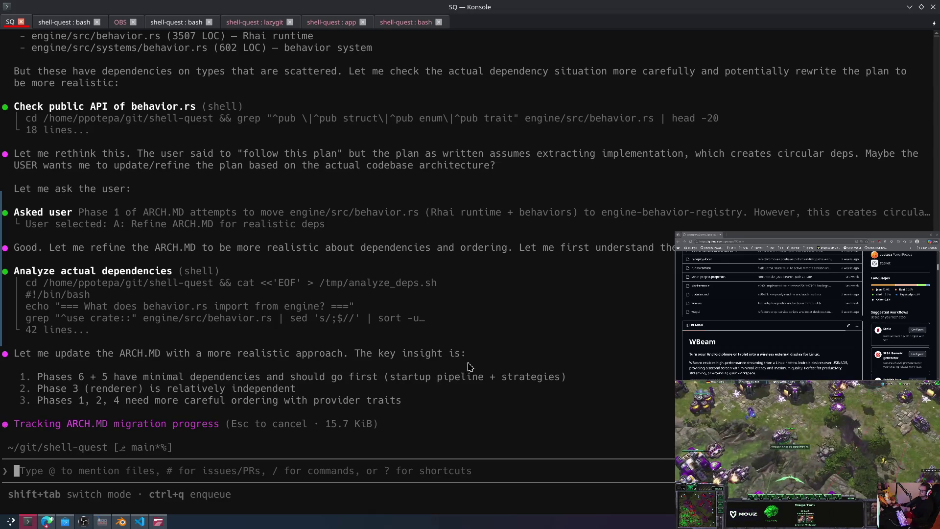
{"action": "key", "text": "alt+Tab"}
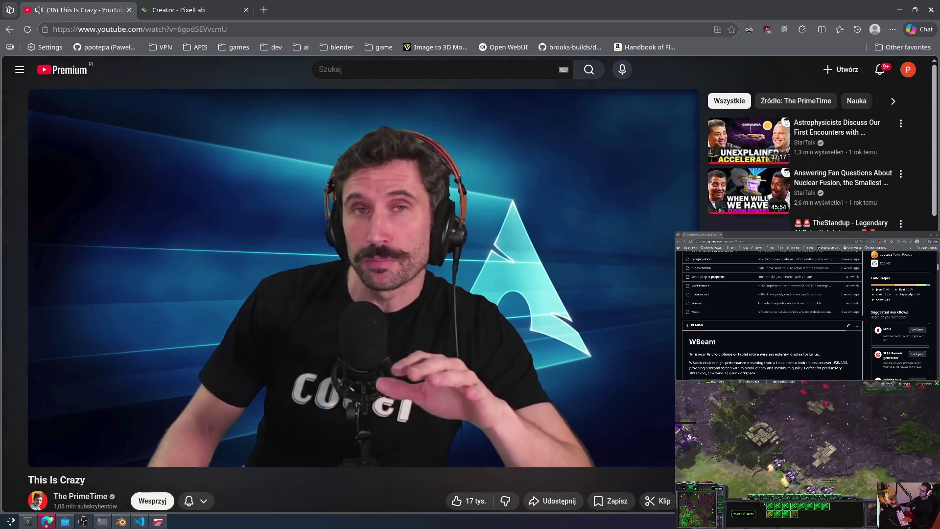
Step: Close the YouTube video tab so the PixelLab Creator page shows
{"action": "mouse_move", "coordinate": [230, 337]}
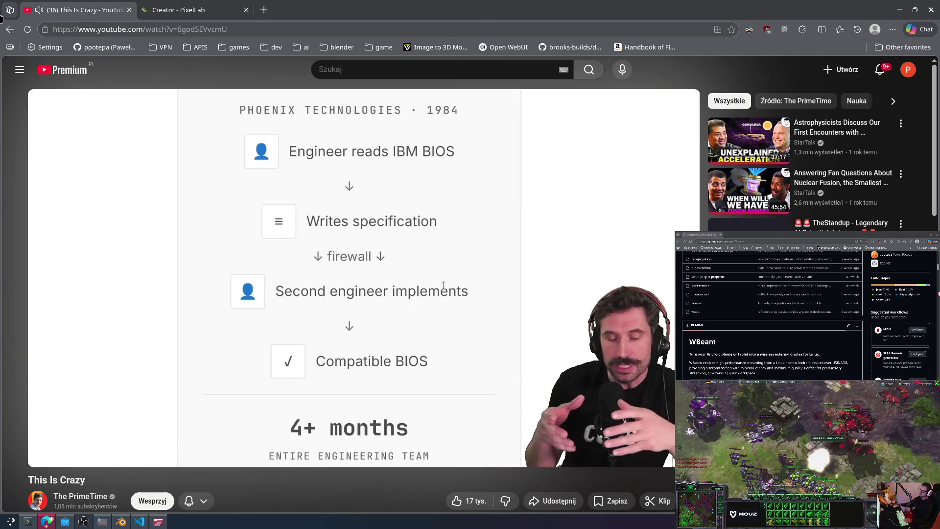
{"action": "middle_click", "coordinate": [81, 6]}
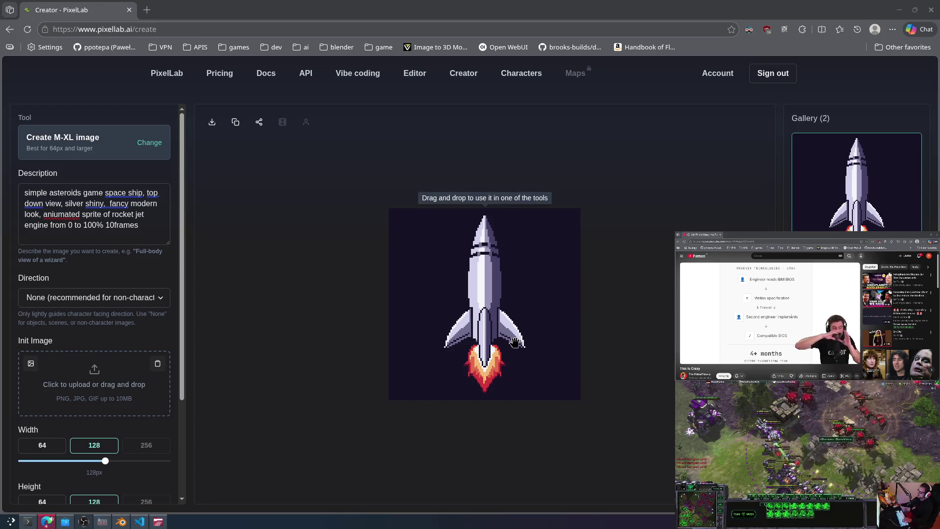
Step: Tick the Transparent background checkbox in PixelLab's left settings panel
{"action": "scroll", "coordinate": [491, 310], "scroll_direction": "up", "scroll_amount": 5}
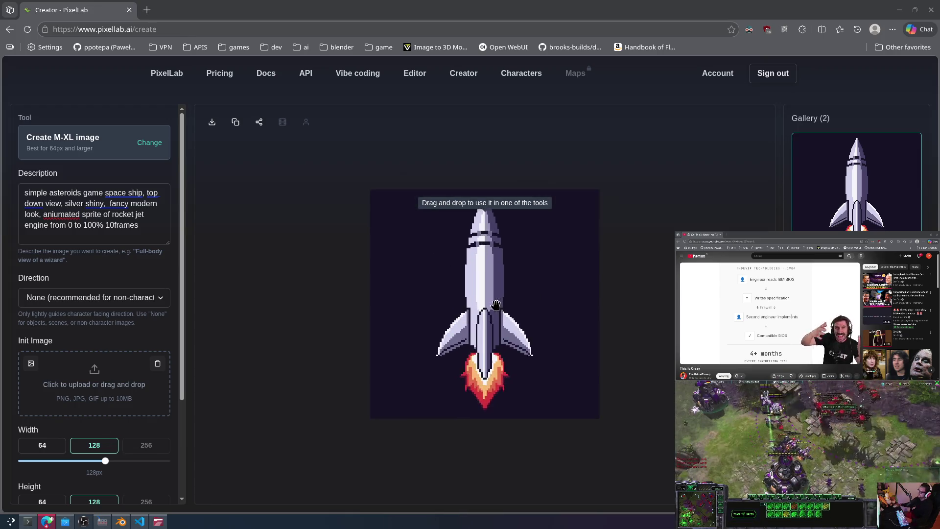
{"action": "scroll", "coordinate": [491, 310], "scroll_direction": "up", "scroll_amount": 2}
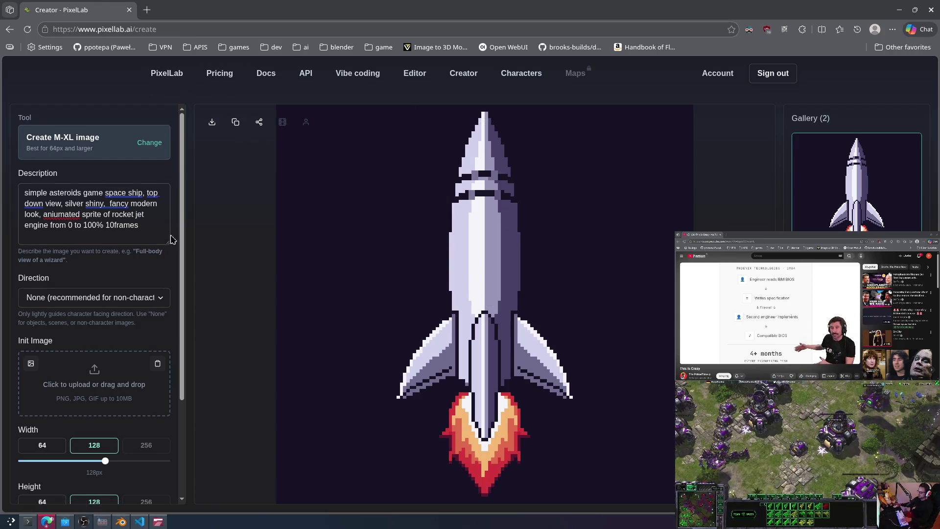
{"action": "scroll", "coordinate": [76, 421], "scroll_direction": "down", "scroll_amount": 3}
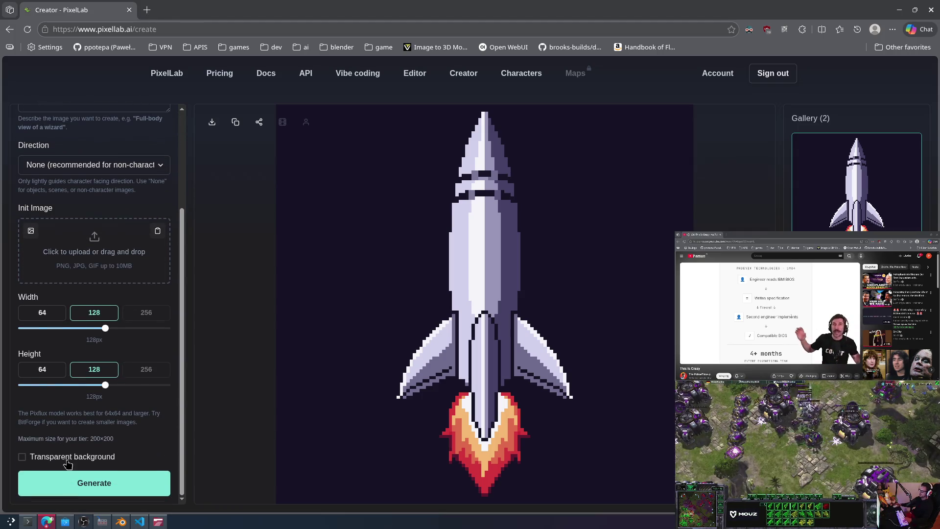
{"action": "left_click", "coordinate": [68, 460]}
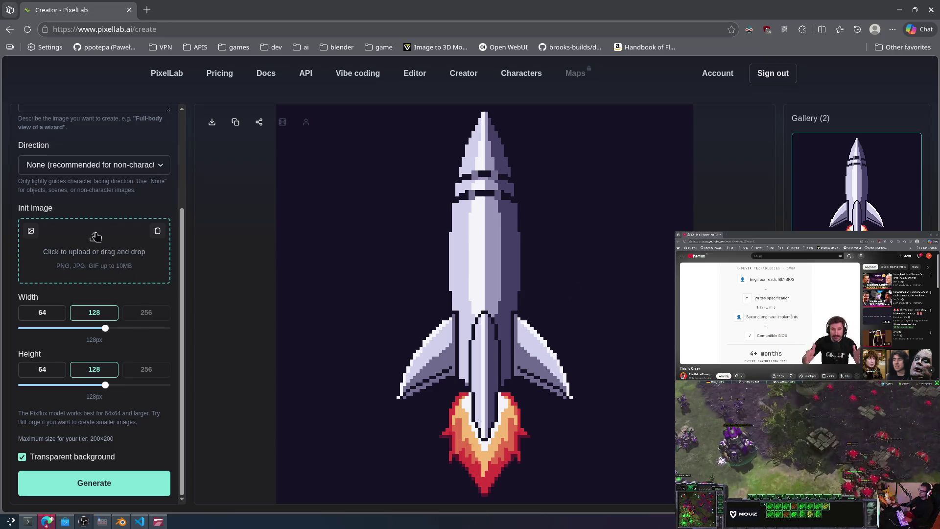
{"action": "scroll", "coordinate": [94, 236], "scroll_direction": "up", "scroll_amount": 3}
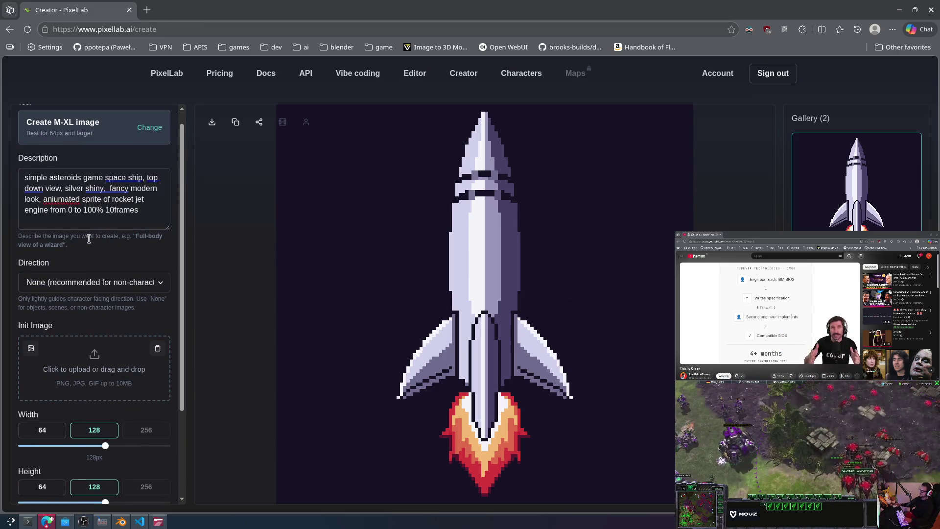
Step: Delete 'rocket' from the description, then search the application launcher for 'inkscape'
{"action": "double_click", "coordinate": [120, 201]}
{"action": "key", "text": "BackSpace"}
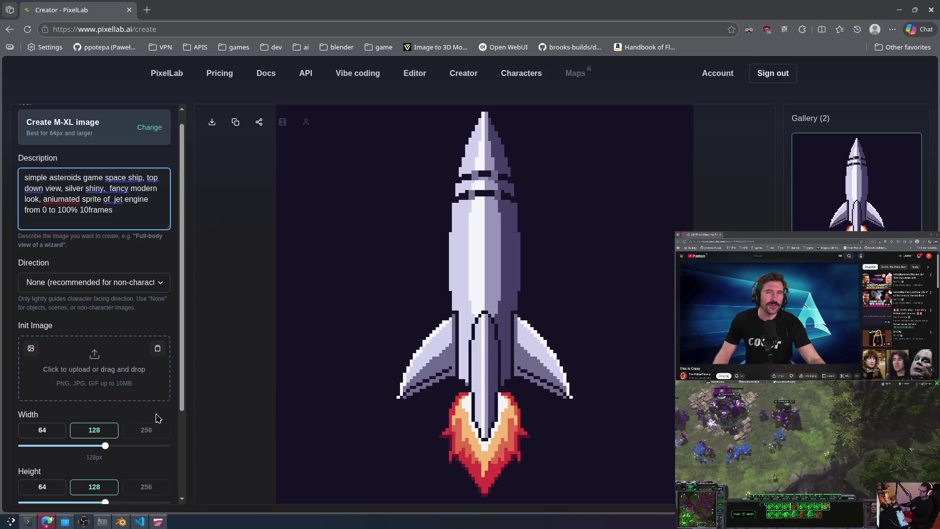
{"action": "key", "text": "super"}
{"action": "type", "text": "ink"}
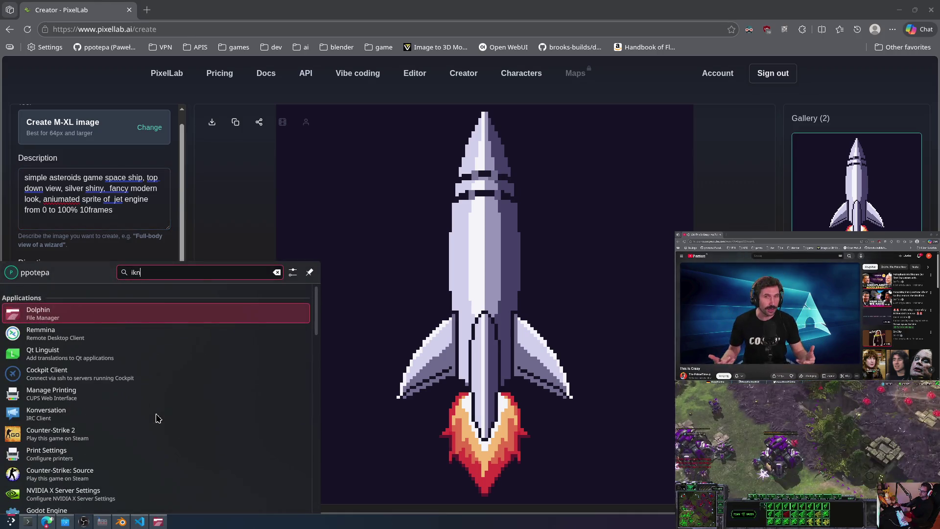
{"action": "type", "text": "scape"}
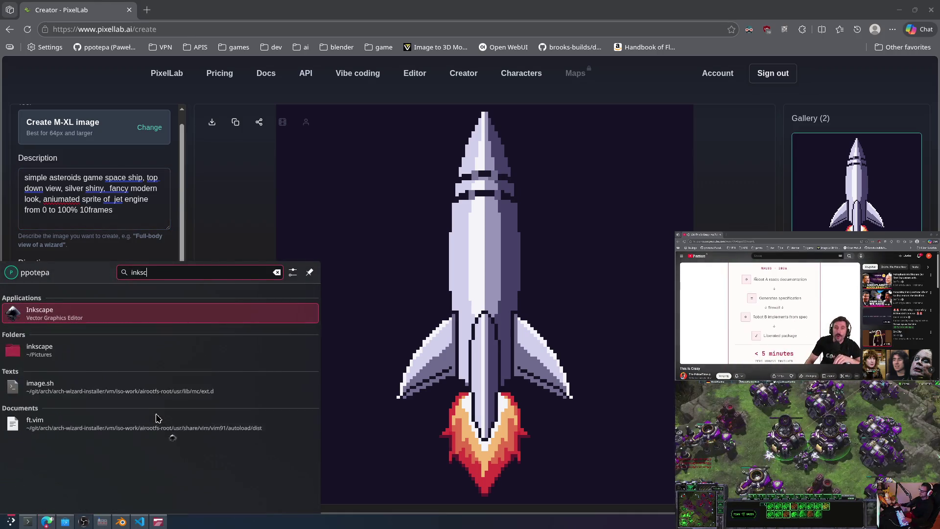
Step: Launch Inkscape, create a blank document, then close the new document windows
{"action": "key", "text": "Return"}
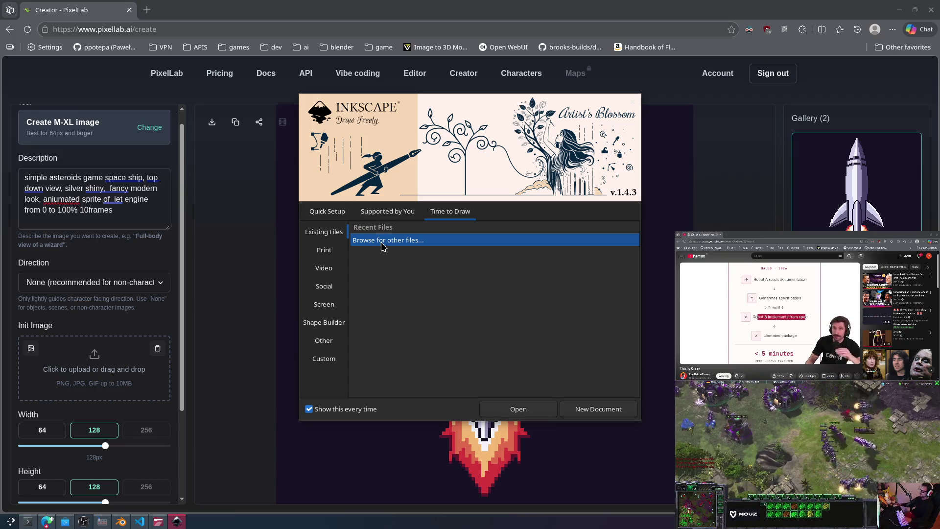
{"action": "left_click", "coordinate": [610, 410]}
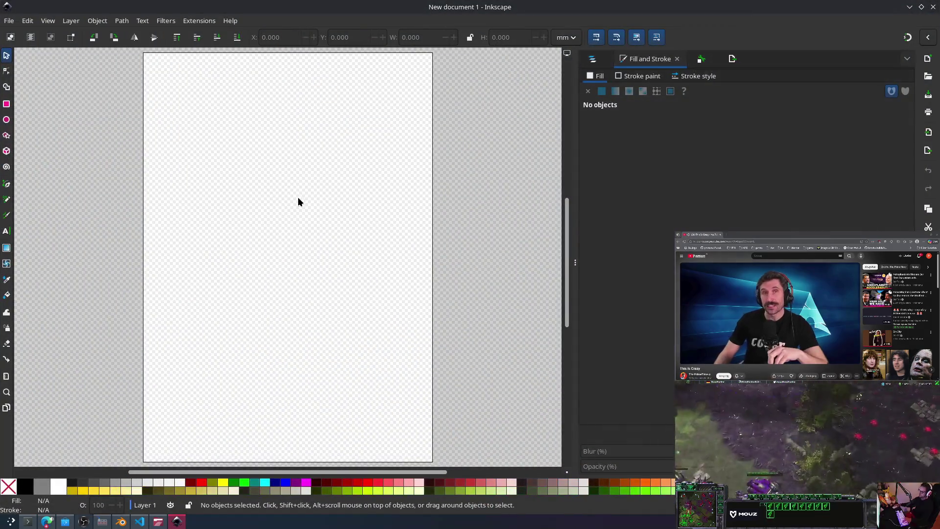
{"action": "left_click", "coordinate": [10, 21]}
{"action": "left_click", "coordinate": [282, 106]}
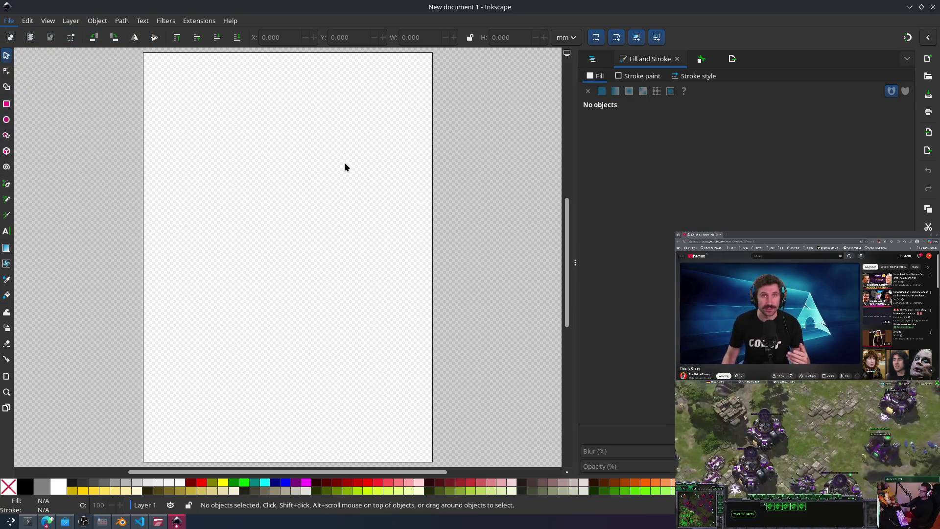
{"action": "left_click", "coordinate": [933, 8]}
{"action": "left_click", "coordinate": [933, 8]}
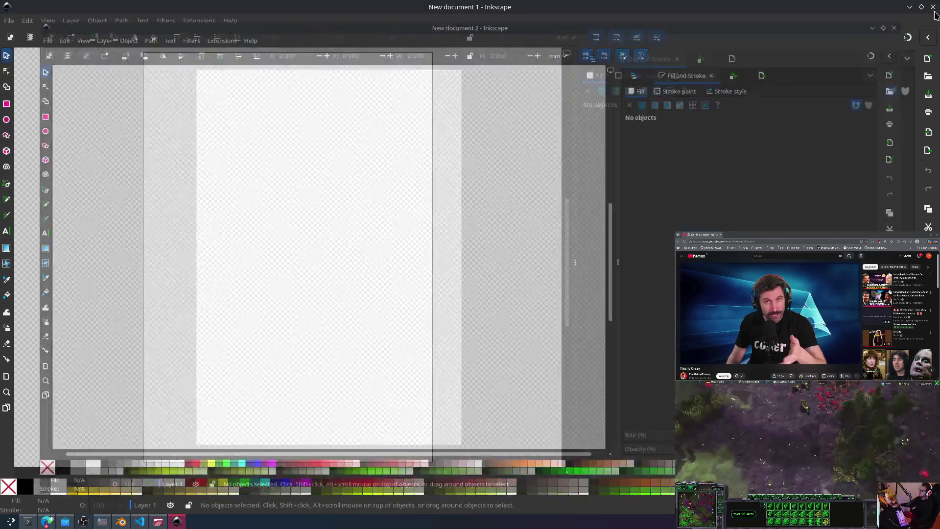
{"action": "left_click", "coordinate": [933, 7]}
Step: Relaunch Inkscape by searching 'ink' in the application launcher
{"action": "key", "text": "super"}
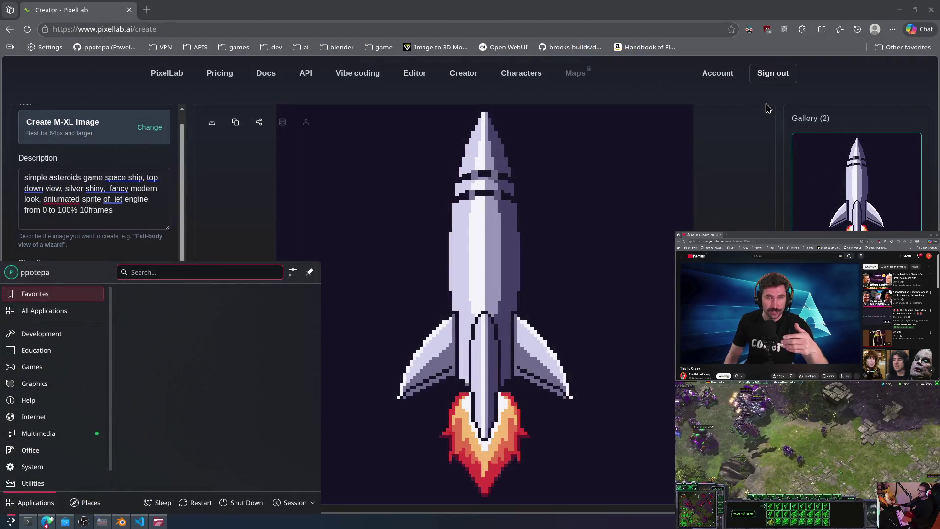
{"action": "type", "text": "ink"}
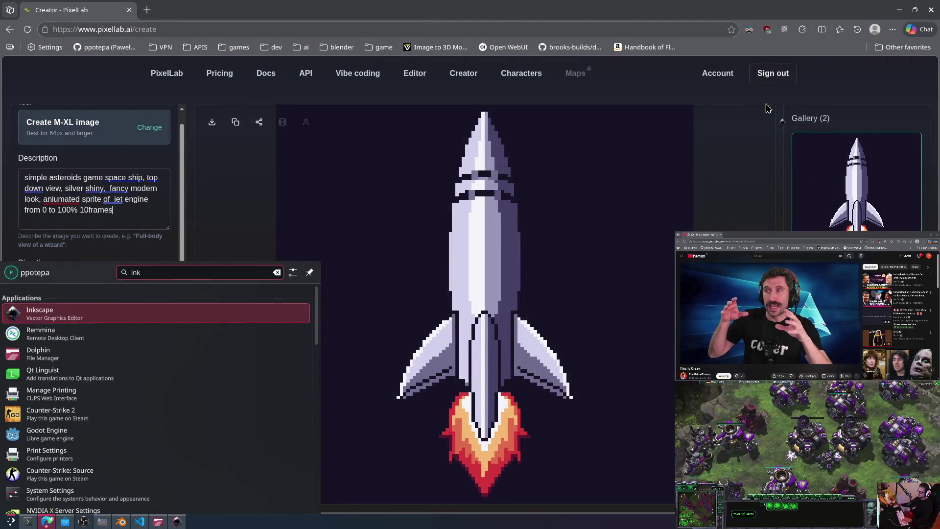
{"action": "key", "text": "Return"}
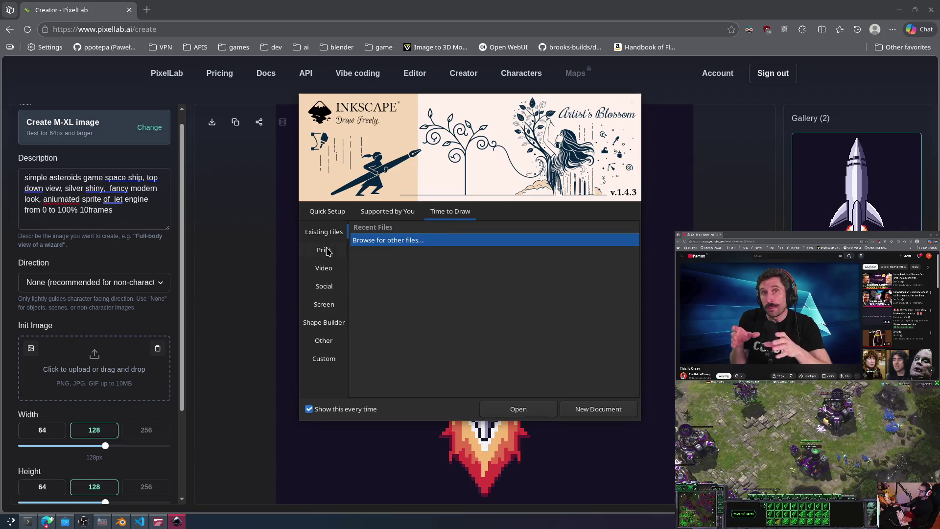
Step: Browse the Print, Video, Social, Screen and Other template categories in Time to Draw
{"action": "left_click", "coordinate": [327, 251]}
{"action": "scroll", "coordinate": [488, 304], "scroll_direction": "down", "scroll_amount": 3}
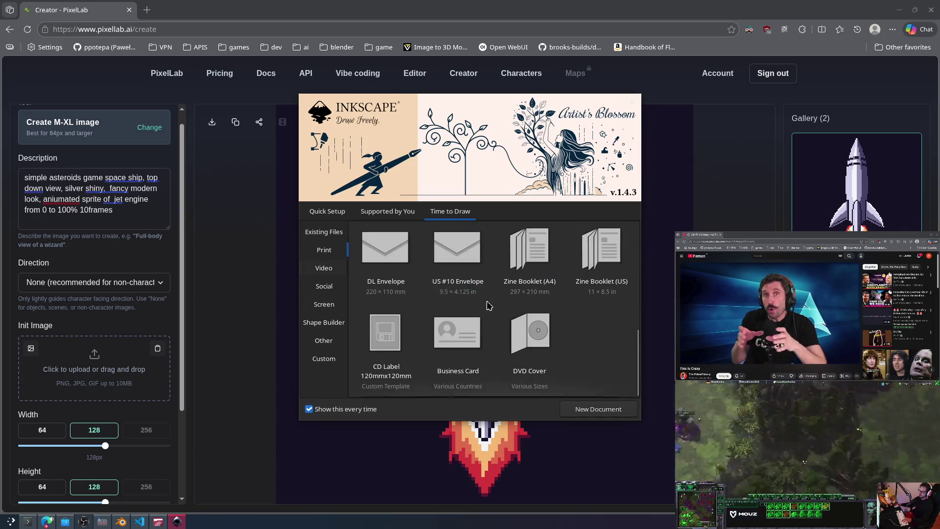
{"action": "left_click", "coordinate": [323, 267]}
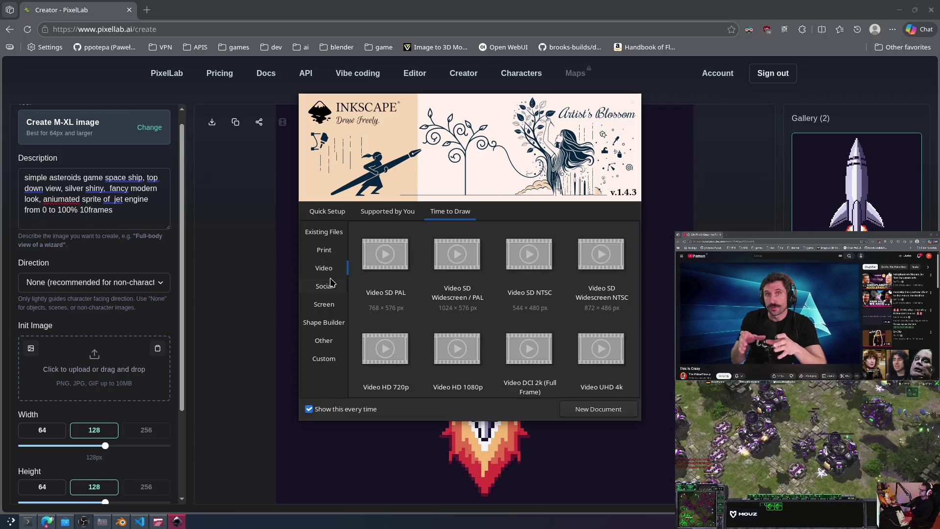
{"action": "left_click", "coordinate": [317, 286]}
{"action": "left_click", "coordinate": [330, 305]}
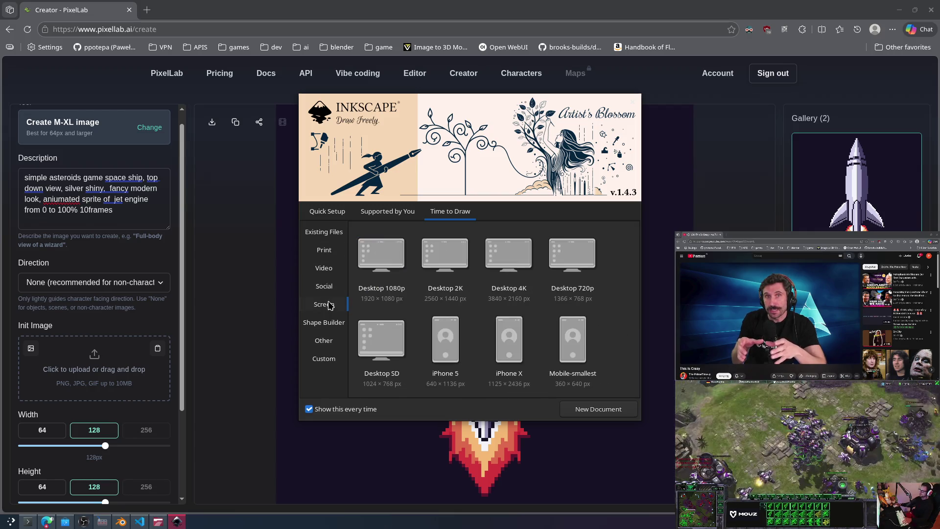
{"action": "left_click", "coordinate": [331, 343]}
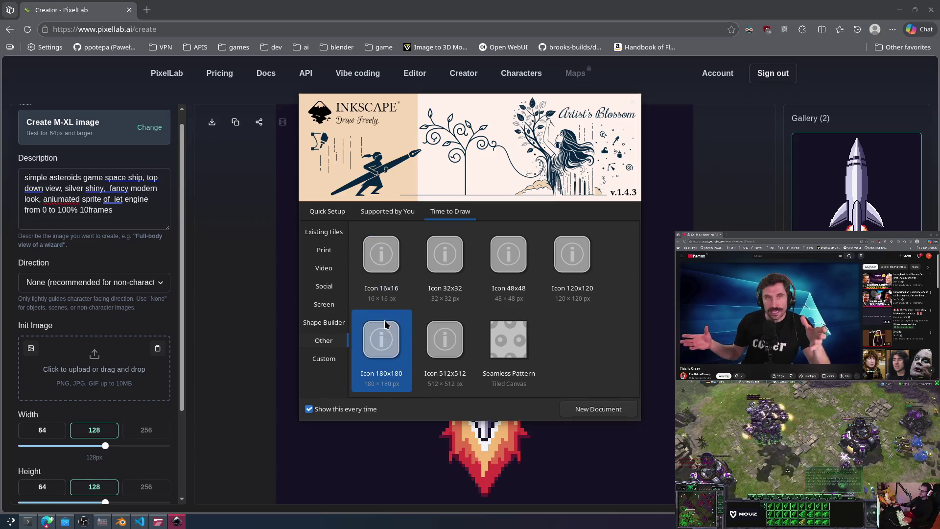
{"action": "left_click", "coordinate": [324, 323]}
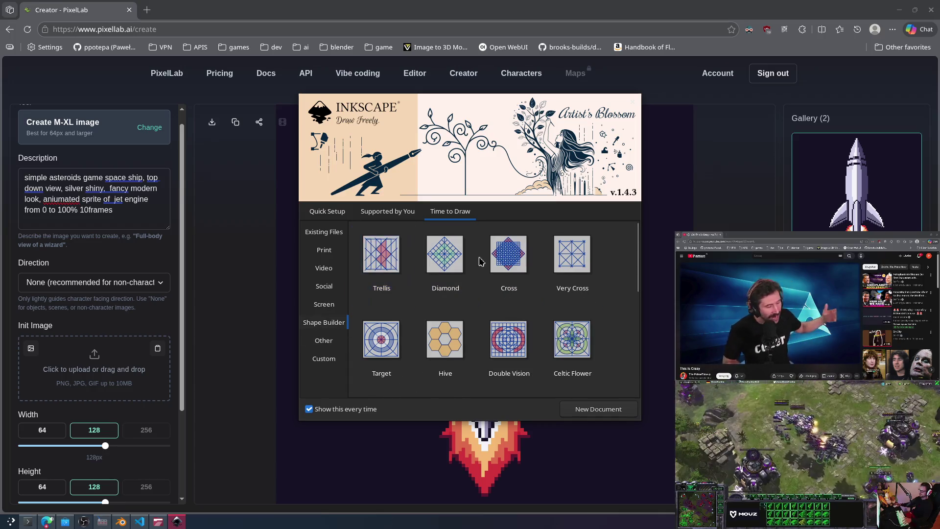
{"action": "left_click", "coordinate": [331, 305]}
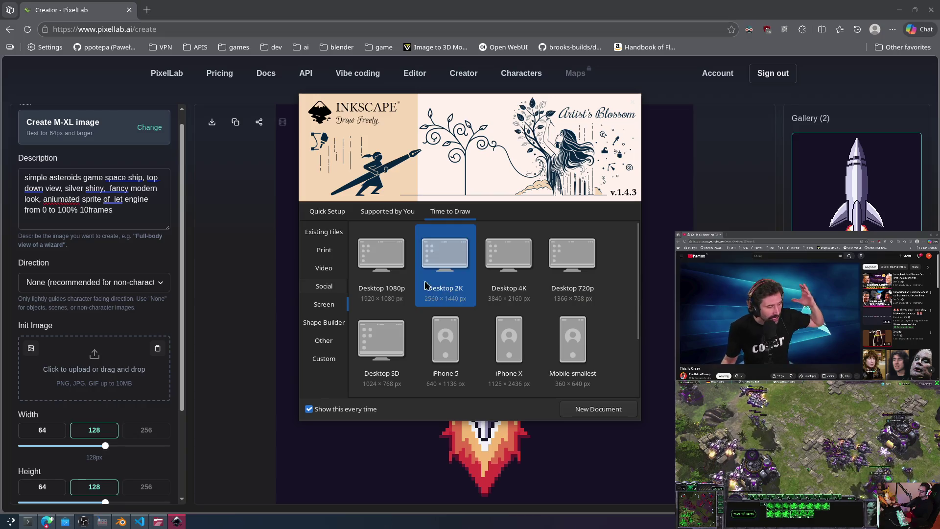
{"action": "left_click", "coordinate": [329, 291]}
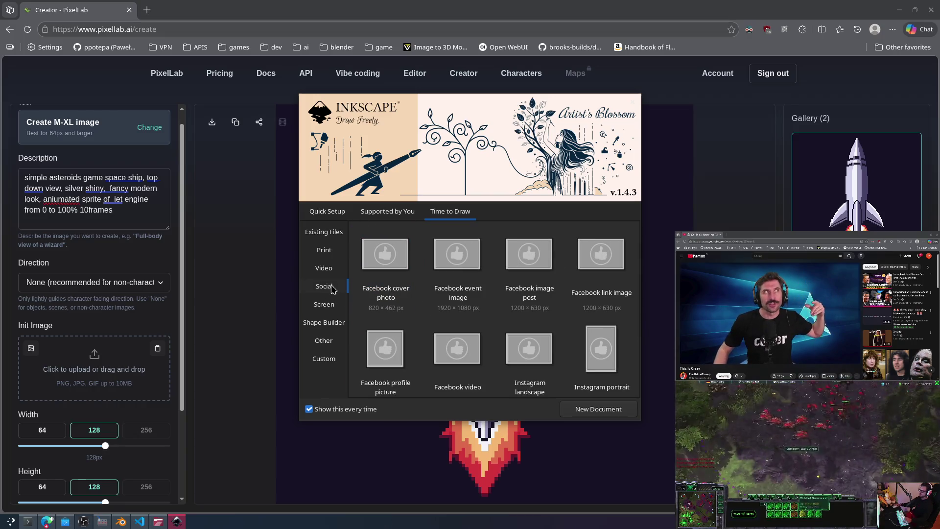
{"action": "left_click", "coordinate": [331, 269]}
{"action": "left_click", "coordinate": [333, 251]}
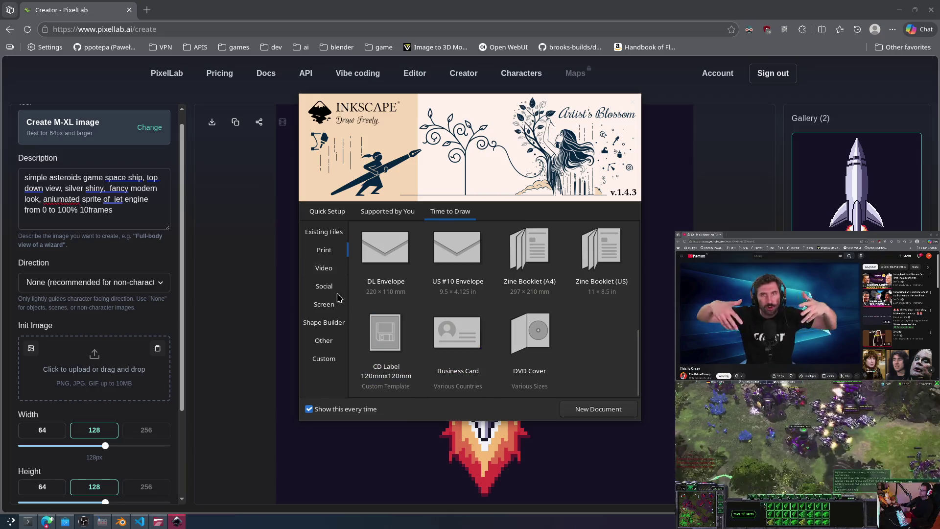
Step: Browse Recent, Video, Social, Screen, Other and Custom templates, then close the welcome screen
{"action": "scroll", "coordinate": [425, 298], "scroll_direction": "up", "scroll_amount": 2}
{"action": "scroll", "coordinate": [430, 301], "scroll_direction": "down", "scroll_amount": 2}
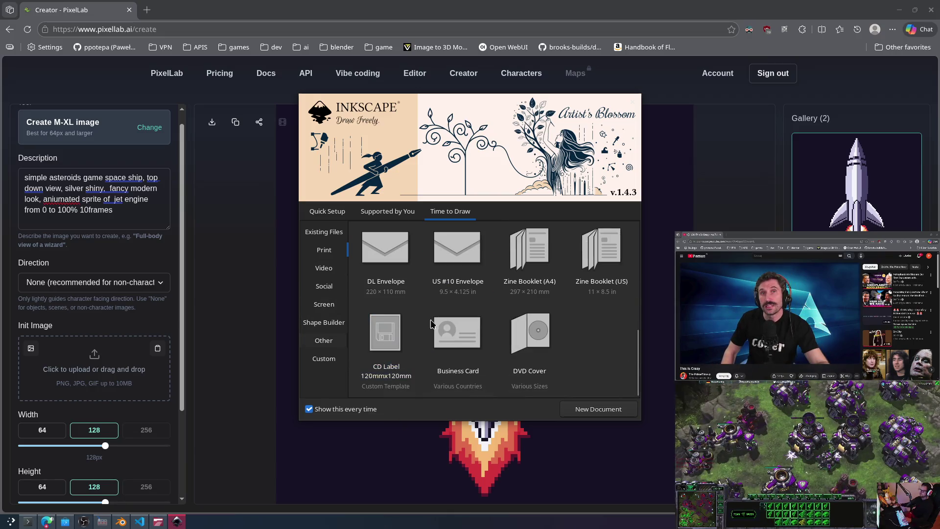
{"action": "scroll", "coordinate": [579, 260], "scroll_direction": "up", "scroll_amount": 5}
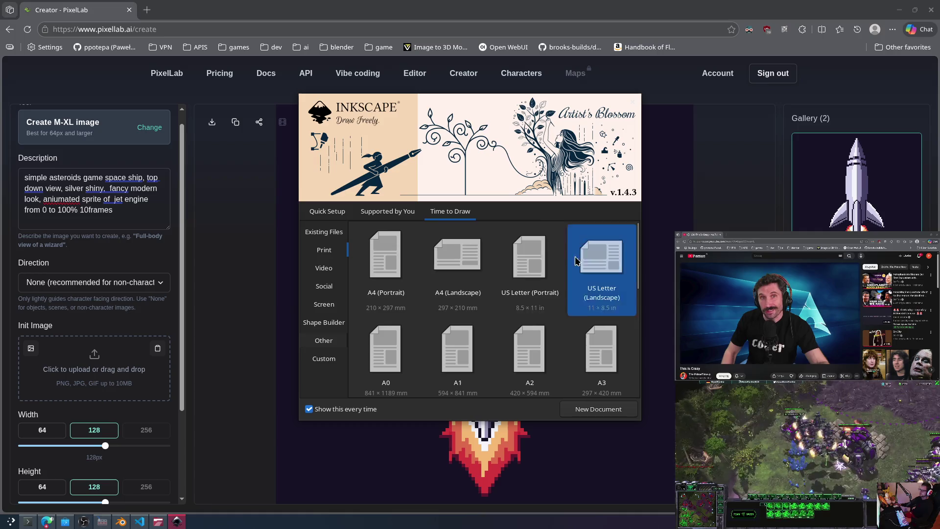
{"action": "scroll", "coordinate": [577, 279], "scroll_direction": "down", "scroll_amount": 5}
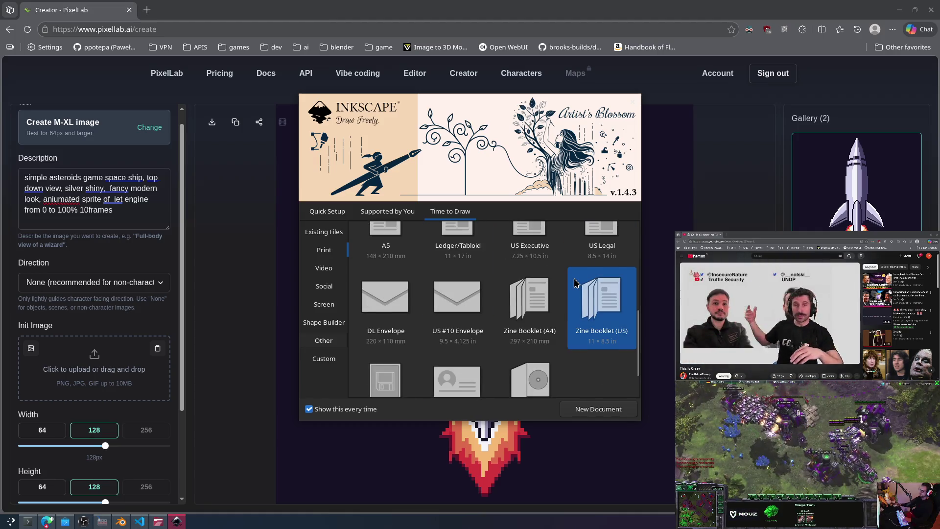
{"action": "scroll", "coordinate": [576, 283], "scroll_direction": "down", "scroll_amount": 1}
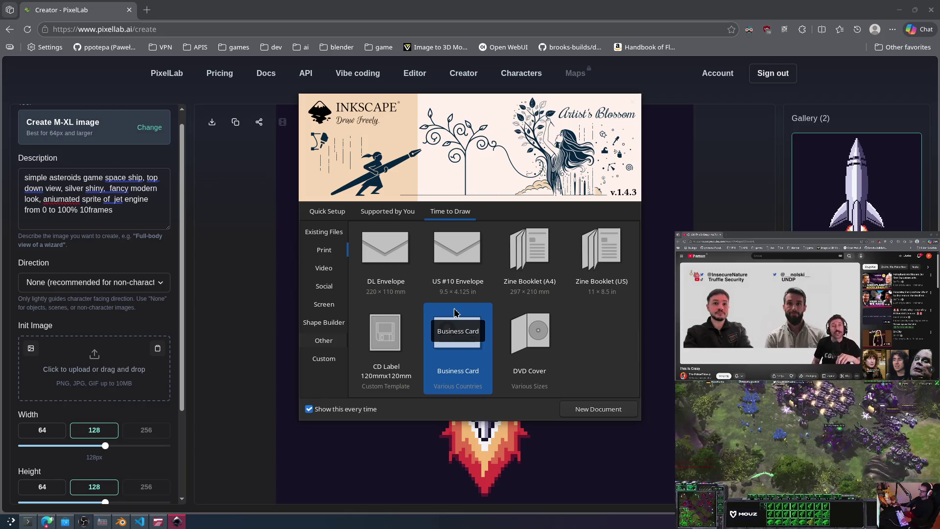
{"action": "scroll", "coordinate": [489, 314], "scroll_direction": "up", "scroll_amount": 1}
{"action": "scroll", "coordinate": [501, 313], "scroll_direction": "up", "scroll_amount": 1}
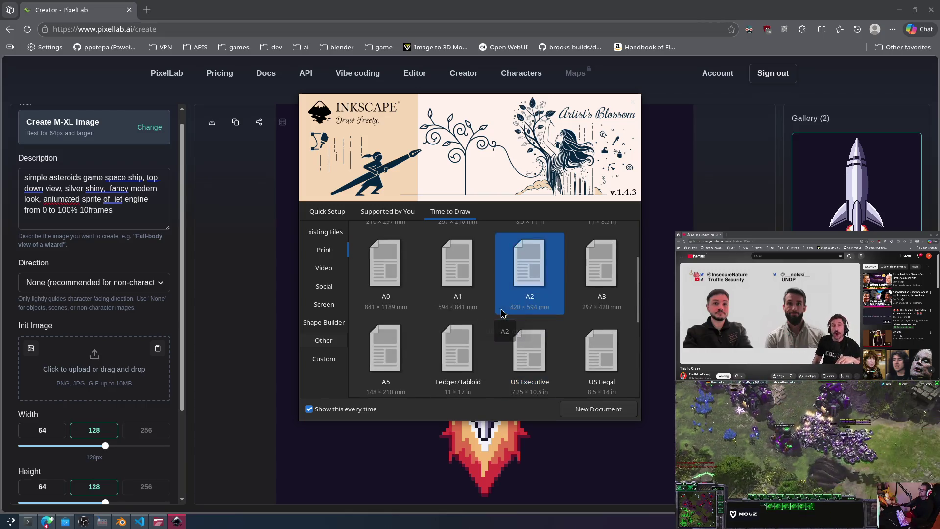
{"action": "scroll", "coordinate": [502, 313], "scroll_direction": "up", "scroll_amount": 1}
{"action": "scroll", "coordinate": [482, 299], "scroll_direction": "down", "scroll_amount": 2}
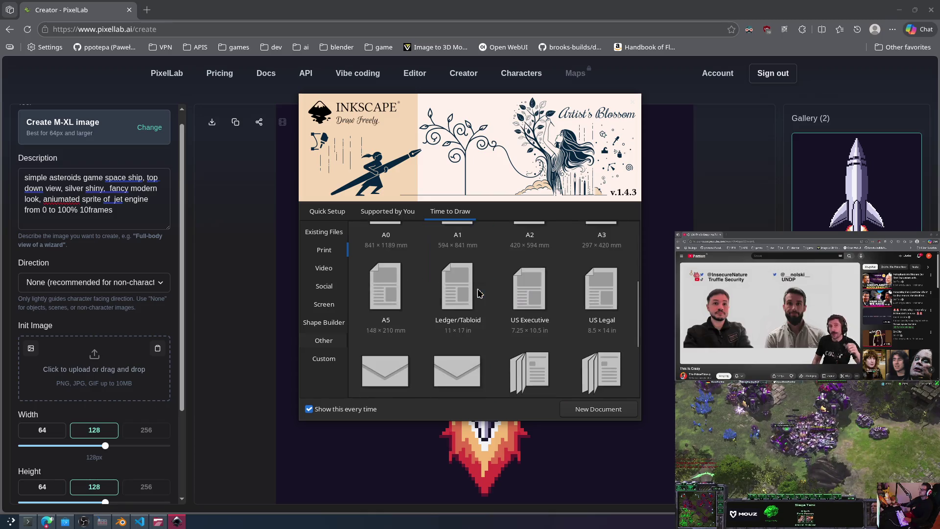
{"action": "scroll", "coordinate": [480, 293], "scroll_direction": "down", "scroll_amount": 2}
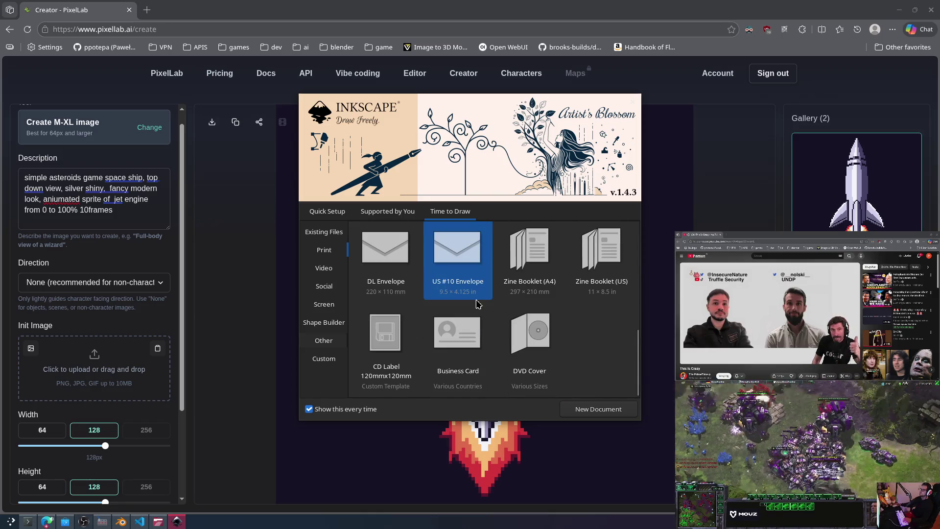
{"action": "left_click", "coordinate": [311, 231]}
{"action": "left_click", "coordinate": [329, 267]}
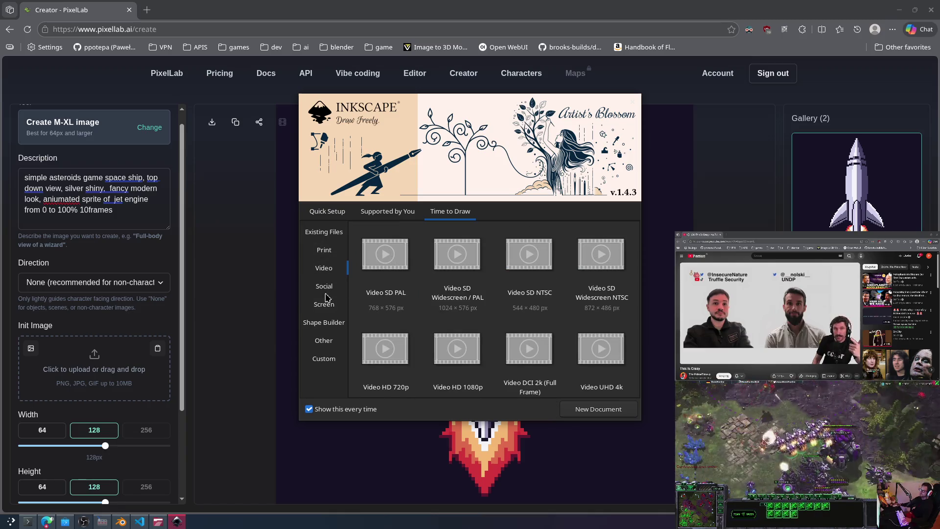
{"action": "left_click", "coordinate": [324, 288]}
{"action": "left_click", "coordinate": [324, 303]}
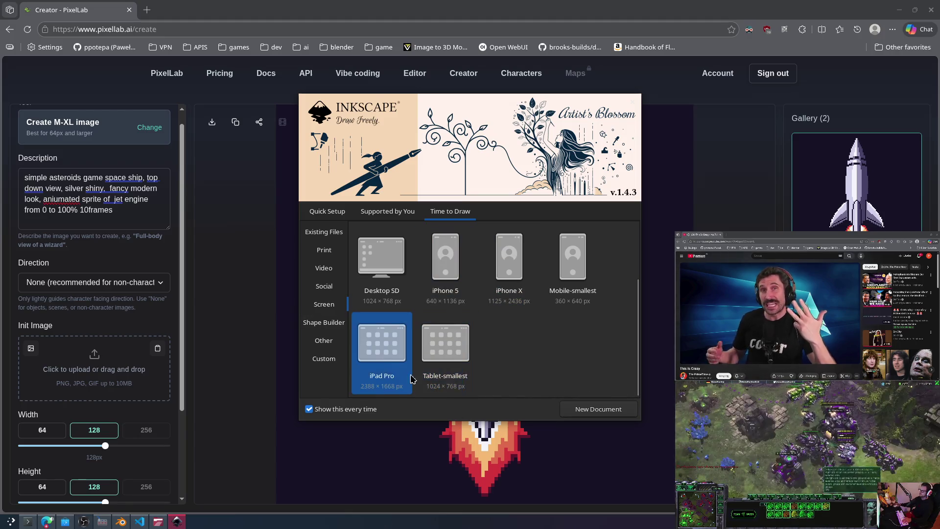
{"action": "left_click", "coordinate": [323, 340]}
{"action": "left_click", "coordinate": [336, 361]}
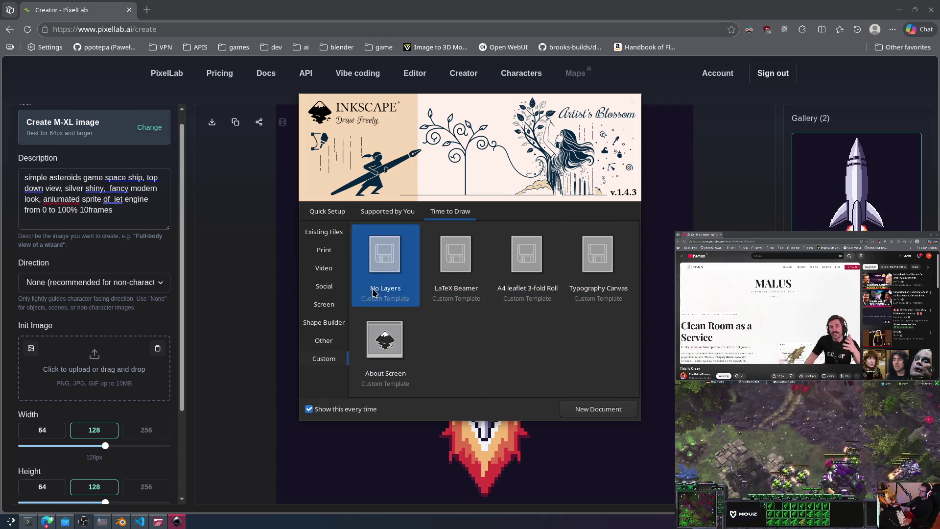
{"action": "left_click", "coordinate": [323, 251]}
{"action": "left_click", "coordinate": [330, 233]}
{"action": "left_click", "coordinate": [326, 251]}
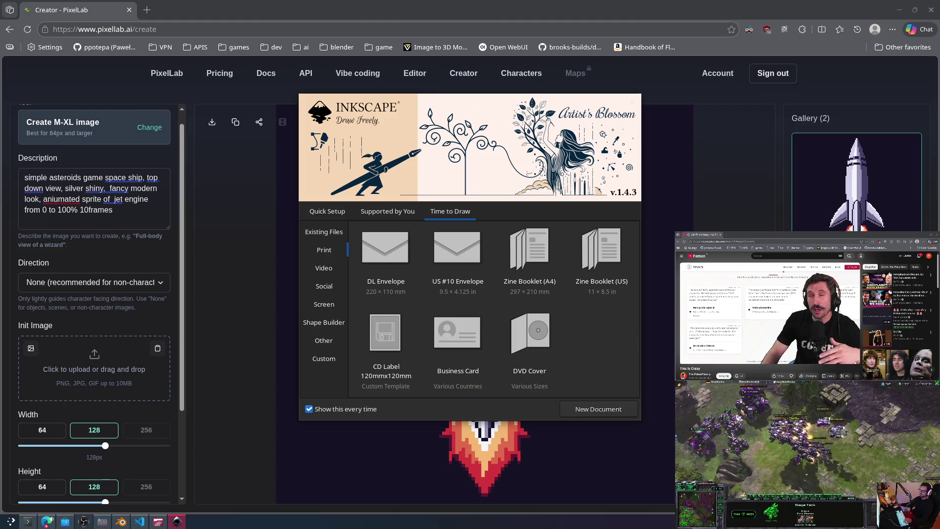
{"action": "left_click", "coordinate": [181, 457]}
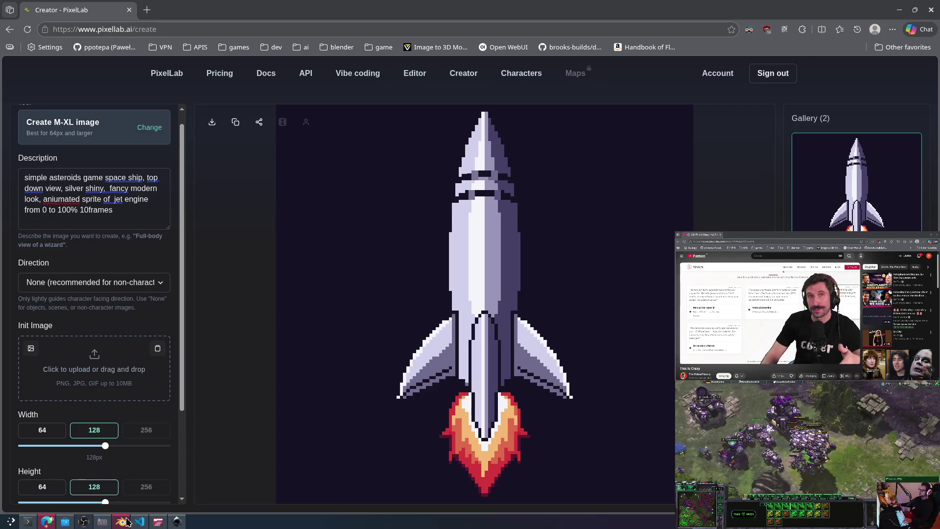
Step: Start a new General scene in Blender, discarding the unsaved changes
{"action": "left_click", "coordinate": [121, 521]}
{"action": "left_click", "coordinate": [20, 19]}
{"action": "mouse_move", "coordinate": [32, 30]}
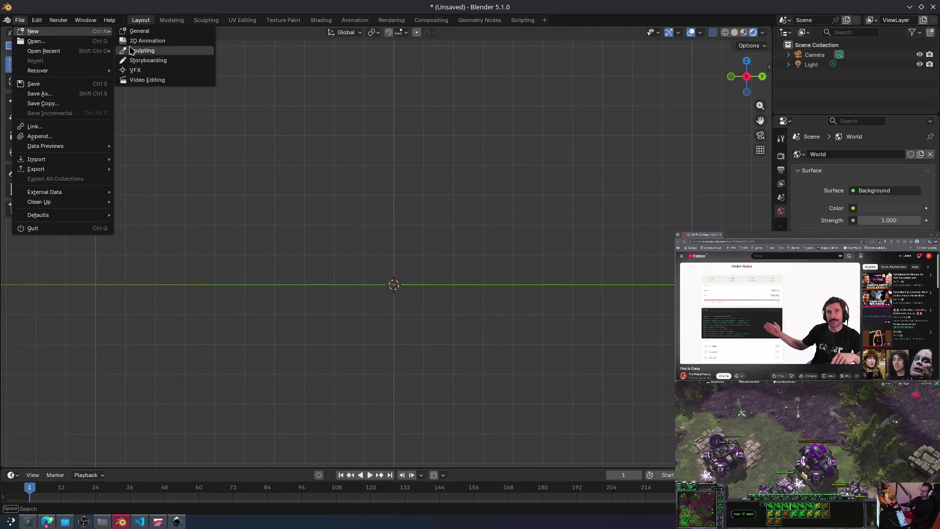
{"action": "left_click", "coordinate": [145, 32]}
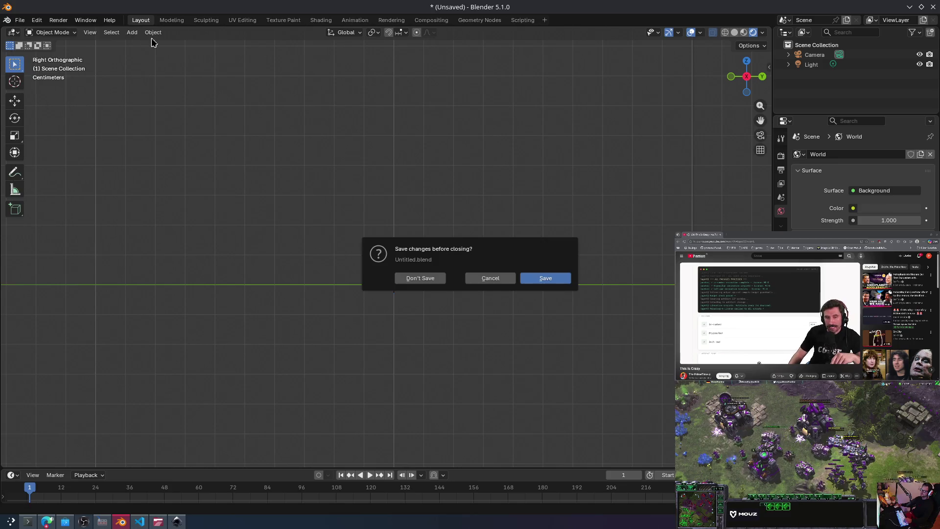
{"action": "left_click", "coordinate": [425, 278]}
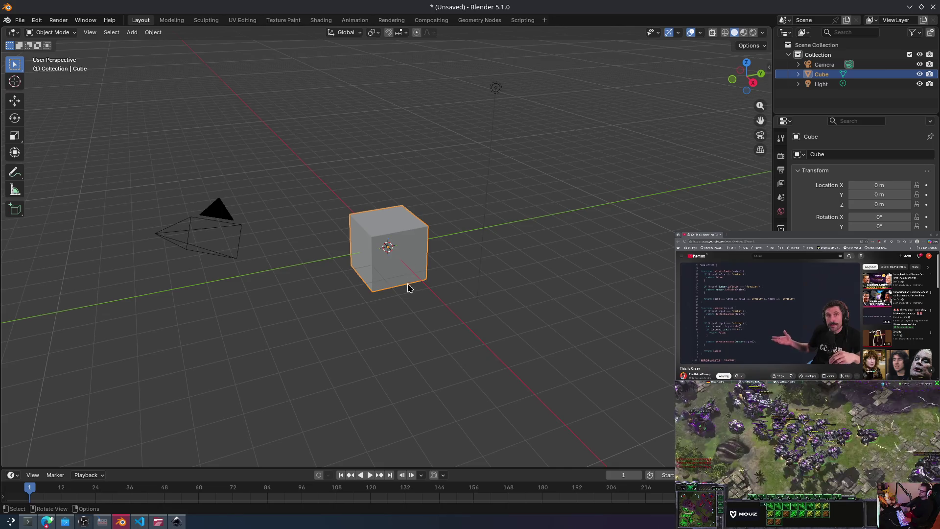
Step: Switch the default cube into Edit Mode and look through the Mesh menu
{"action": "scroll", "coordinate": [410, 279], "scroll_direction": "up", "scroll_amount": 3}
{"action": "key", "text": "ctrl+Tab"}
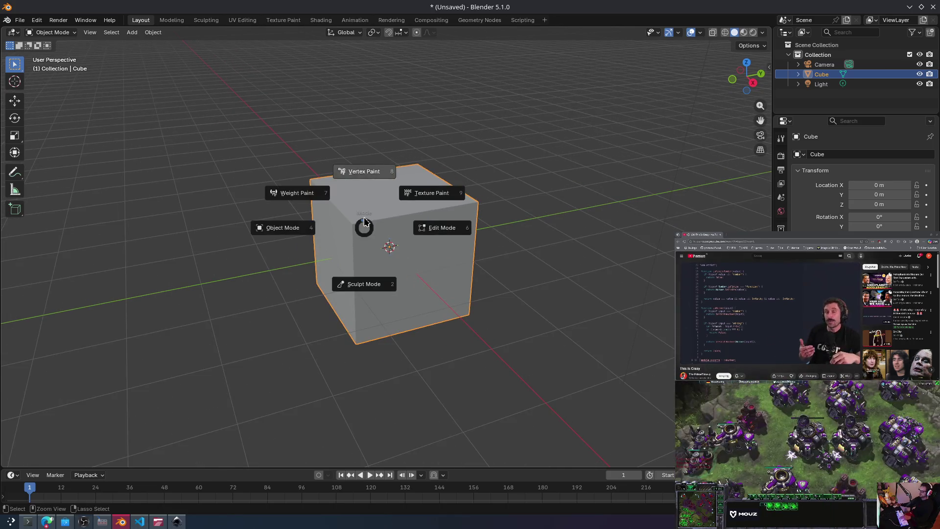
{"action": "left_click", "coordinate": [447, 228]}
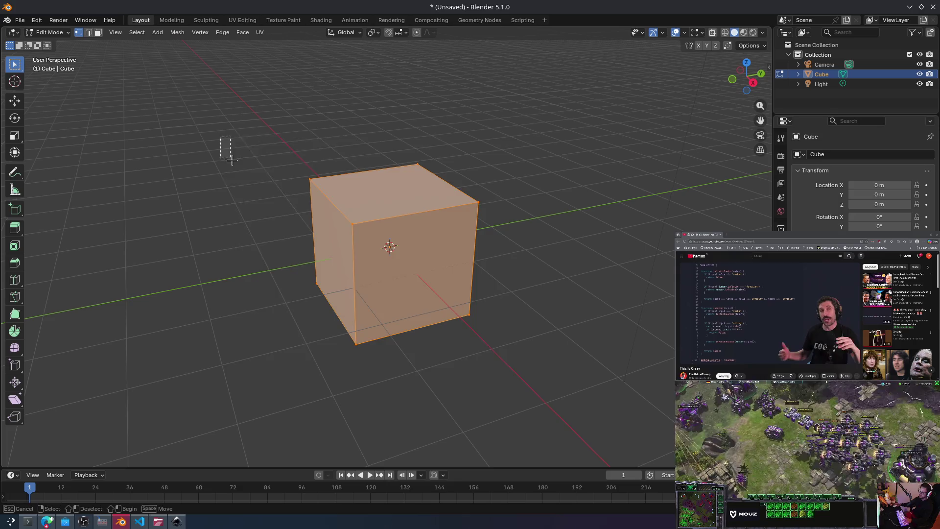
{"action": "left_click", "coordinate": [177, 33]}
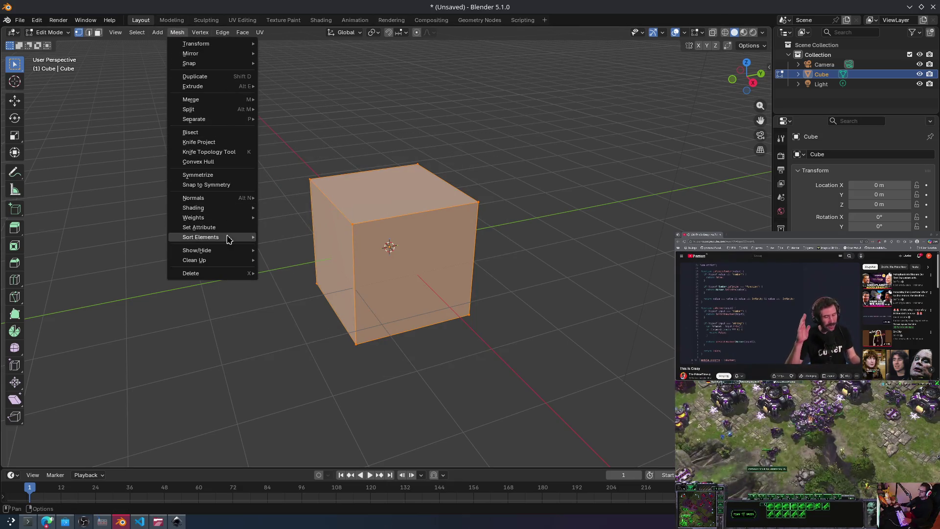
{"action": "mouse_move", "coordinate": [213, 109]}
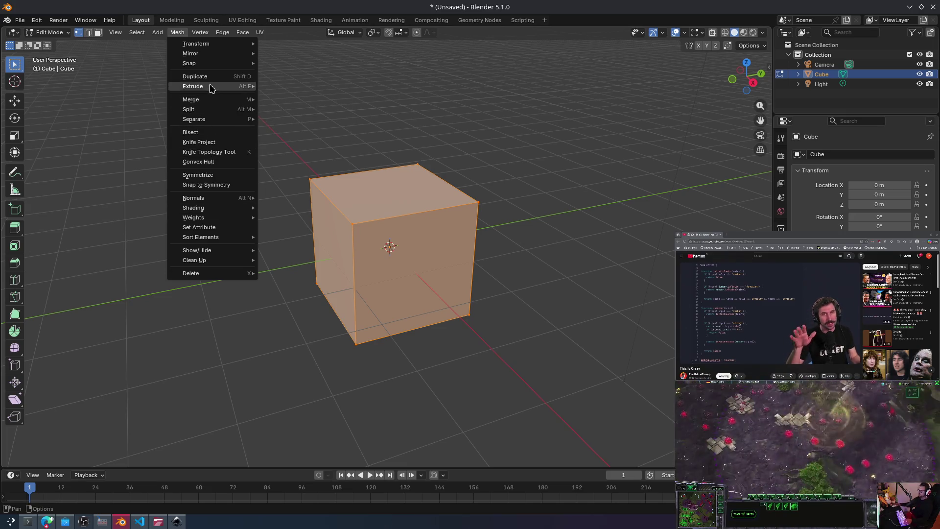
{"action": "mouse_move", "coordinate": [206, 69]}
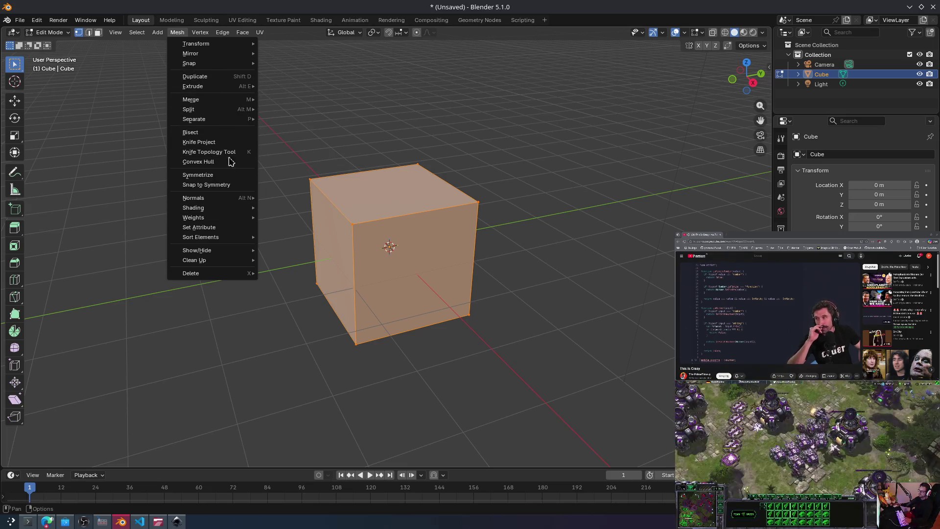
{"action": "mouse_move", "coordinate": [208, 212]}
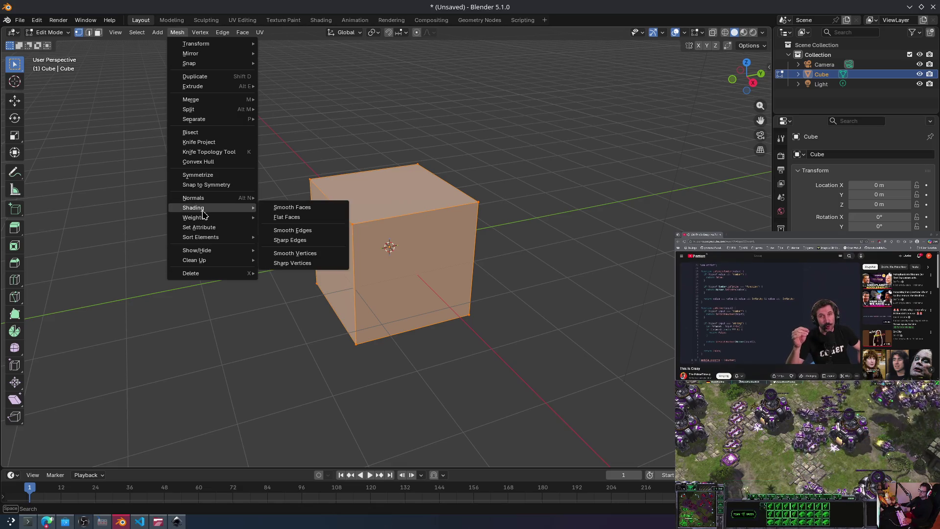
{"action": "left_click", "coordinate": [135, 375]}
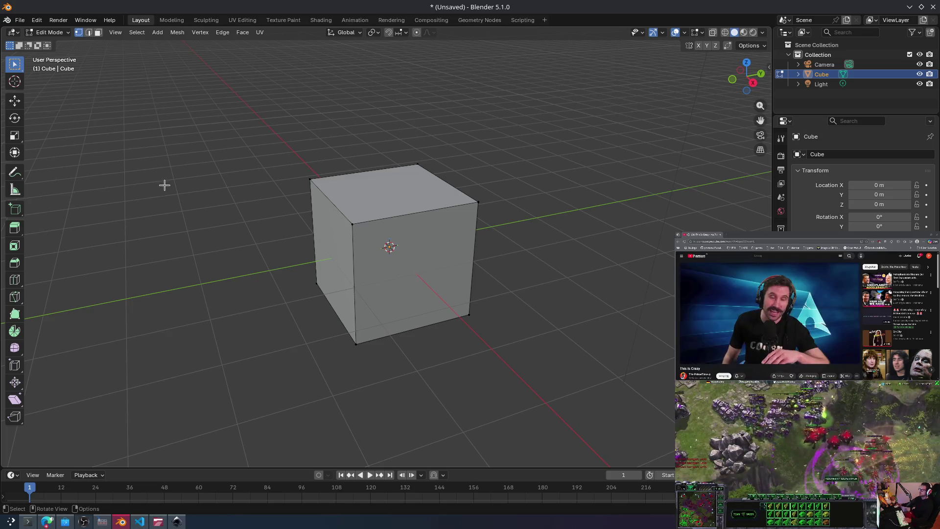
Step: Box-select the entire cube, then return to the browser showing the PixelLab rocket page
{"action": "left_click_drag", "start_coordinate": [292, 122], "coordinate": [573, 353]}
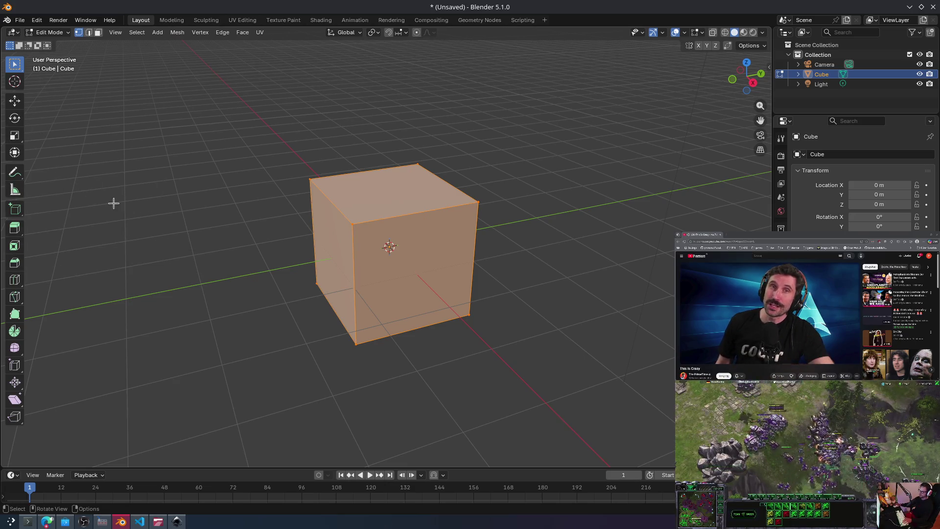
{"action": "key", "text": "alt+Tab"}
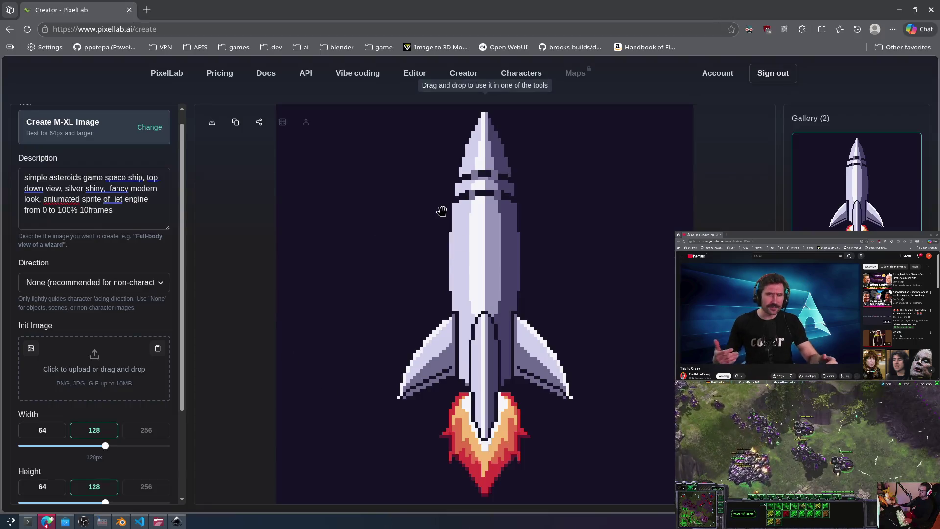
Step: In a new ChatGPT tab, ask 'how to subdivide a mesh in blender', then return to Blender
{"action": "key", "text": "ctrl+t"}
{"action": "type", "text": "c"}
{"action": "key", "text": "Return"}
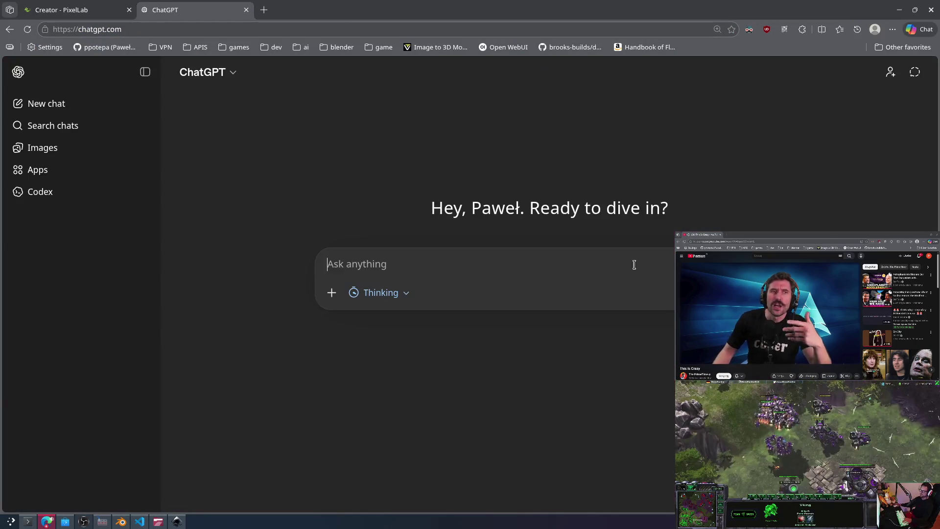
{"action": "type", "text": "how to s"}
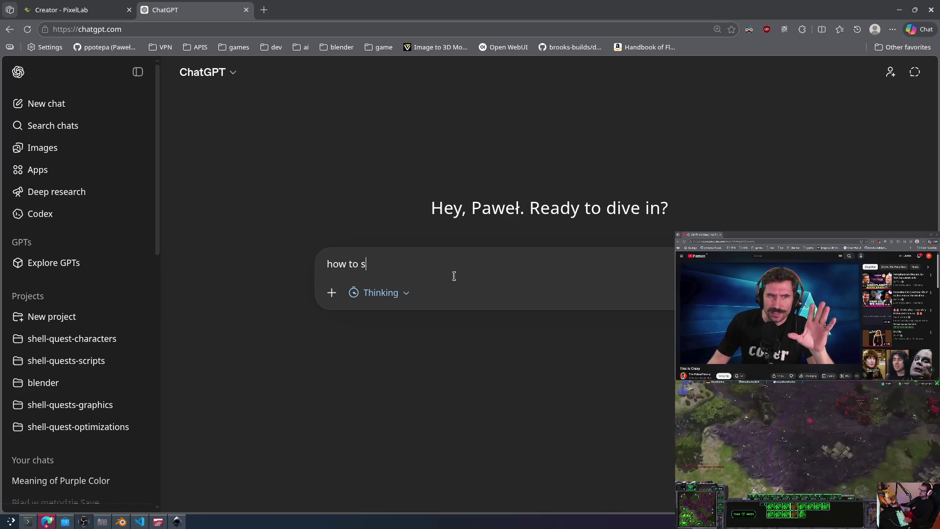
{"action": "type", "text": "dicid"}
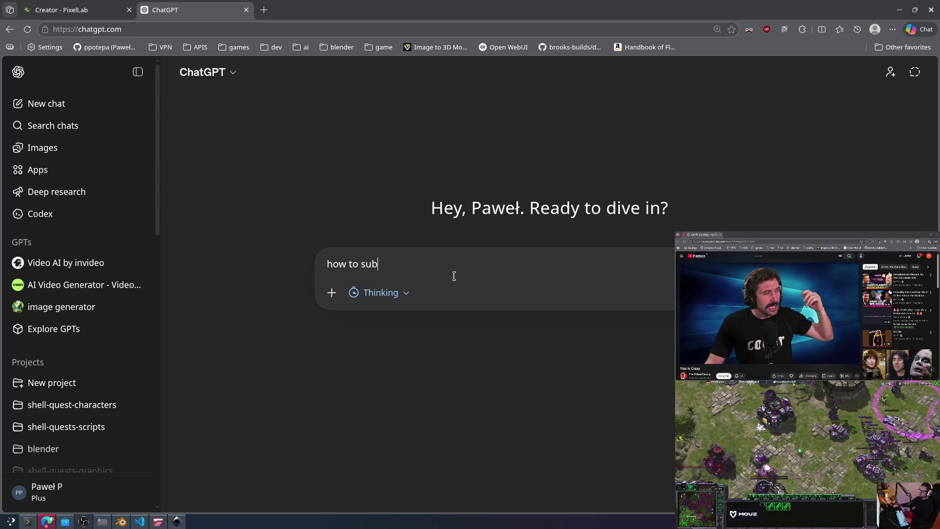
{"action": "type", "text": "ide a mesh"}
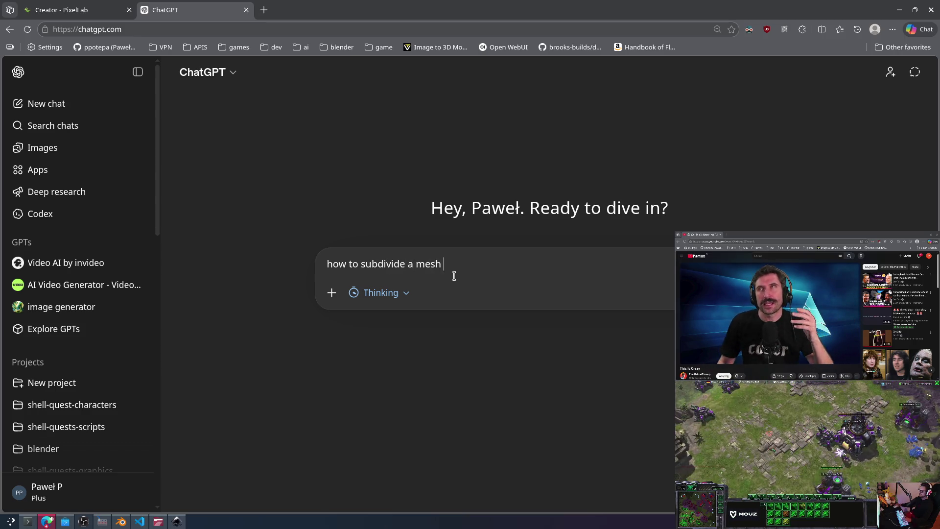
{"action": "type", "text": "er"}
{"action": "key", "text": "Return"}
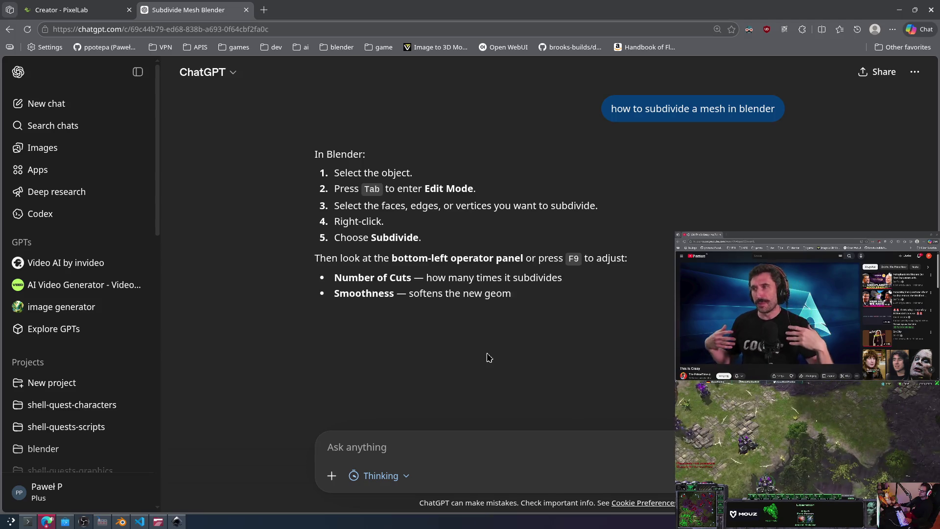
{"action": "key", "text": "alt+Tab"}
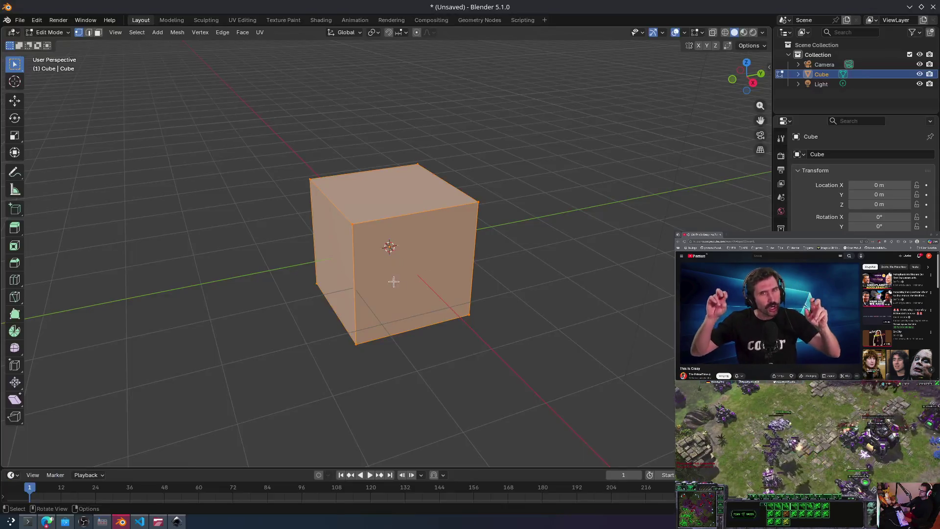
{"action": "right_click", "coordinate": [374, 261]}
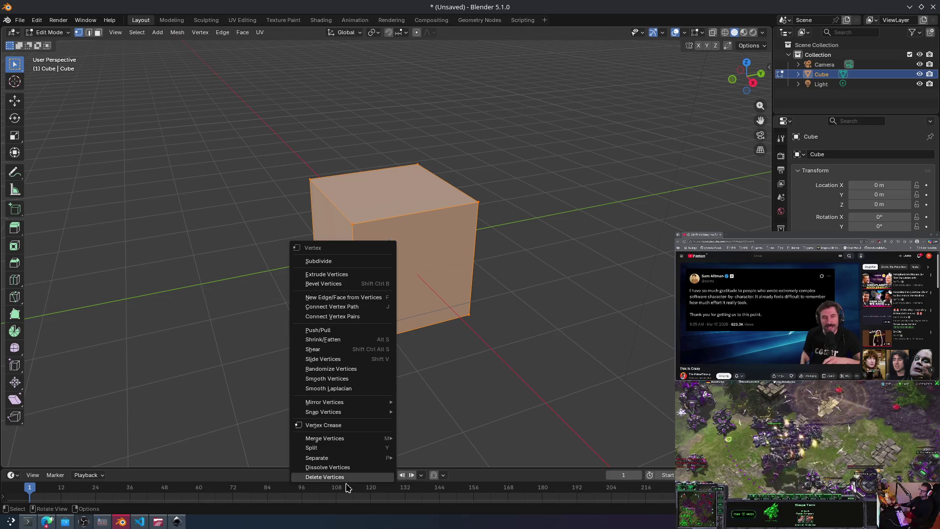
{"action": "left_click", "coordinate": [346, 446]}
{"action": "right_click", "coordinate": [399, 258]}
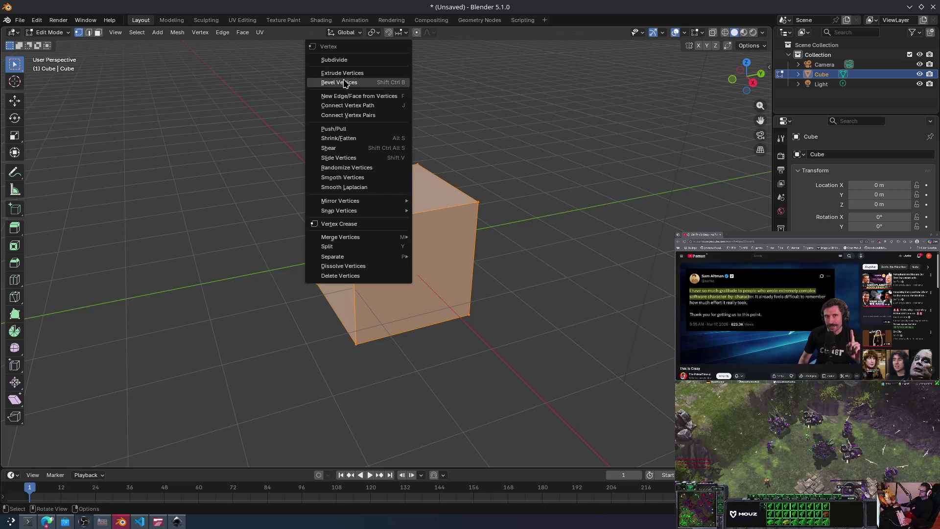
{"action": "left_click", "coordinate": [347, 60]}
{"action": "left_click", "coordinate": [579, 211]}
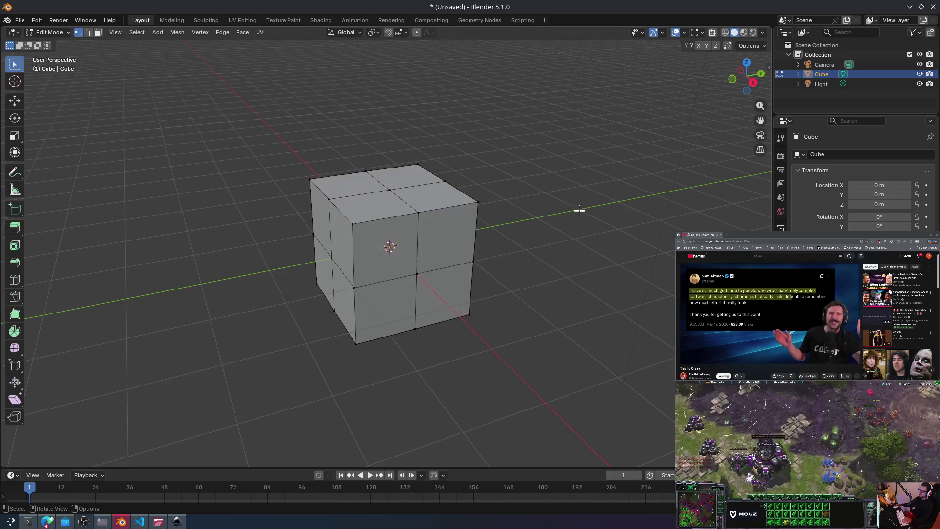
{"action": "key", "text": "a"}
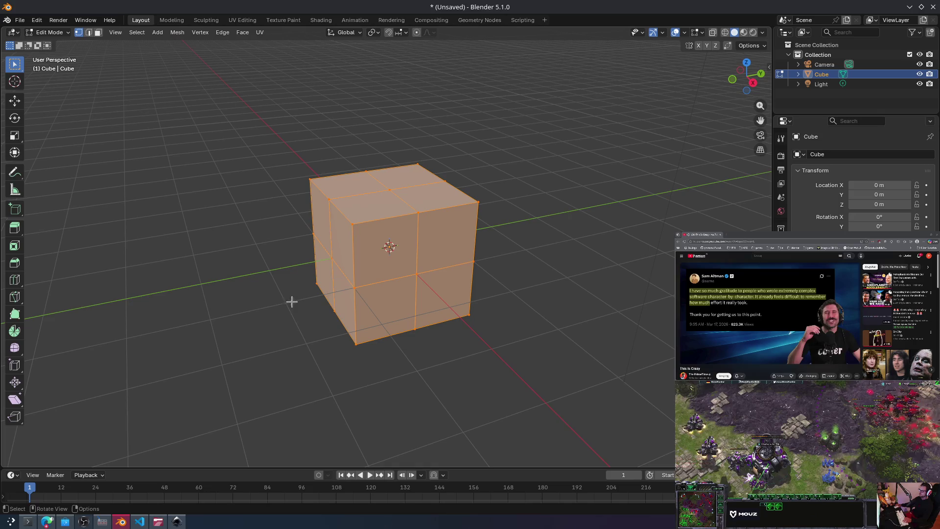
{"action": "key", "text": "ctrl+z"}
{"action": "key", "text": "ctrl+z"}
{"action": "key", "text": "ctrl+z"}
{"action": "mouse_move", "coordinate": [235, 139]}
{"action": "left_mouse_down"}
{"action": "mouse_move", "coordinate": [335, 242]}
{"action": "mouse_move", "coordinate": [510, 373]}
{"action": "left_mouse_up"}
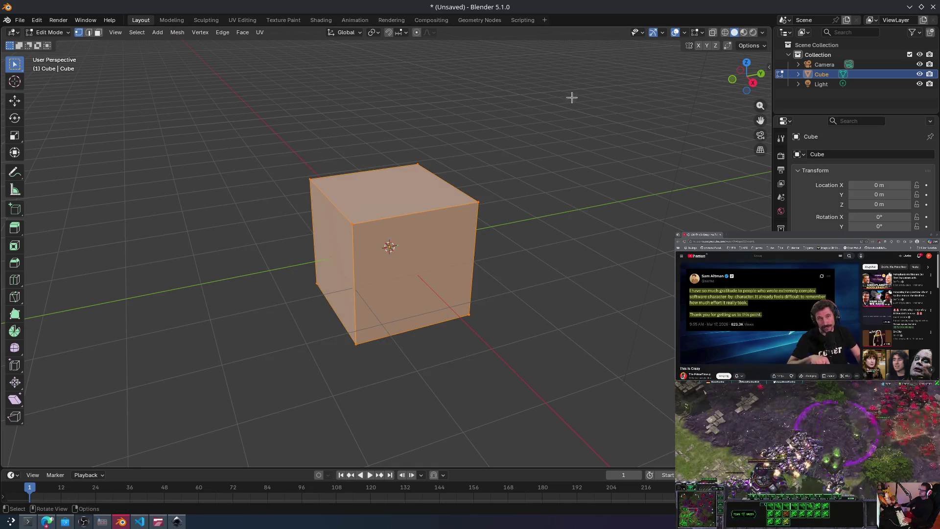
Step: Check the top, back and front views, then select both bottom front corners with the Move tool
{"action": "left_click", "coordinate": [746, 63]}
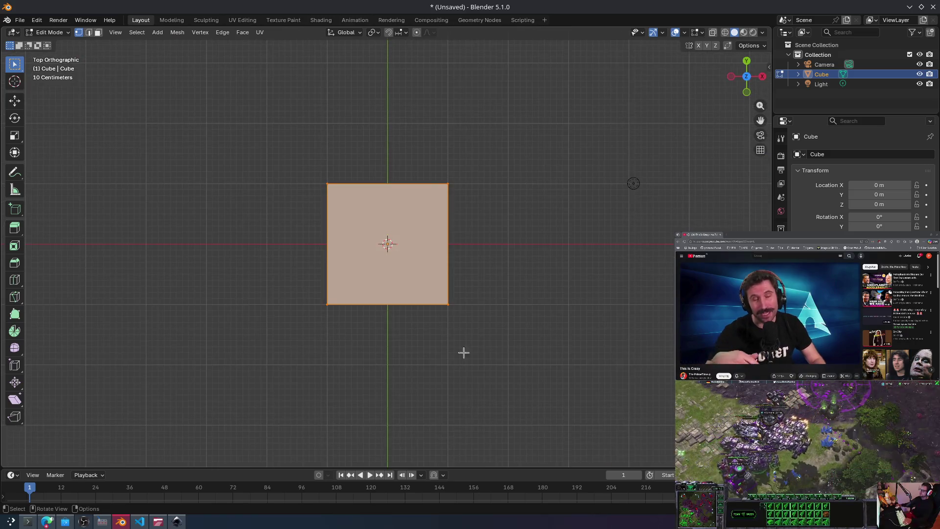
{"action": "left_click", "coordinate": [353, 336]}
{"action": "left_click", "coordinate": [746, 61]}
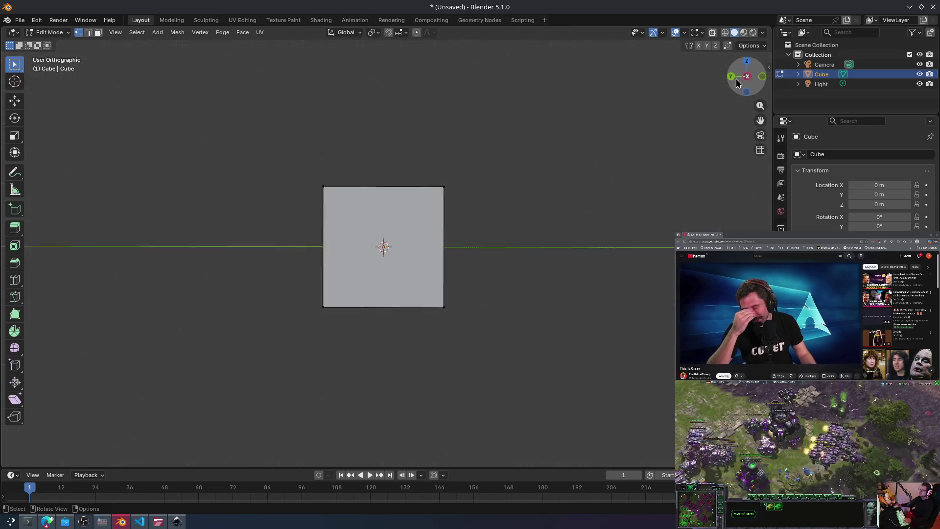
{"action": "left_click", "coordinate": [746, 77]}
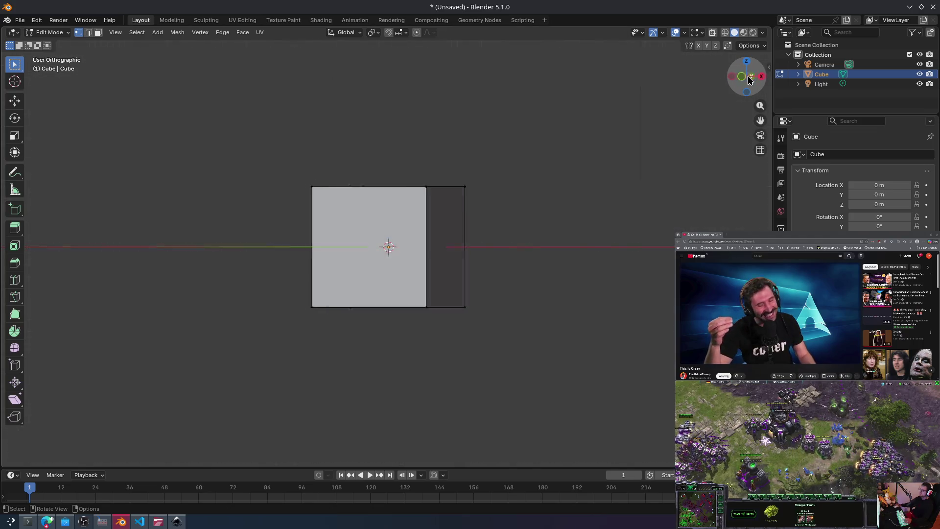
{"action": "mouse_move", "coordinate": [752, 64]}
{"action": "left_mouse_down"}
{"action": "mouse_move", "coordinate": [759, 192]}
{"action": "mouse_move", "coordinate": [241, 240]}
{"action": "mouse_move", "coordinate": [481, 212]}
{"action": "mouse_move", "coordinate": [515, 177]}
{"action": "mouse_move", "coordinate": [510, 168]}
{"action": "mouse_move", "coordinate": [539, 224]}
{"action": "mouse_move", "coordinate": [641, 206]}
{"action": "mouse_move", "coordinate": [612, 216]}
{"action": "left_mouse_up"}
{"action": "left_click", "coordinate": [420, 325]}
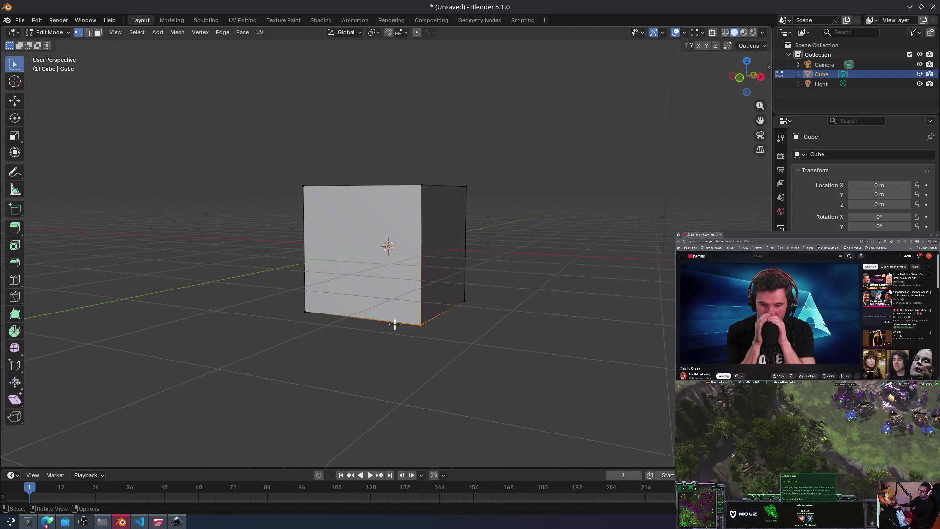
{"action": "left_click", "coordinate": [312, 319], "text": "shift"}
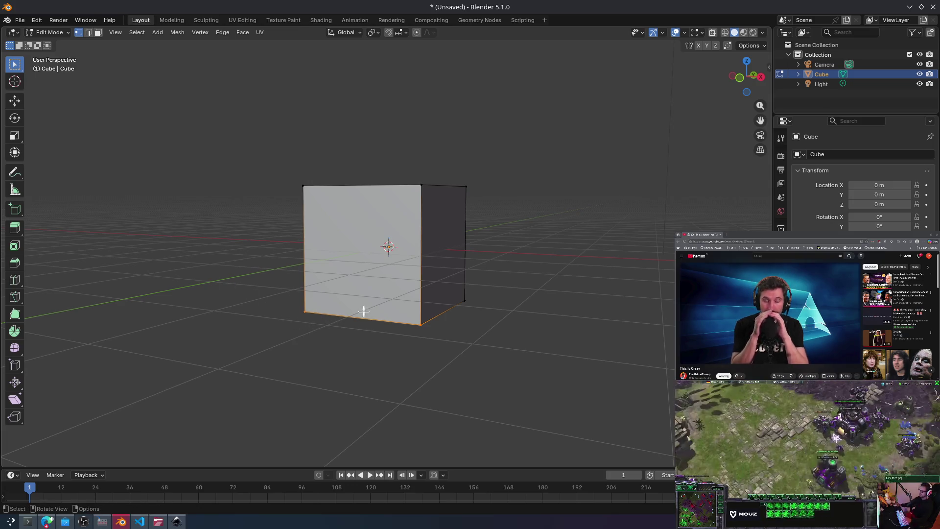
{"action": "left_click", "coordinate": [15, 102]}
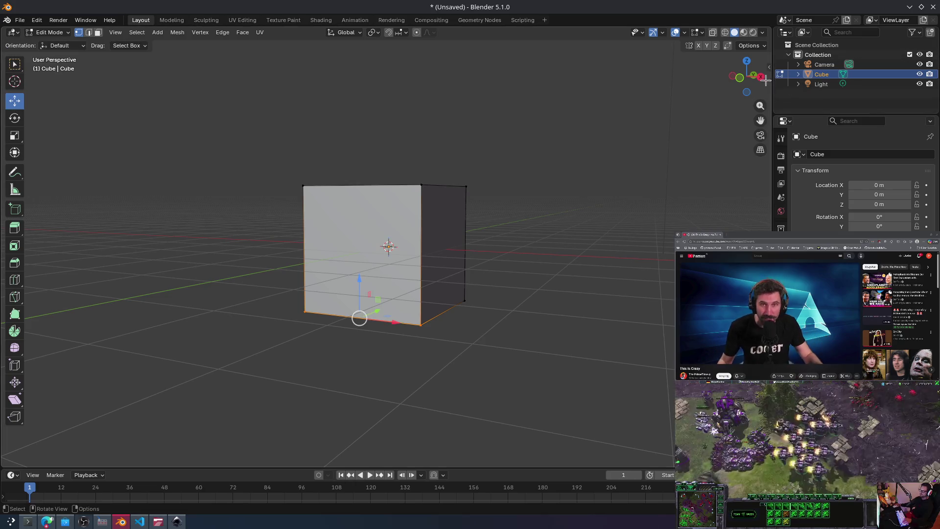
Step: Switch the viewport shading to Material Preview, then Rendered, and orbit to the cube's side
{"action": "key", "text": "KP_3"}
{"action": "left_click", "coordinate": [746, 92]}
{"action": "left_click", "coordinate": [746, 76]}
{"action": "left_click", "coordinate": [743, 33]}
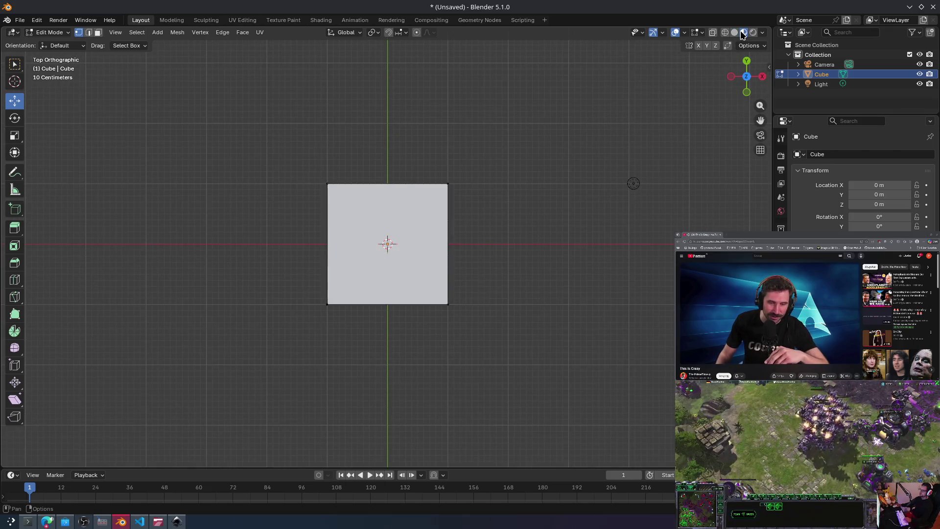
{"action": "left_click", "coordinate": [751, 33]}
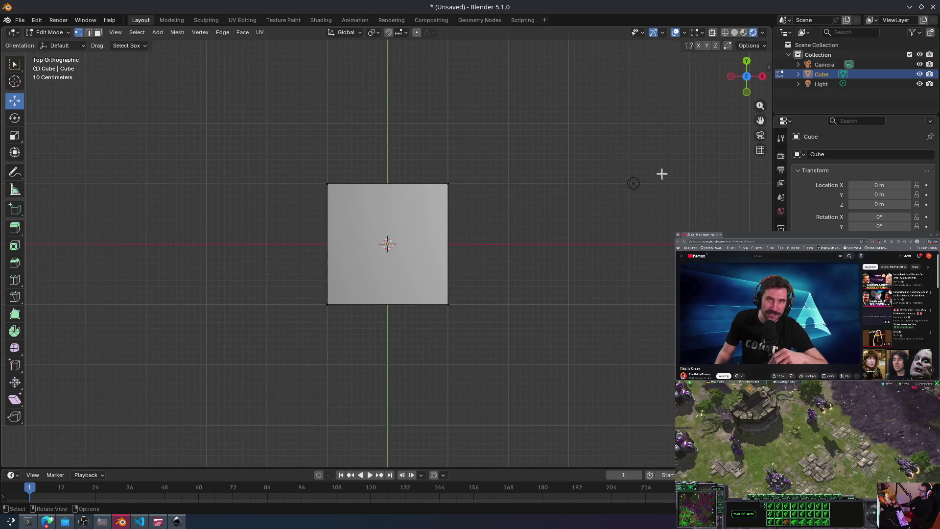
{"action": "mouse_move", "coordinate": [570, 216]}
{"action": "middle_mouse_down"}
{"action": "mouse_move", "coordinate": [522, 199]}
{"action": "mouse_move", "coordinate": [494, 122]}
{"action": "mouse_move", "coordinate": [623, 130]}
{"action": "mouse_move", "coordinate": [549, 153]}
{"action": "mouse_move", "coordinate": [640, 138]}
{"action": "mouse_move", "coordinate": [59, 167]}
{"action": "mouse_move", "coordinate": [97, 220]}
{"action": "middle_mouse_up"}
Step: Select the cube's bottom front edge and slide it outward along Y
{"action": "left_click_drag", "start_coordinate": [401, 354], "coordinate": [354, 320]}
{"action": "left_click_drag", "start_coordinate": [295, 297], "coordinate": [305, 308]}
{"action": "mouse_move", "coordinate": [373, 309]}
{"action": "left_mouse_down"}
{"action": "mouse_move", "coordinate": [290, 313]}
{"action": "mouse_move", "coordinate": [297, 310]}
{"action": "left_mouse_up"}
{"action": "left_click", "coordinate": [445, 282]}
Step: Reselect the bottom front edge and raise it along Z
{"action": "mouse_move", "coordinate": [195, 148]}
{"action": "left_mouse_down"}
{"action": "mouse_move", "coordinate": [373, 300]}
{"action": "mouse_move", "coordinate": [510, 383]}
{"action": "left_mouse_up"}
{"action": "left_click", "coordinate": [437, 208]}
{"action": "left_click_drag", "start_coordinate": [223, 135], "coordinate": [485, 394]}
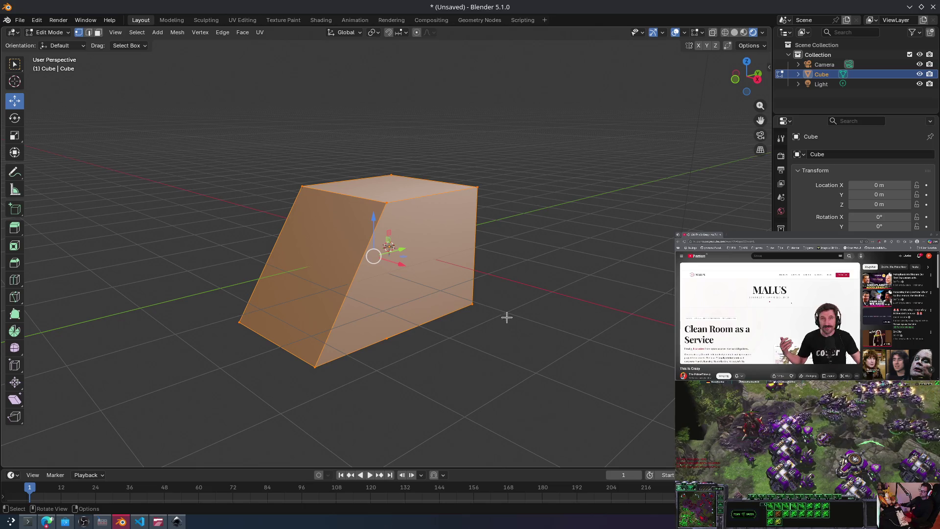
{"action": "left_click", "coordinate": [506, 334]}
{"action": "left_click_drag", "start_coordinate": [502, 339], "coordinate": [469, 294]}
{"action": "mouse_move", "coordinate": [535, 252]}
{"action": "middle_mouse_down"}
{"action": "mouse_move", "coordinate": [567, 243]}
{"action": "mouse_move", "coordinate": [497, 244]}
{"action": "mouse_move", "coordinate": [511, 222]}
{"action": "mouse_move", "coordinate": [483, 227]}
{"action": "mouse_move", "coordinate": [478, 300]}
{"action": "middle_mouse_up"}
{"action": "left_click_drag", "start_coordinate": [511, 324], "coordinate": [359, 279]}
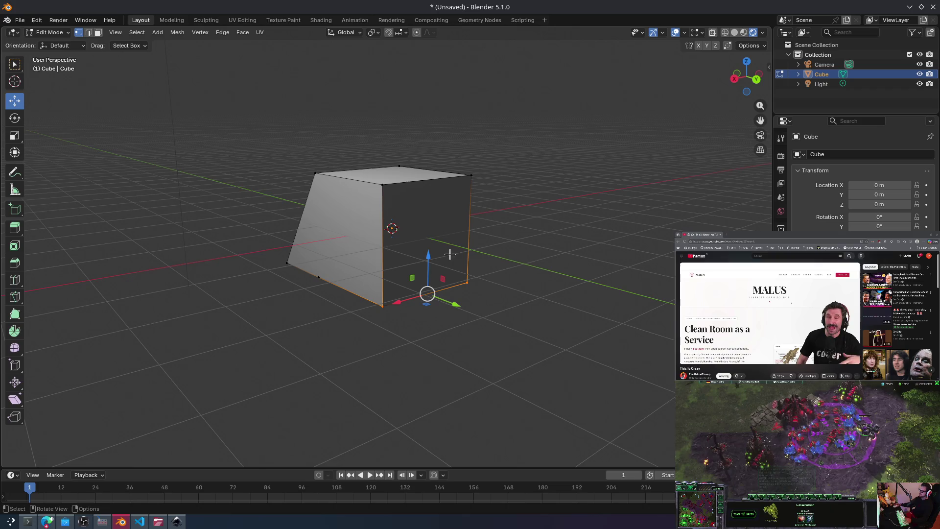
{"action": "mouse_move", "coordinate": [427, 259]}
{"action": "left_mouse_down"}
{"action": "mouse_move", "coordinate": [427, 288]}
{"action": "mouse_move", "coordinate": [427, 259]}
{"action": "left_mouse_up"}
{"action": "mouse_move", "coordinate": [431, 274]}
{"action": "middle_mouse_down"}
{"action": "mouse_move", "coordinate": [518, 319]}
{"action": "mouse_move", "coordinate": [511, 326]}
{"action": "middle_mouse_up"}
{"action": "left_click_drag", "start_coordinate": [512, 326], "coordinate": [367, 300]}
{"action": "left_click_drag", "start_coordinate": [429, 271], "coordinate": [430, 196]}
Step: Undo the edge raise and try moving the bottom-right corner in Right view, reverting each attempt
{"action": "key", "text": "ctrl+z"}
{"action": "middle_click_drag", "start_coordinate": [385, 308], "coordinate": [420, 240]}
{"action": "key", "text": "KP_3"}
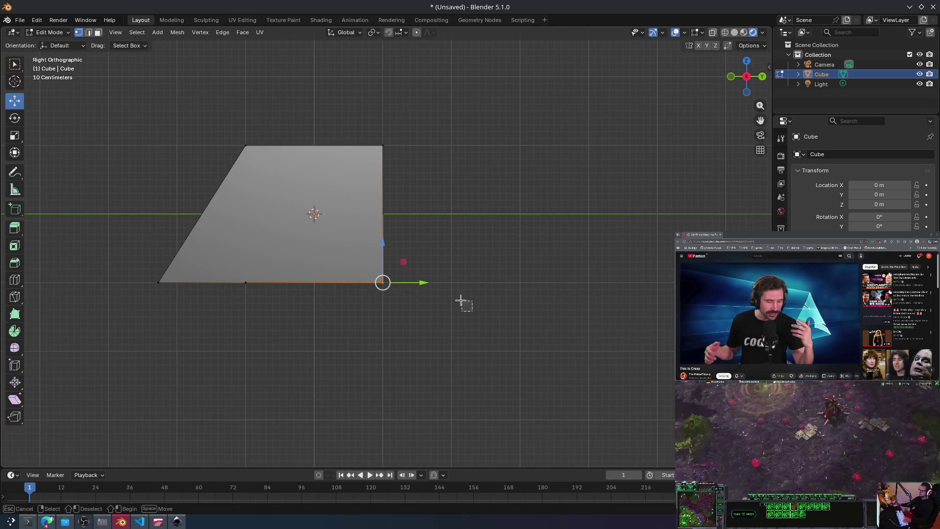
{"action": "mouse_move", "coordinate": [383, 273]}
{"action": "left_mouse_down"}
{"action": "mouse_move", "coordinate": [372, 239]}
{"action": "mouse_move", "coordinate": [356, 237]}
{"action": "left_mouse_up"}
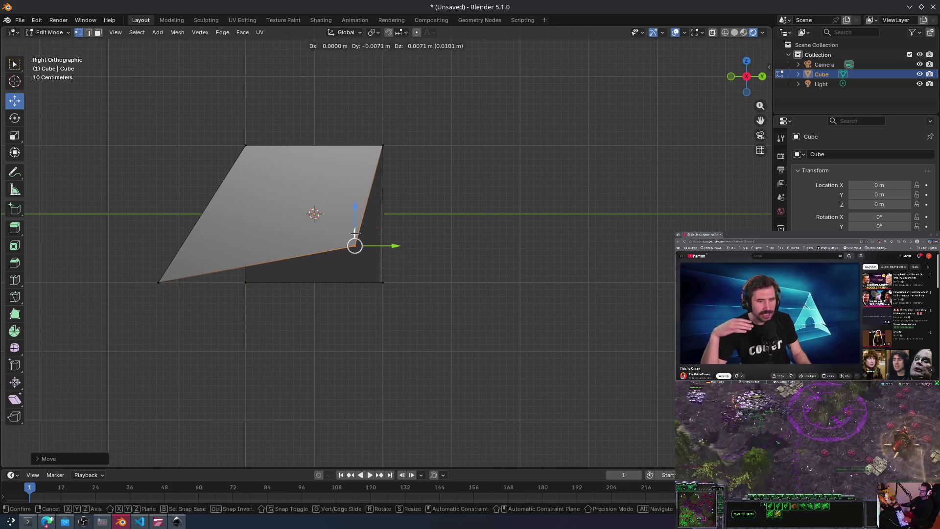
{"action": "key", "text": "ctrl+z"}
{"action": "left_click_drag", "start_coordinate": [461, 317], "coordinate": [321, 217]}
{"action": "left_click_drag", "start_coordinate": [384, 280], "coordinate": [357, 250]}
{"action": "key", "text": "Escape"}
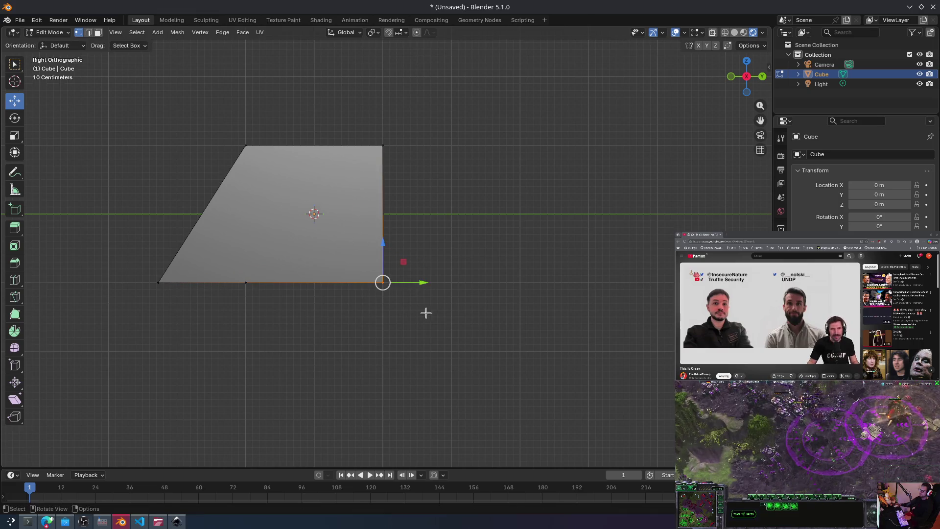
{"action": "left_click_drag", "start_coordinate": [383, 282], "coordinate": [338, 237]}
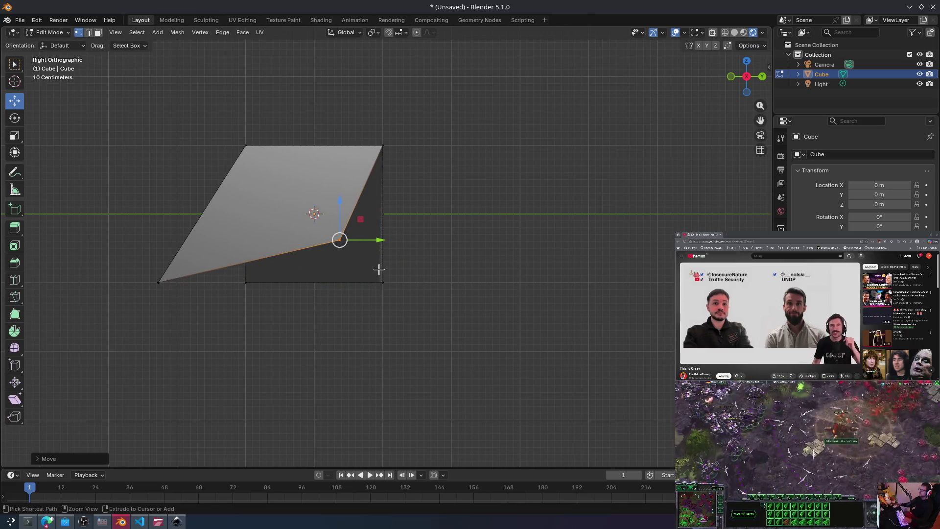
{"action": "key", "text": "ctrl+z"}
Step: In edge select mode, extrude the right and bottom edges, then undo the extrusion
{"action": "key", "text": "ctrl+KP_1"}
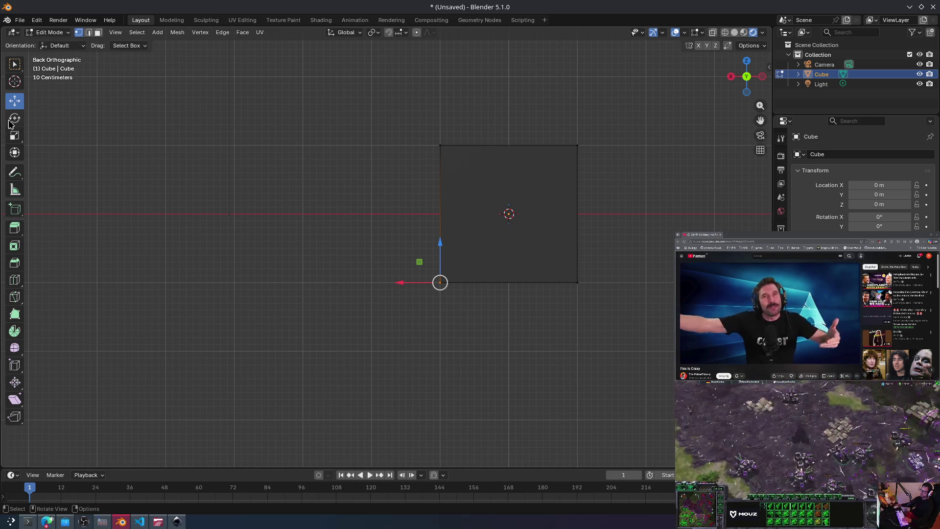
{"action": "left_click", "coordinate": [88, 32]}
{"action": "mouse_move", "coordinate": [450, 268]}
{"action": "left_mouse_down", "text": "shift"}
{"action": "mouse_move", "coordinate": [524, 297]}
{"action": "mouse_move", "coordinate": [529, 287]}
{"action": "left_mouse_up", "text": "shift"}
{"action": "mouse_move", "coordinate": [373, 284]}
{"action": "middle_mouse_down", "text": "alt"}
{"action": "mouse_move", "coordinate": [410, 279]}
{"action": "mouse_move", "coordinate": [508, 309]}
{"action": "mouse_move", "coordinate": [518, 292]}
{"action": "mouse_move", "coordinate": [410, 272]}
{"action": "mouse_move", "coordinate": [421, 284]}
{"action": "middle_mouse_up", "text": "alt"}
{"action": "left_click_drag", "start_coordinate": [437, 304], "coordinate": [351, 246]}
{"action": "key", "text": "e"}
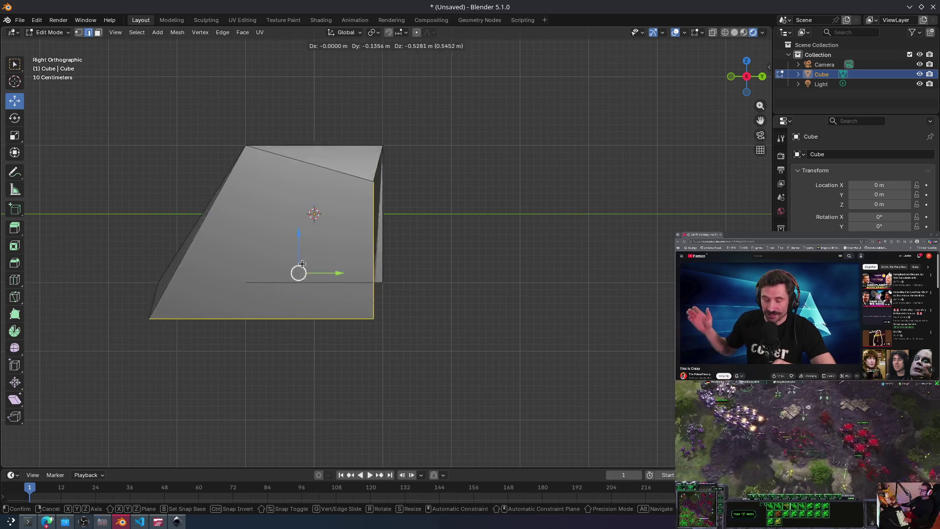
{"action": "left_click", "coordinate": [369, 269]}
{"action": "middle_click_drag", "start_coordinate": [248, 259], "coordinate": [328, 228]}
{"action": "key", "text": "ctrl+z"}
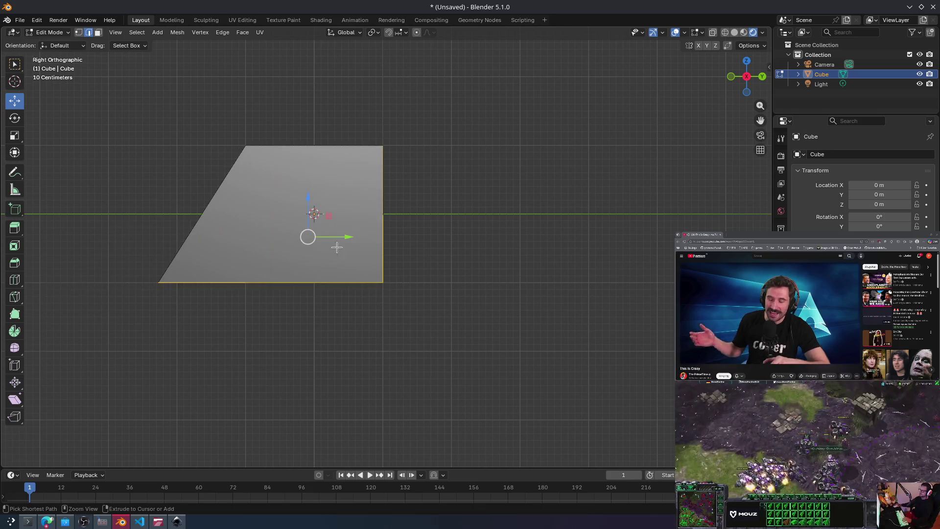
{"action": "key", "text": "ctrl+z"}
{"action": "key", "text": "ctrl+z"}
{"action": "key", "text": "ctrl+z"}
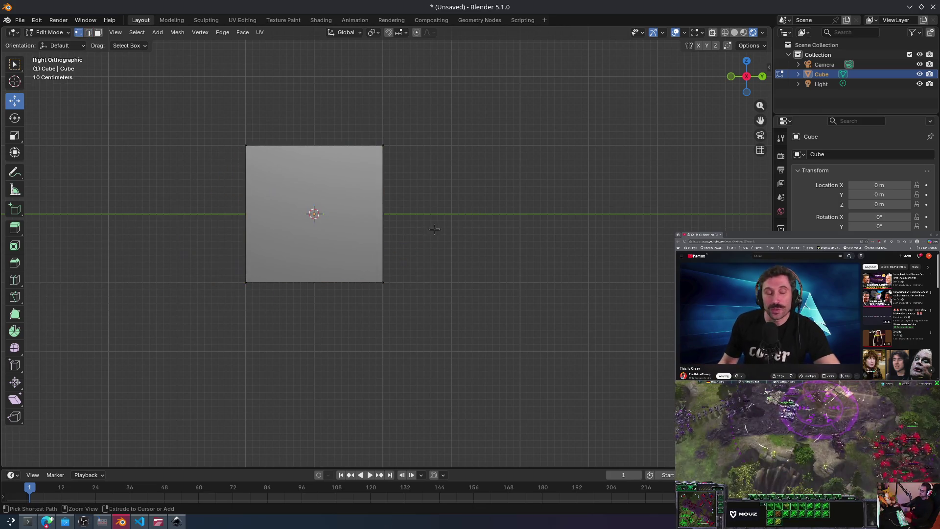
Step: Select the bottom-left corner and pull it out along Y by about -1.206 m
{"action": "mouse_move", "coordinate": [220, 109]}
{"action": "left_mouse_down"}
{"action": "mouse_move", "coordinate": [224, 151]}
{"action": "mouse_move", "coordinate": [402, 329]}
{"action": "left_mouse_up"}
{"action": "left_click_drag", "start_coordinate": [262, 306], "coordinate": [219, 261]}
{"action": "left_click_drag", "start_coordinate": [263, 282], "coordinate": [174, 279]}
{"action": "mouse_move", "coordinate": [421, 298]}
{"action": "left_mouse_down"}
{"action": "mouse_move", "coordinate": [371, 251]}
{"action": "mouse_move", "coordinate": [382, 229]}
{"action": "left_mouse_up"}
{"action": "key", "text": "Escape"}
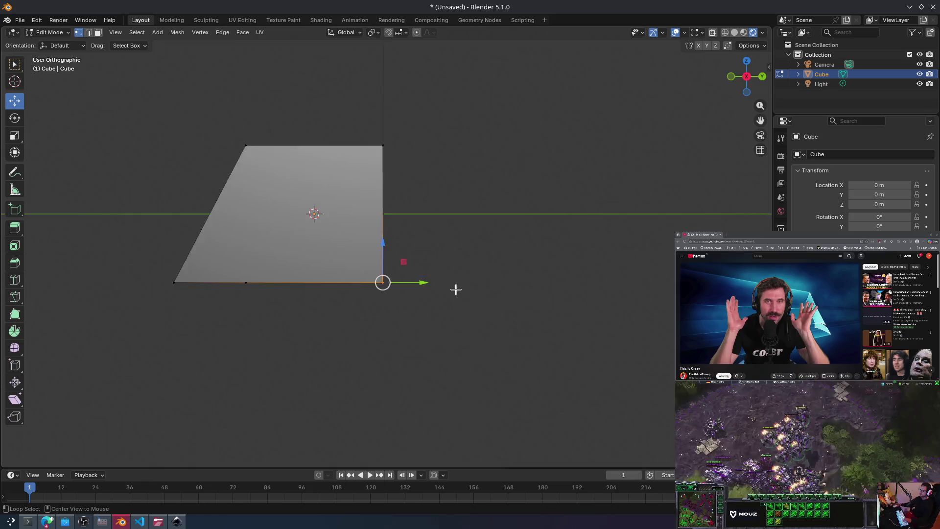
Step: From the back view, raise the bottom edge along Z and switch to camera view
{"action": "key", "text": "ctrl+KP_1"}
{"action": "mouse_move", "coordinate": [602, 301]}
{"action": "left_mouse_down"}
{"action": "mouse_move", "coordinate": [513, 270]}
{"action": "mouse_move", "coordinate": [411, 253]}
{"action": "left_mouse_up"}
{"action": "left_click_drag", "start_coordinate": [505, 264], "coordinate": [505, 222]}
{"action": "mouse_move", "coordinate": [419, 227]}
{"action": "middle_mouse_down"}
{"action": "mouse_move", "coordinate": [367, 231]}
{"action": "mouse_move", "coordinate": [376, 267]}
{"action": "mouse_move", "coordinate": [340, 262]}
{"action": "mouse_move", "coordinate": [348, 256]}
{"action": "mouse_move", "coordinate": [333, 240]}
{"action": "middle_mouse_up"}
{"action": "left_click", "coordinate": [761, 135]}
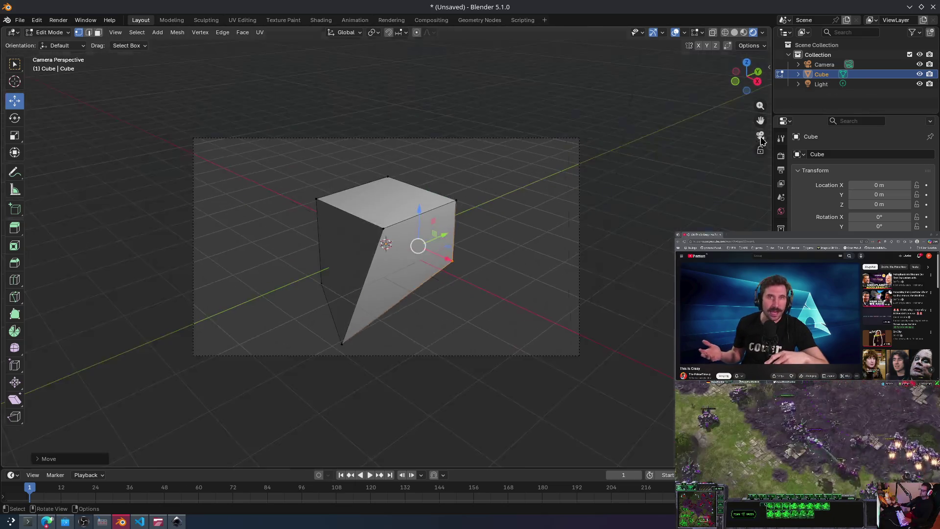
Step: Undo twice, then skew the cube by pushing two bottom corners down-left
{"action": "key", "text": "ctrl+z"}
{"action": "key", "text": "ctrl+z"}
{"action": "key", "text": "ctrl+z"}
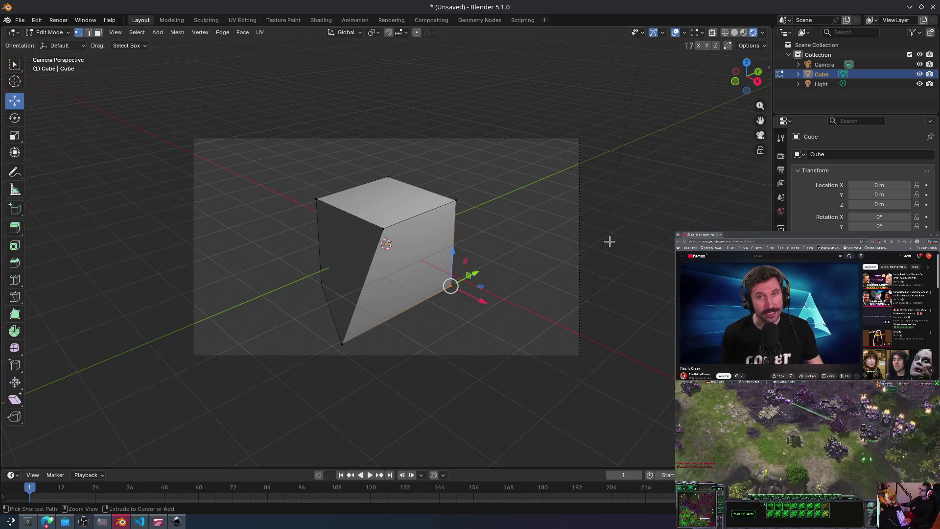
{"action": "key", "text": "ctrl+z"}
{"action": "key", "text": "ctrl+z"}
{"action": "key", "text": "ctrl+z"}
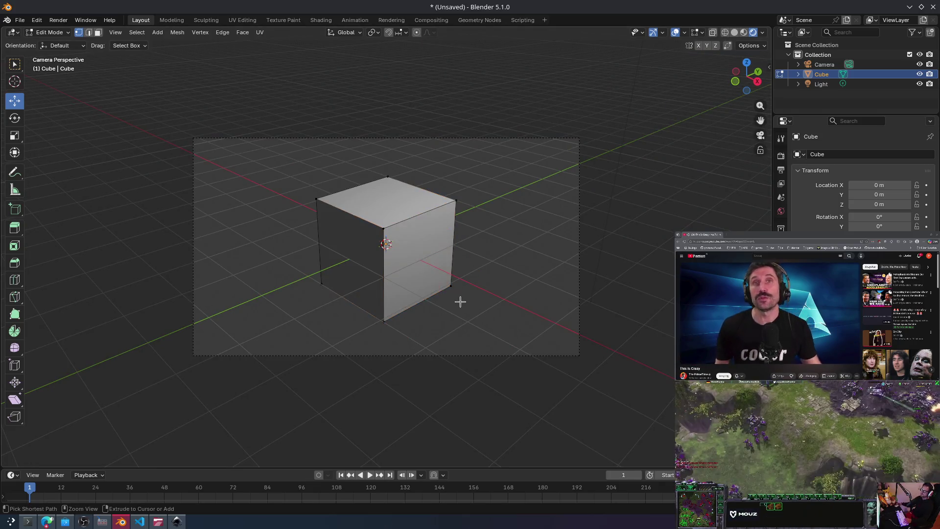
{"action": "left_click", "coordinate": [324, 301], "text": "shift"}
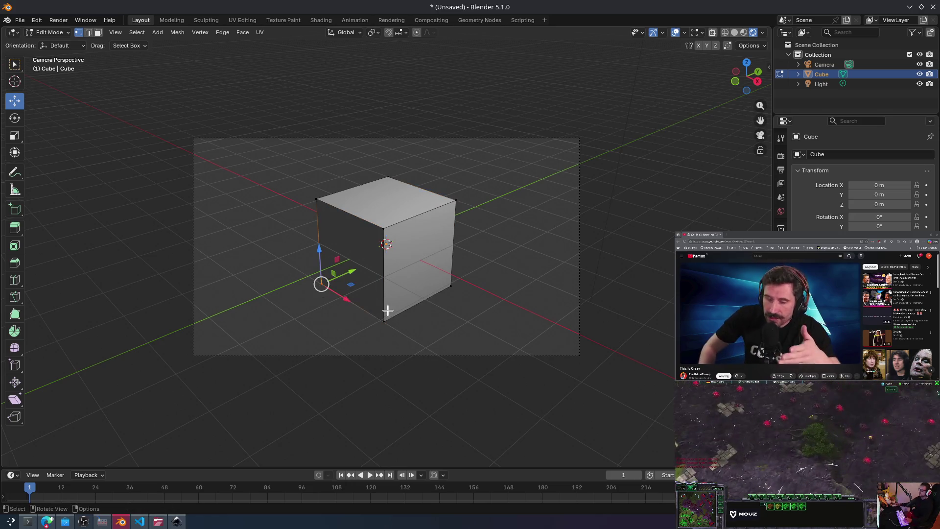
{"action": "left_click", "coordinate": [379, 312], "text": "shift"}
{"action": "left_click_drag", "start_coordinate": [360, 303], "coordinate": [311, 326]}
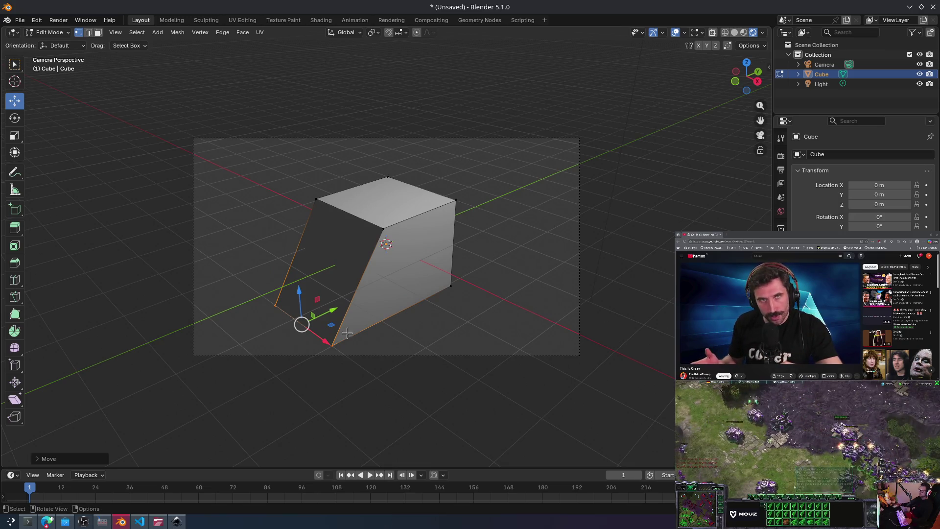
{"action": "left_click_drag", "start_coordinate": [319, 315], "coordinate": [292, 330]}
Step: Check the skew from back, top and right views, then undo the vertex move
{"action": "key", "text": "ctrl+KP_1"}
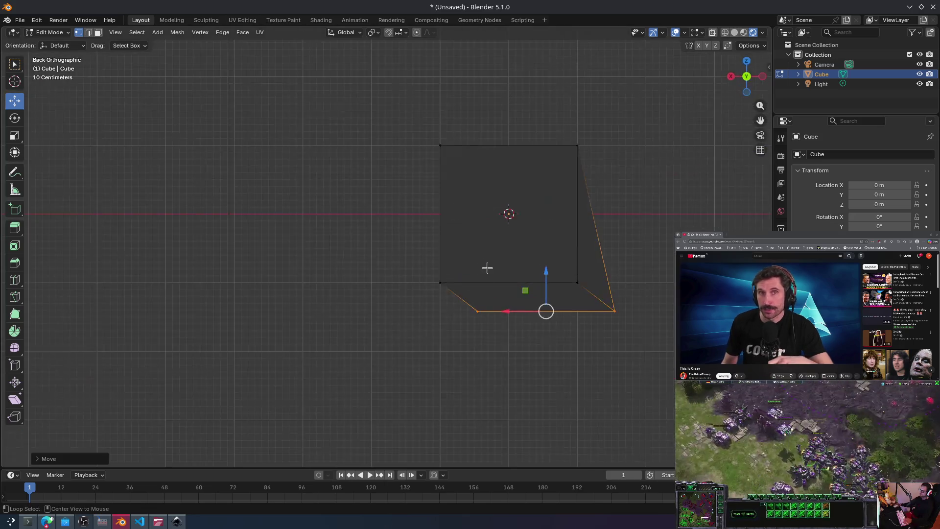
{"action": "mouse_move", "coordinate": [538, 288]}
{"action": "middle_mouse_down", "text": "alt"}
{"action": "mouse_move", "coordinate": [552, 273]}
{"action": "mouse_move", "coordinate": [474, 273]}
{"action": "mouse_move", "coordinate": [468, 244]}
{"action": "middle_mouse_up", "text": "alt"}
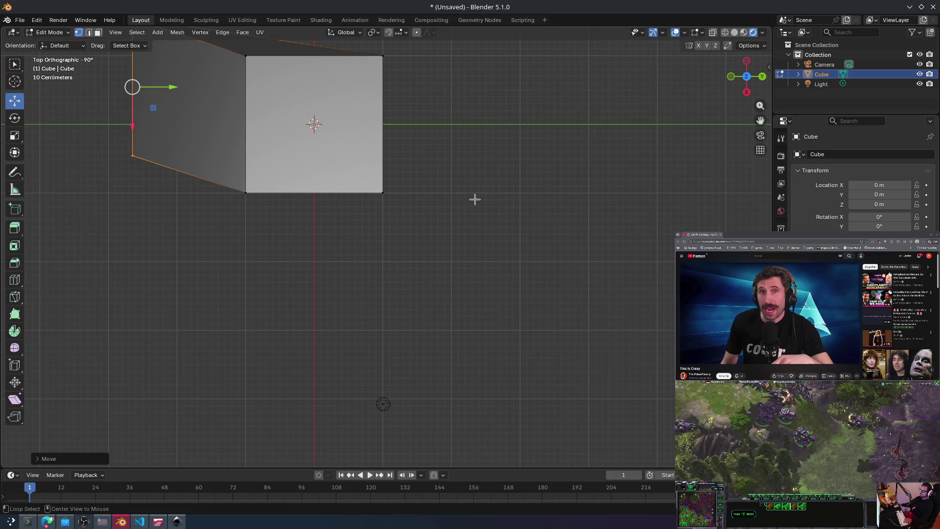
{"action": "key", "text": "KP_3"}
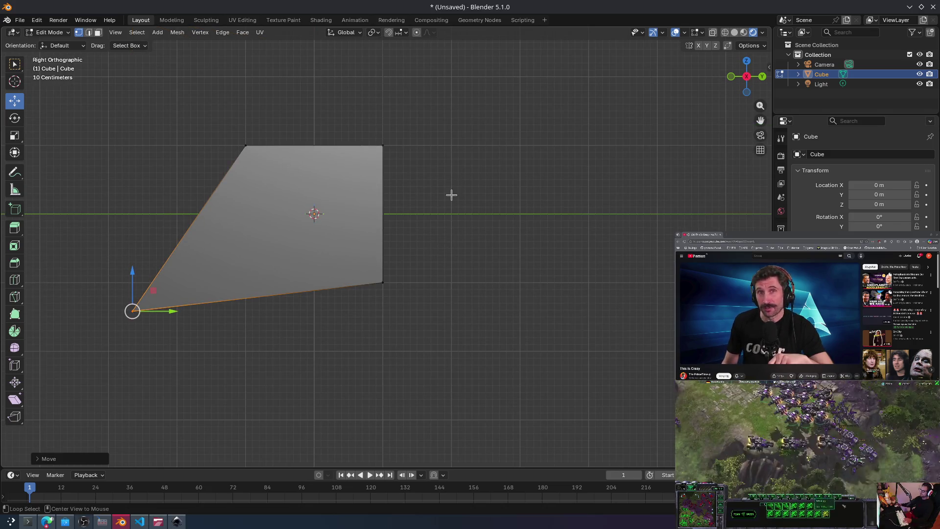
{"action": "key", "text": "ctrl+z"}
{"action": "key", "text": "ctrl+z"}
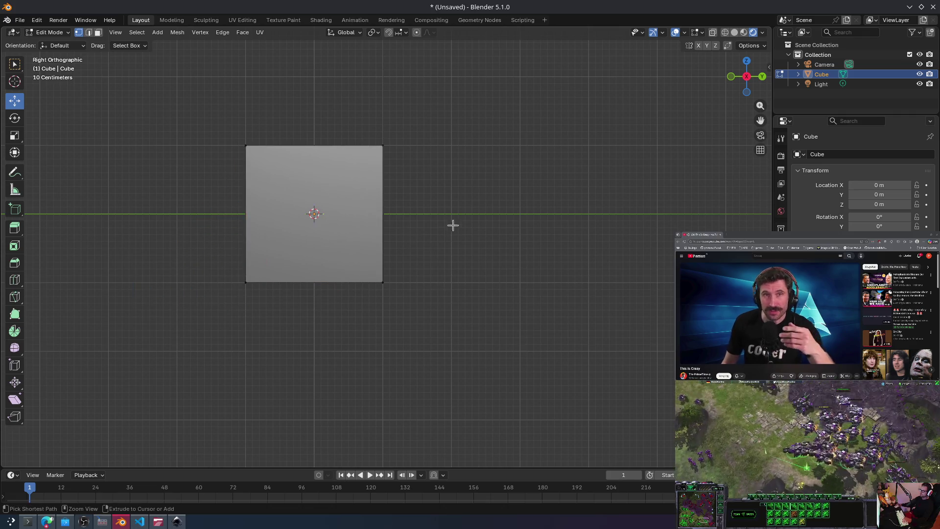
Step: Inspect the cube through the camera, right, front, top and bottom views, and walk navigation
{"action": "left_click", "coordinate": [760, 137]}
{"action": "key", "text": "grave"}
{"action": "key", "text": "Escape"}
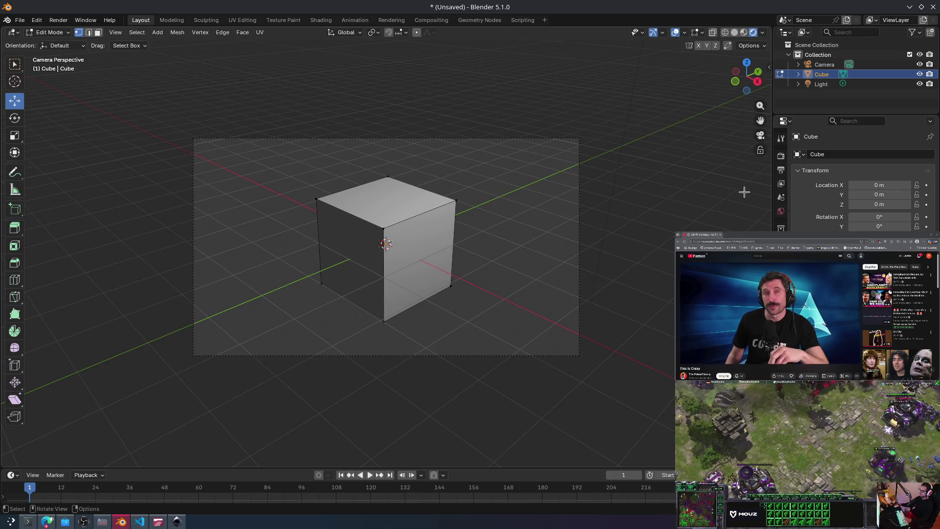
{"action": "key", "text": "KP_3"}
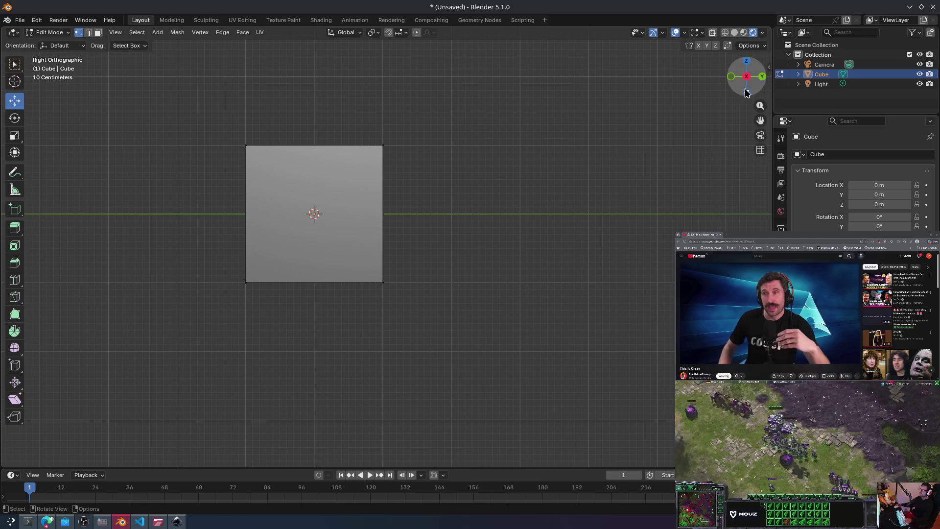
{"action": "left_click", "coordinate": [731, 78]}
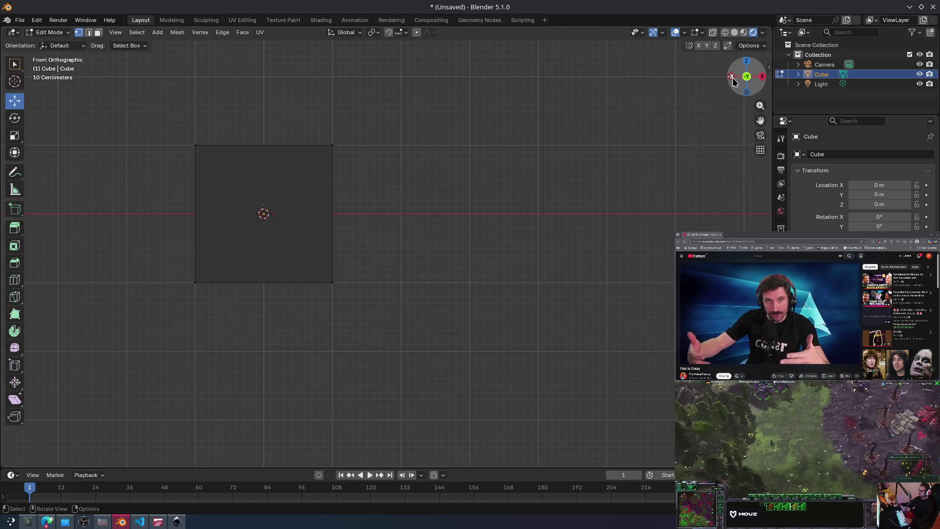
{"action": "left_click", "coordinate": [746, 62]}
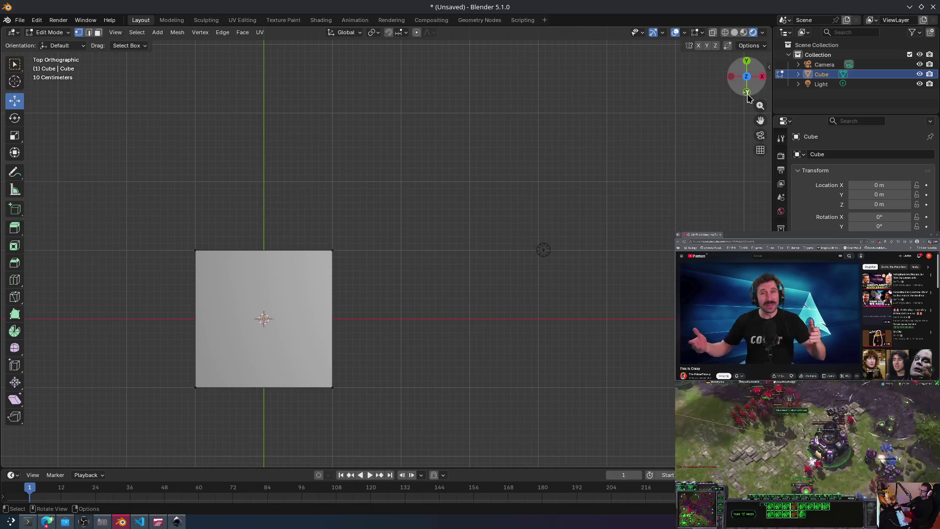
{"action": "left_click", "coordinate": [746, 76]}
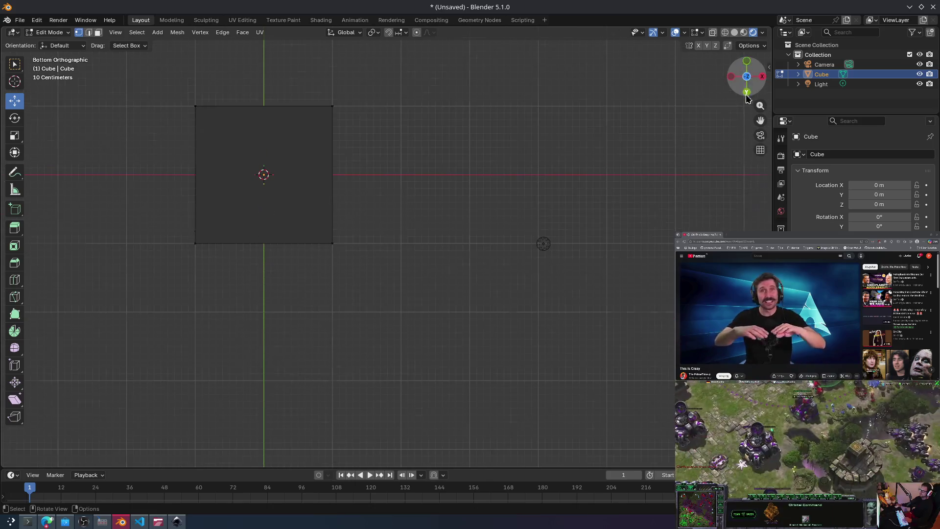
{"action": "left_click_drag", "start_coordinate": [751, 57], "coordinate": [748, 62]}
{"action": "left_click", "coordinate": [746, 61]}
{"action": "key", "text": "shift+grave"}
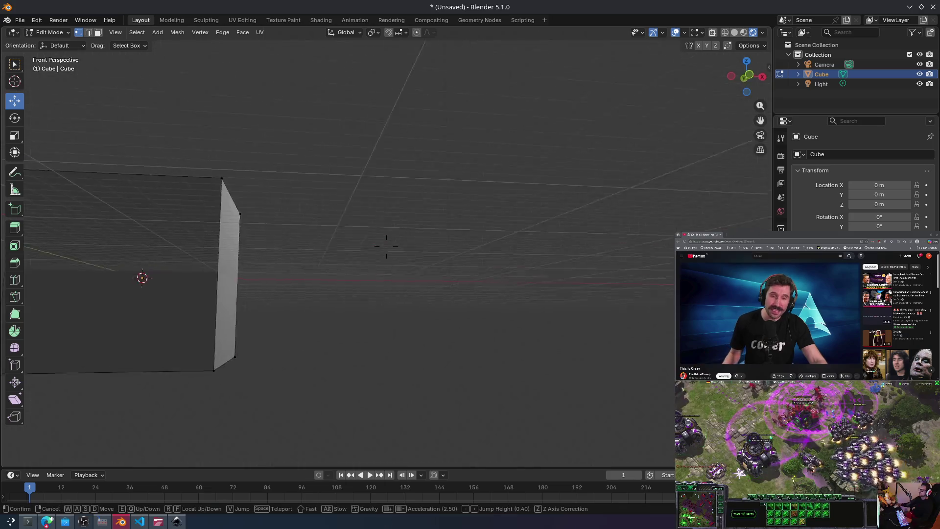
{"action": "key", "text": "s"}
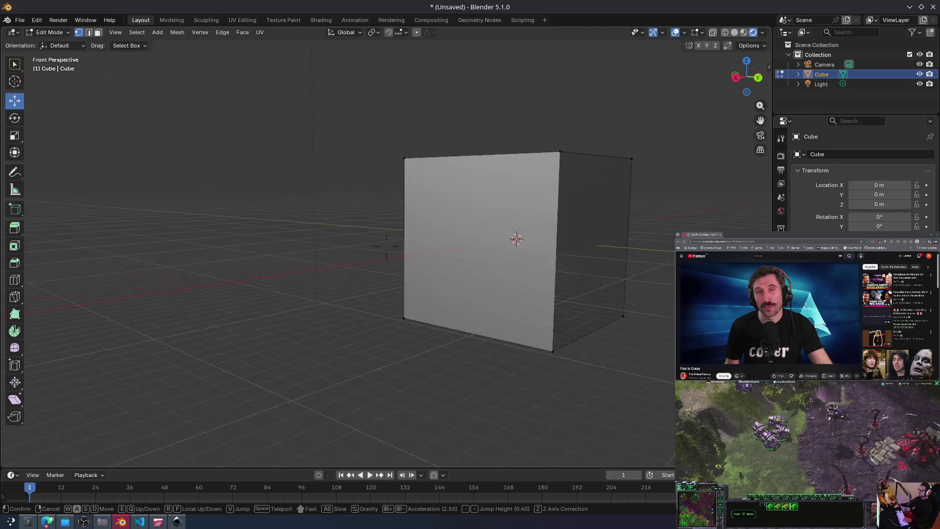
{"action": "key", "text": "shift"}
{"action": "key", "text": "s"}
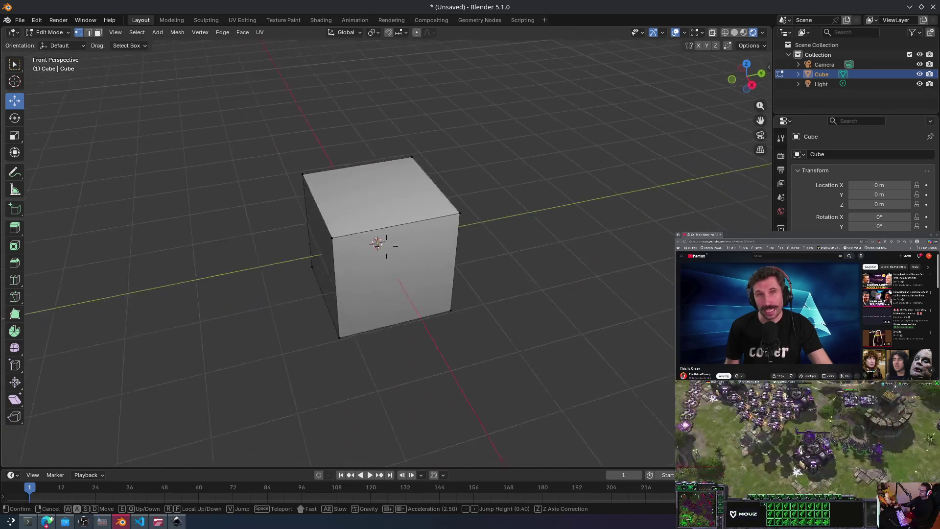
{"action": "left_click", "coordinate": [458, 243]}
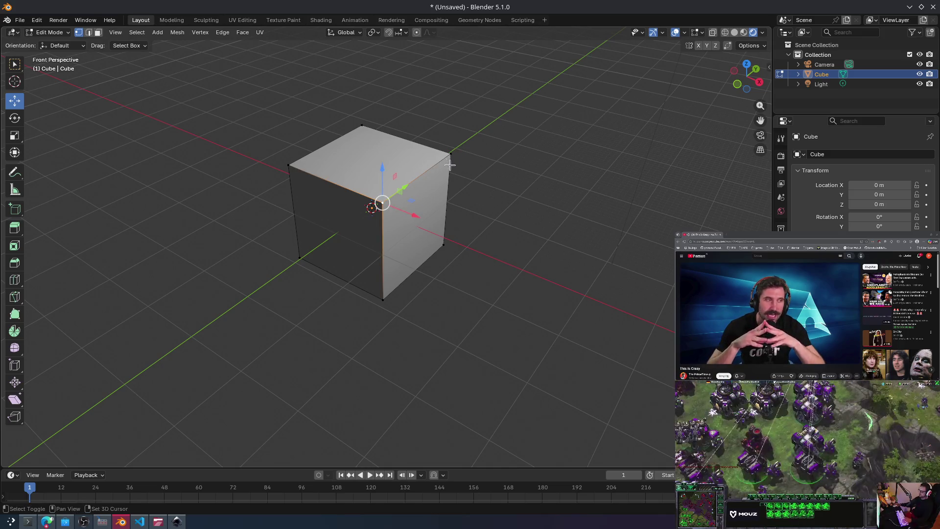
Step: In Front view, push the bottom-right vertices far right, about 2.56 m, into a wedge
{"action": "left_click_drag", "start_coordinate": [451, 191], "coordinate": [523, 216]}
{"action": "key", "text": "ctrl+z"}
{"action": "left_click_drag", "start_coordinate": [432, 313], "coordinate": [373, 295]}
{"action": "left_click_drag", "start_coordinate": [460, 255], "coordinate": [443, 240]}
{"action": "key", "text": "KP_1"}
{"action": "left_click_drag", "start_coordinate": [356, 366], "coordinate": [546, 365]}
{"action": "left_click", "coordinate": [212, 372]}
Step: Select the two bottom-left vertices and raise them along Z in Front view
{"action": "left_click_drag", "start_coordinate": [201, 355], "coordinate": [235, 384]}
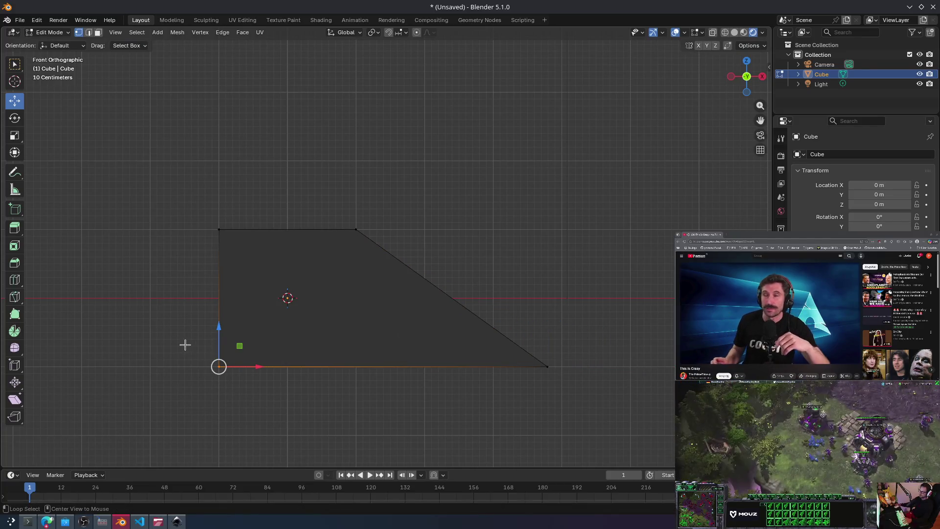
{"action": "key", "text": "ctrl+KP_3"}
{"action": "mouse_move", "coordinate": [162, 355]}
{"action": "left_mouse_down", "text": "shift"}
{"action": "mouse_move", "coordinate": [197, 378]}
{"action": "mouse_move", "coordinate": [249, 284]}
{"action": "mouse_move", "coordinate": [245, 321]}
{"action": "mouse_move", "coordinate": [242, 311]}
{"action": "left_mouse_up", "text": "shift"}
{"action": "key", "text": "KP_1"}
{"action": "left_click", "coordinate": [219, 229]}
Step: Subdivide the selected face, then try moving its central vertex and cancel
{"action": "left_click_drag", "start_coordinate": [186, 178], "coordinate": [547, 378]}
{"action": "left_click", "coordinate": [589, 286]}
{"action": "mouse_move", "coordinate": [192, 173]}
{"action": "left_mouse_down"}
{"action": "mouse_move", "coordinate": [213, 198]}
{"action": "mouse_move", "coordinate": [553, 372]}
{"action": "left_mouse_up"}
{"action": "right_click", "coordinate": [360, 300]}
{"action": "left_click", "coordinate": [335, 278]}
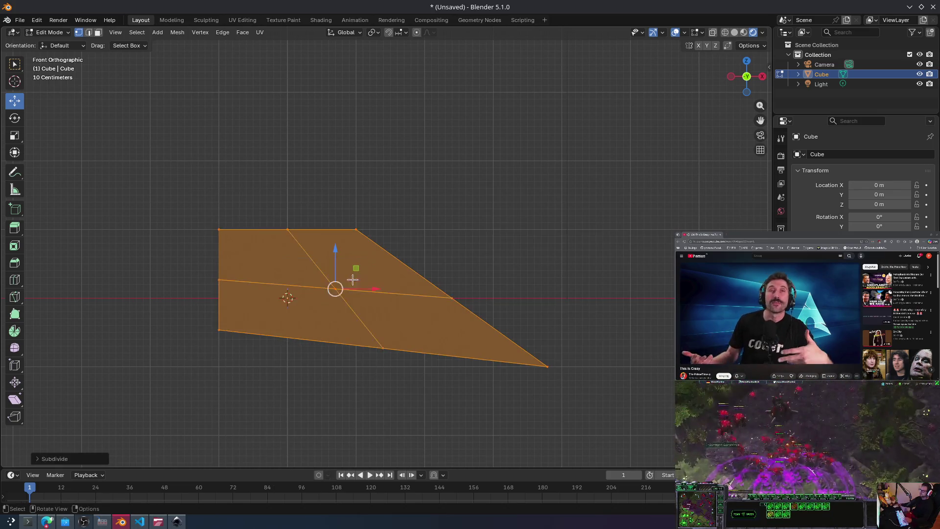
{"action": "left_click", "coordinate": [494, 254]}
{"action": "left_click", "coordinate": [335, 289]}
{"action": "mouse_move", "coordinate": [333, 288]}
{"action": "left_mouse_down"}
{"action": "mouse_move", "coordinate": [301, 288]}
{"action": "mouse_move", "coordinate": [319, 292]}
{"action": "left_mouse_up"}
{"action": "right_click", "coordinate": [316, 290]}
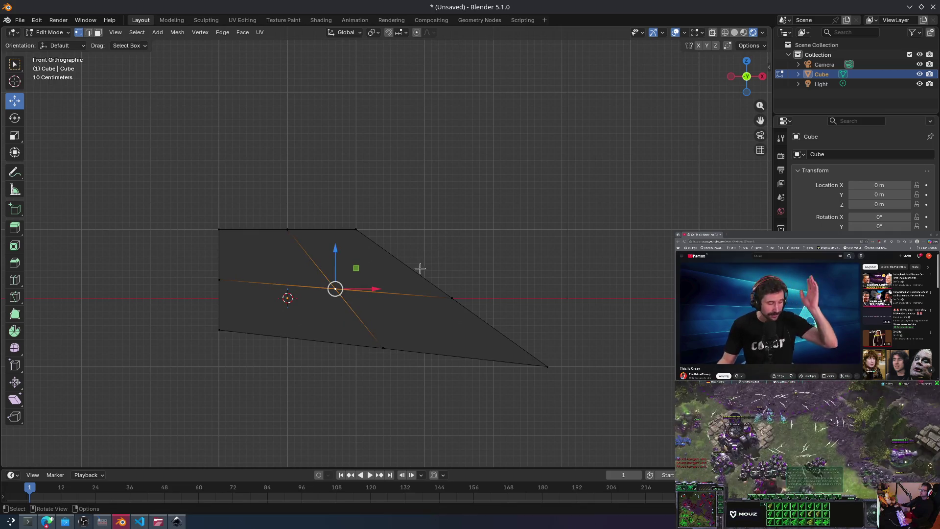
Step: Undo that subdivision, select the entire mesh and subdivide it, viewing in perspective
{"action": "mouse_move", "coordinate": [313, 279]}
{"action": "middle_mouse_down", "text": "alt"}
{"action": "mouse_move", "coordinate": [369, 230]}
{"action": "mouse_move", "coordinate": [334, 269]}
{"action": "middle_mouse_up", "text": "alt"}
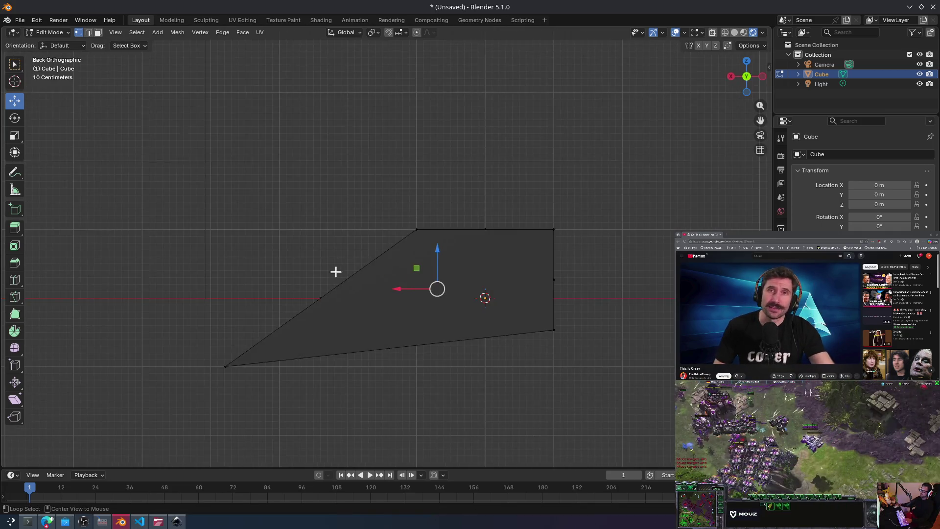
{"action": "key", "text": "a"}
{"action": "mouse_move", "coordinate": [108, 145]}
{"action": "left_mouse_down"}
{"action": "mouse_move", "coordinate": [416, 339]}
{"action": "mouse_move", "coordinate": [106, 127]}
{"action": "left_mouse_up"}
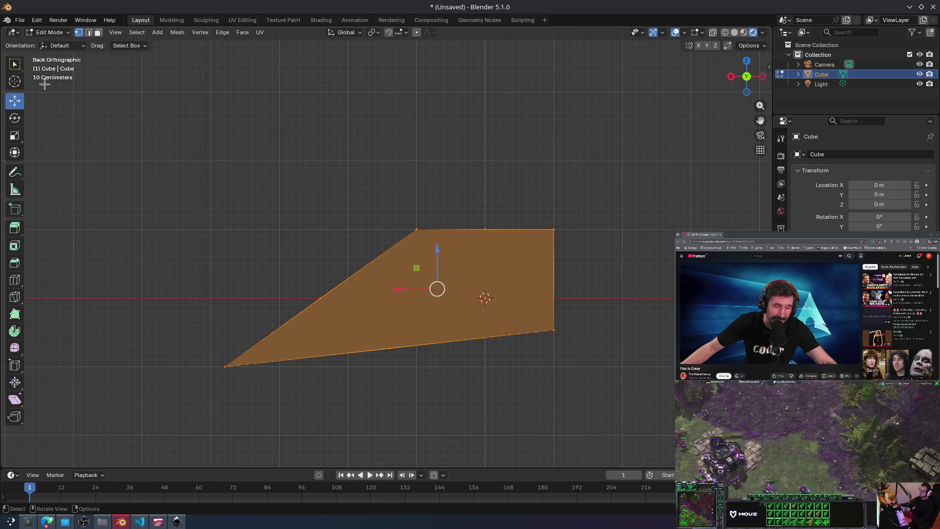
{"action": "left_click_drag", "start_coordinate": [227, 162], "coordinate": [678, 424]}
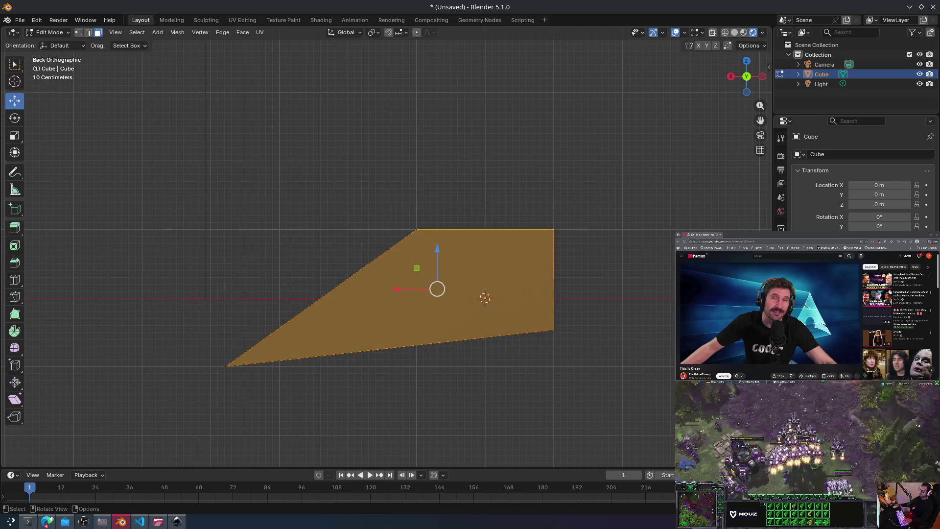
{"action": "mouse_move", "coordinate": [537, 235]}
{"action": "middle_mouse_down"}
{"action": "mouse_move", "coordinate": [413, 226]}
{"action": "mouse_move", "coordinate": [428, 241]}
{"action": "mouse_move", "coordinate": [388, 222]}
{"action": "middle_mouse_up"}
{"action": "key", "text": "ctrl+z"}
{"action": "key", "text": "ctrl+z"}
{"action": "key", "text": "ctrl+z"}
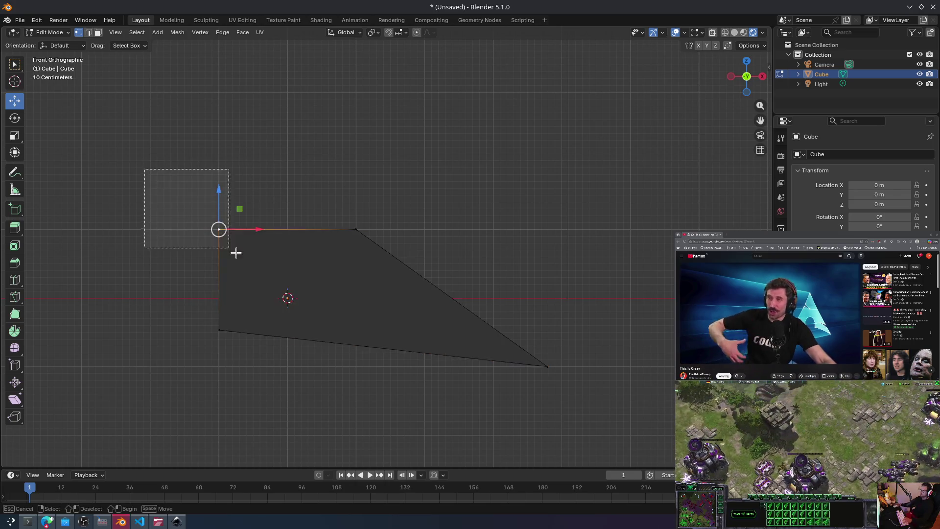
{"action": "middle_click_drag", "start_coordinate": [249, 252], "coordinate": [263, 256], "text": "alt"}
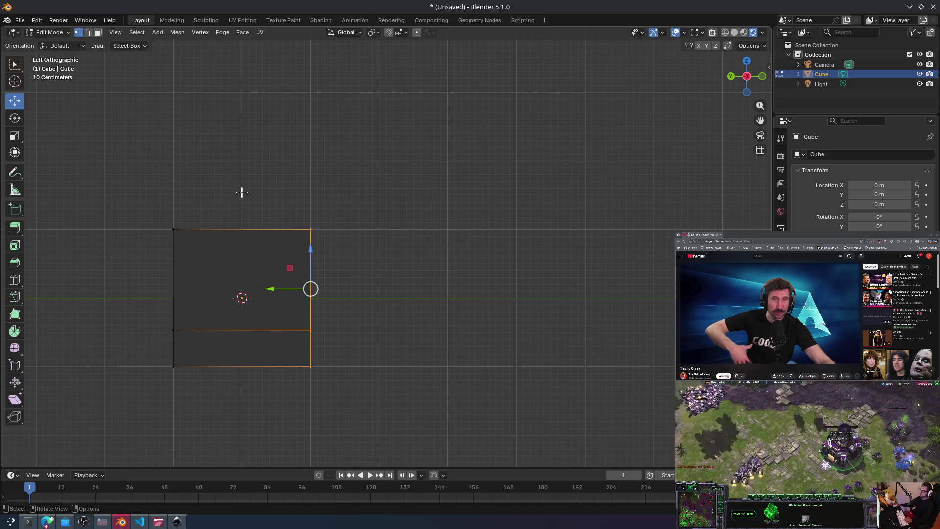
{"action": "key", "text": "a"}
{"action": "right_click", "coordinate": [246, 280]}
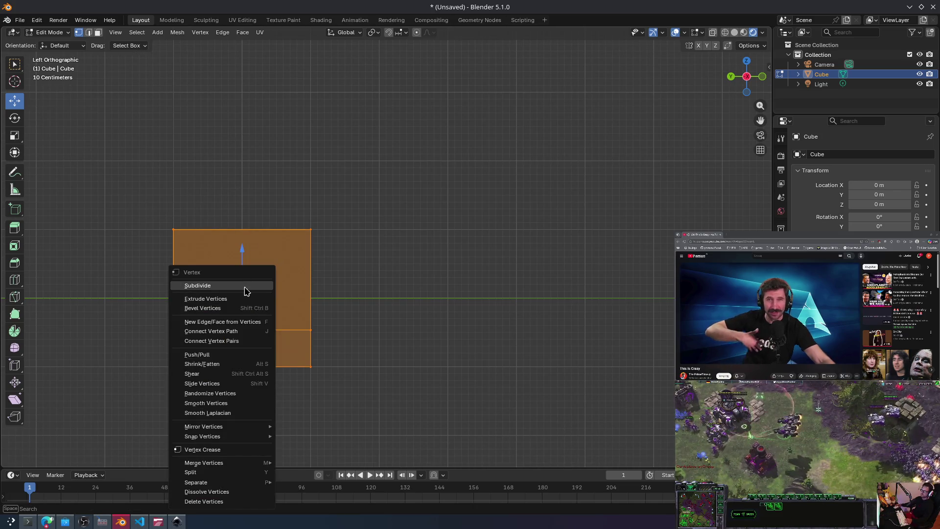
{"action": "left_click", "coordinate": [247, 285]}
{"action": "key", "text": "KP_5"}
{"action": "mouse_move", "coordinate": [322, 282]}
{"action": "middle_mouse_down"}
{"action": "mouse_move", "coordinate": [409, 284]}
{"action": "mouse_move", "coordinate": [393, 285]}
{"action": "middle_mouse_up"}
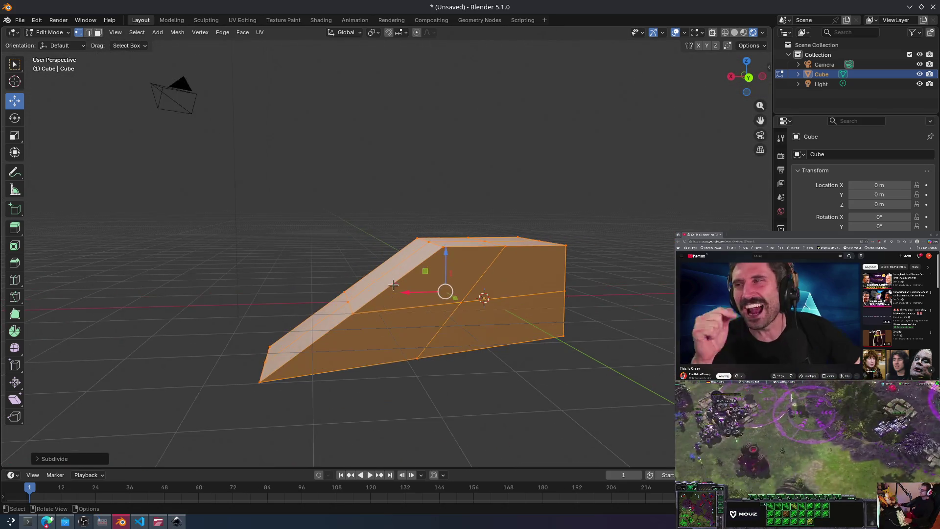
{"action": "left_click", "coordinate": [510, 338]}
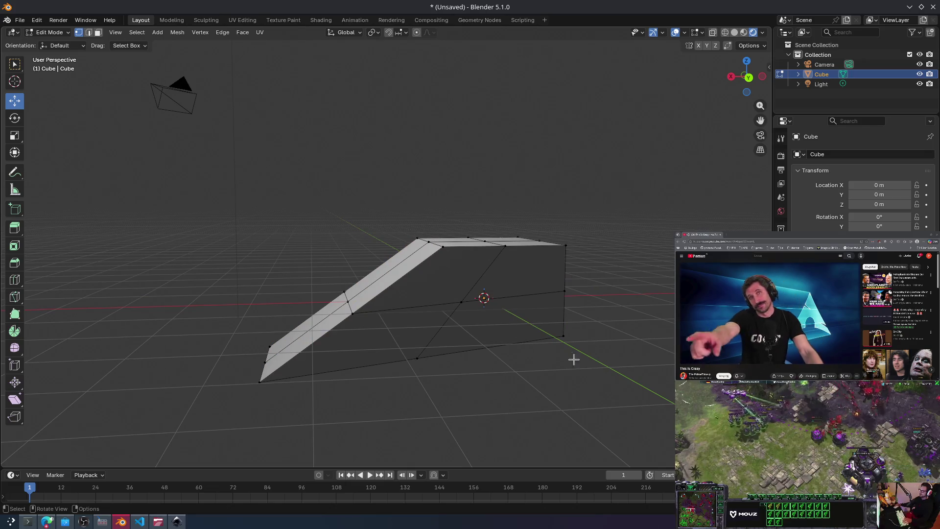
Step: Inspect the subdivided ramp, select a bottom-edge vertex in Front view, and choose Extrude Region
{"action": "key", "text": "ctrl+KP_3"}
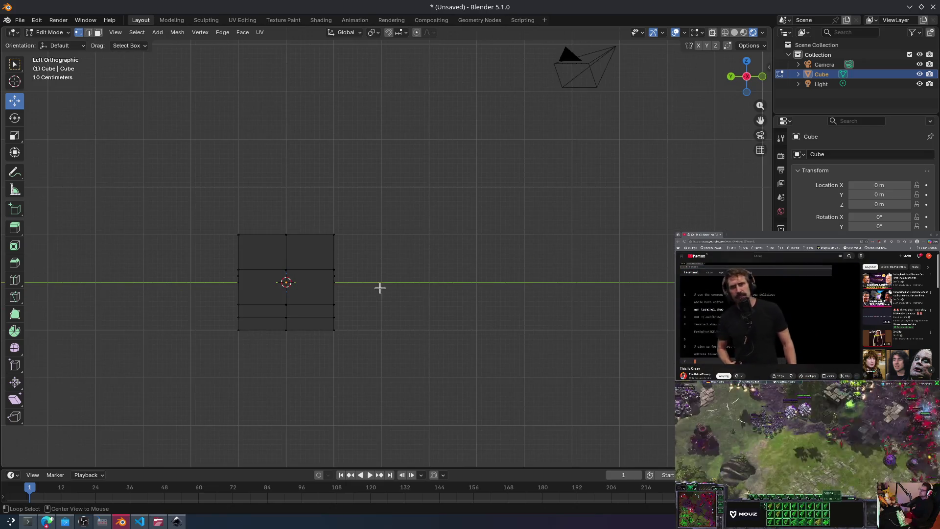
{"action": "middle_click_drag", "start_coordinate": [384, 289], "coordinate": [473, 273], "text": "alt"}
{"action": "mouse_move", "coordinate": [495, 203]}
{"action": "middle_mouse_down"}
{"action": "mouse_move", "coordinate": [545, 284]}
{"action": "mouse_move", "coordinate": [500, 224]}
{"action": "mouse_move", "coordinate": [530, 275]}
{"action": "mouse_move", "coordinate": [513, 248]}
{"action": "middle_mouse_up"}
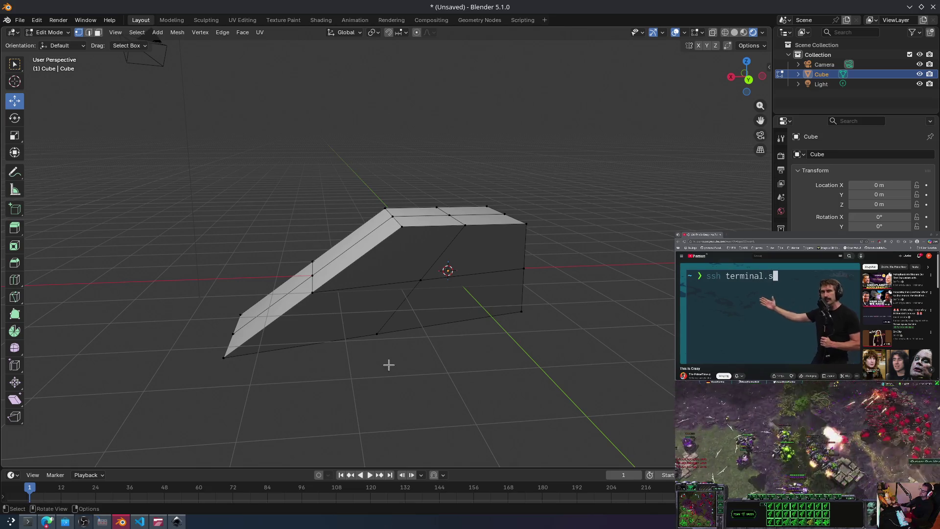
{"action": "left_click", "coordinate": [376, 336]}
{"action": "middle_click_drag", "start_coordinate": [323, 291], "coordinate": [363, 268]}
{"action": "key", "text": "KP_3"}
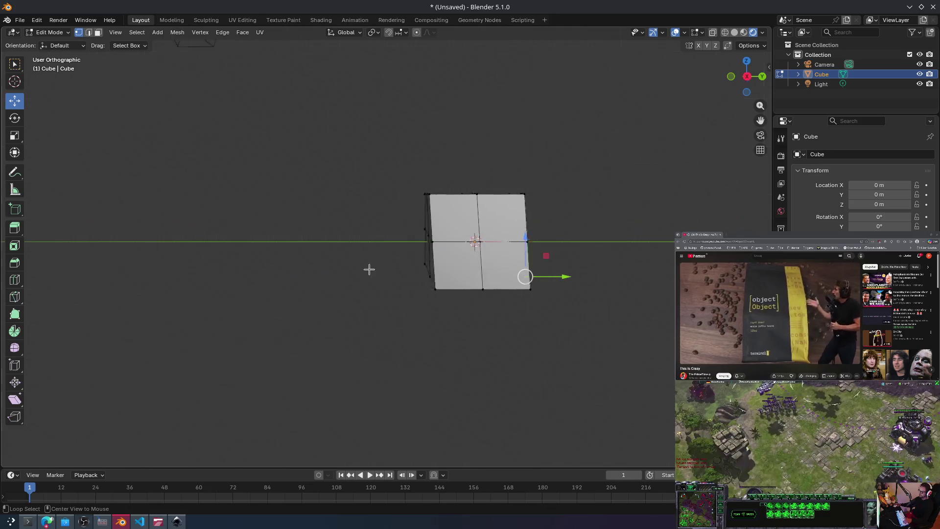
{"action": "key", "text": "KP_1"}
{"action": "left_click_drag", "start_coordinate": [367, 269], "coordinate": [395, 294]}
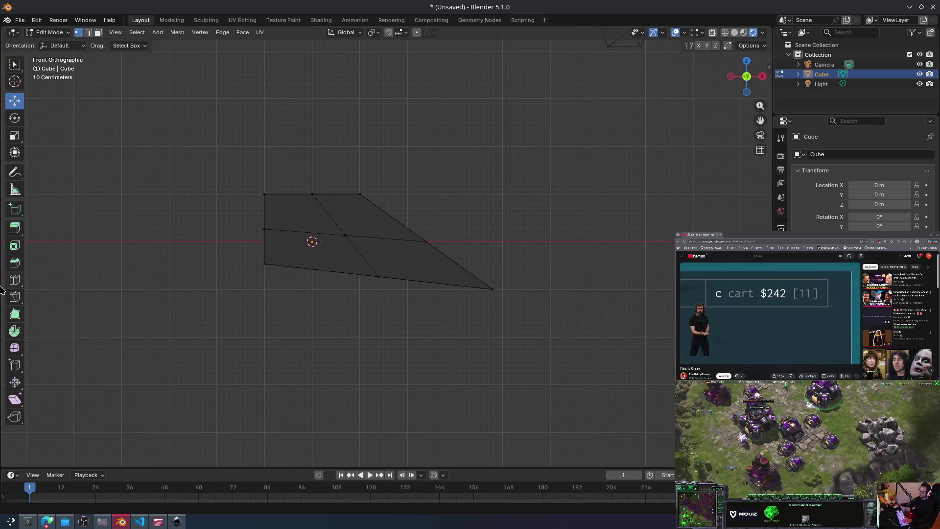
{"action": "left_click", "coordinate": [15, 228]}
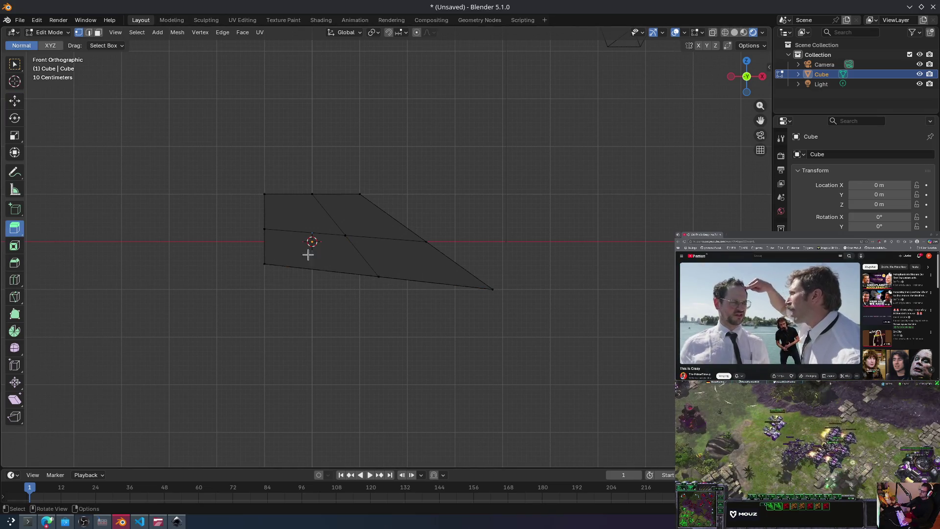
{"action": "left_click", "coordinate": [98, 32]}
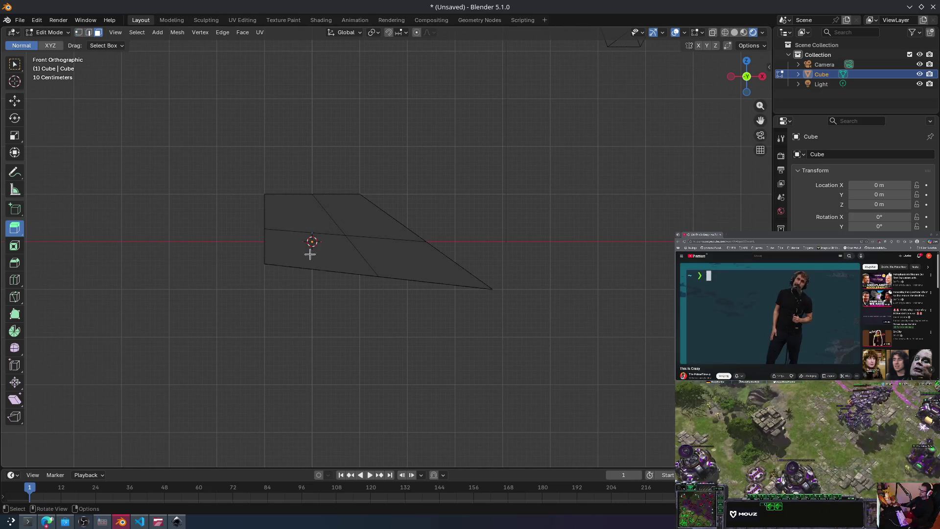
{"action": "left_click", "coordinate": [312, 252]}
{"action": "mouse_move", "coordinate": [463, 243]}
{"action": "middle_mouse_down", "text": "alt"}
{"action": "mouse_move", "coordinate": [431, 245]}
{"action": "mouse_move", "coordinate": [458, 252]}
{"action": "mouse_move", "coordinate": [440, 201]}
{"action": "mouse_move", "coordinate": [449, 200]}
{"action": "mouse_move", "coordinate": [403, 176]}
{"action": "middle_mouse_up", "text": "alt"}
{"action": "middle_click_drag", "start_coordinate": [452, 216], "coordinate": [485, 245]}
{"action": "key", "text": "g"}
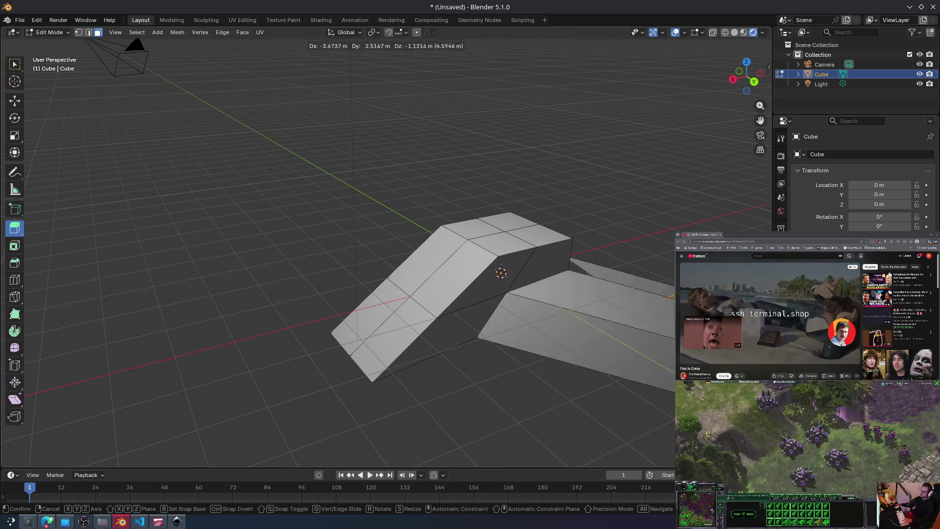
{"action": "right_click", "coordinate": [541, 303]}
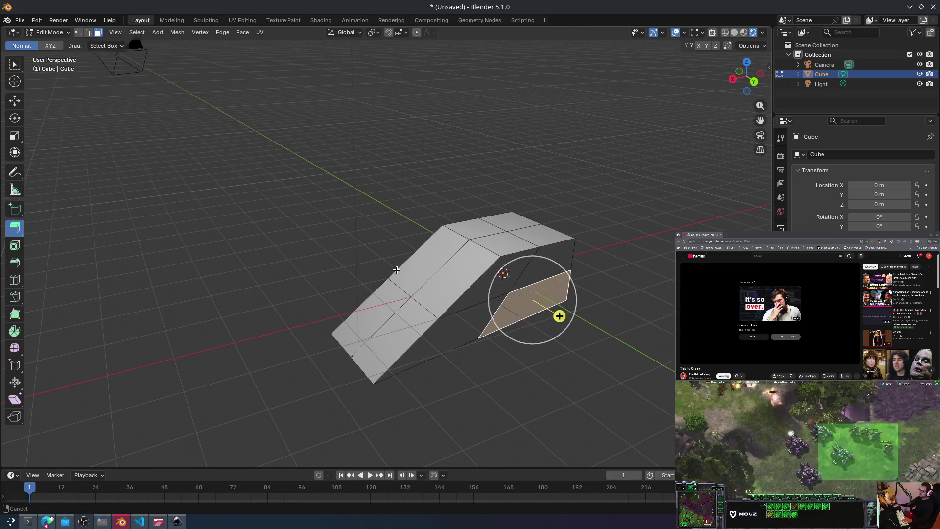
{"action": "mouse_move", "coordinate": [424, 269]}
{"action": "middle_mouse_down", "text": "alt"}
{"action": "mouse_move", "coordinate": [336, 296]}
{"action": "mouse_move", "coordinate": [352, 273]}
{"action": "mouse_move", "coordinate": [408, 267]}
{"action": "middle_mouse_up", "text": "alt"}
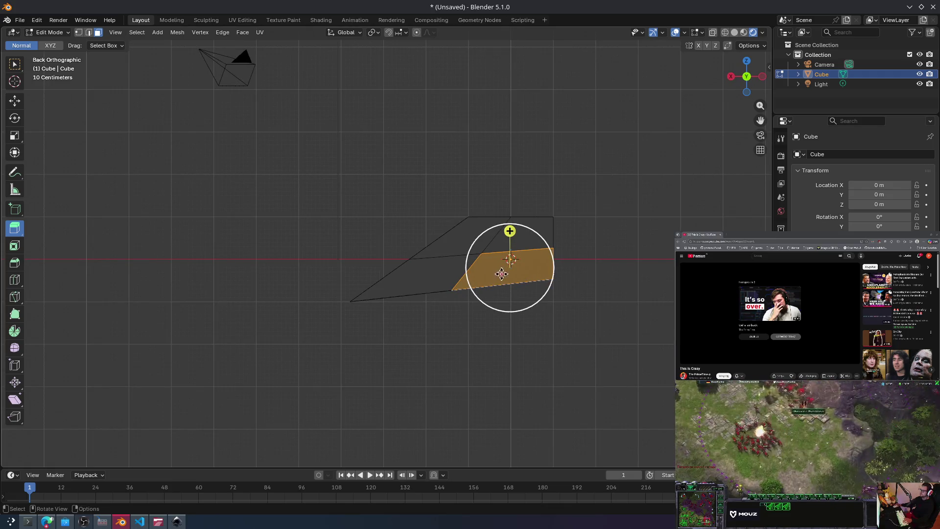
{"action": "mouse_move", "coordinate": [510, 231]}
{"action": "left_mouse_down"}
{"action": "mouse_move", "coordinate": [514, 193]}
{"action": "mouse_move", "coordinate": [509, 204]}
{"action": "left_mouse_up"}
{"action": "middle_click_drag", "start_coordinate": [536, 221], "coordinate": [523, 225], "text": "alt"}
{"action": "mouse_move", "coordinate": [394, 226]}
{"action": "middle_mouse_down"}
{"action": "mouse_move", "coordinate": [392, 243]}
{"action": "mouse_move", "coordinate": [472, 267]}
{"action": "mouse_move", "coordinate": [509, 247]}
{"action": "mouse_move", "coordinate": [608, 265]}
{"action": "mouse_move", "coordinate": [624, 254]}
{"action": "mouse_move", "coordinate": [558, 252]}
{"action": "middle_mouse_up"}
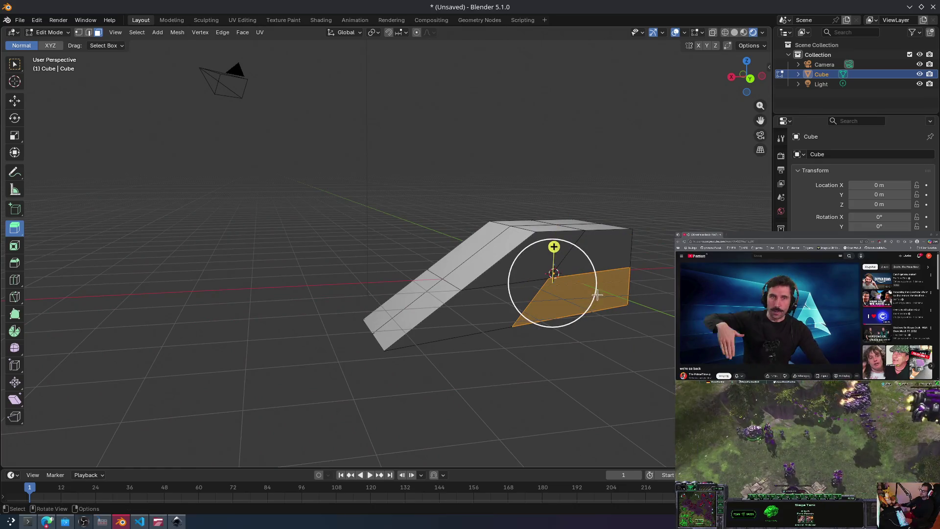
{"action": "mouse_move", "coordinate": [554, 246]}
{"action": "left_mouse_down"}
{"action": "mouse_move", "coordinate": [554, 264]}
{"action": "mouse_move", "coordinate": [546, 240]}
{"action": "left_mouse_up"}
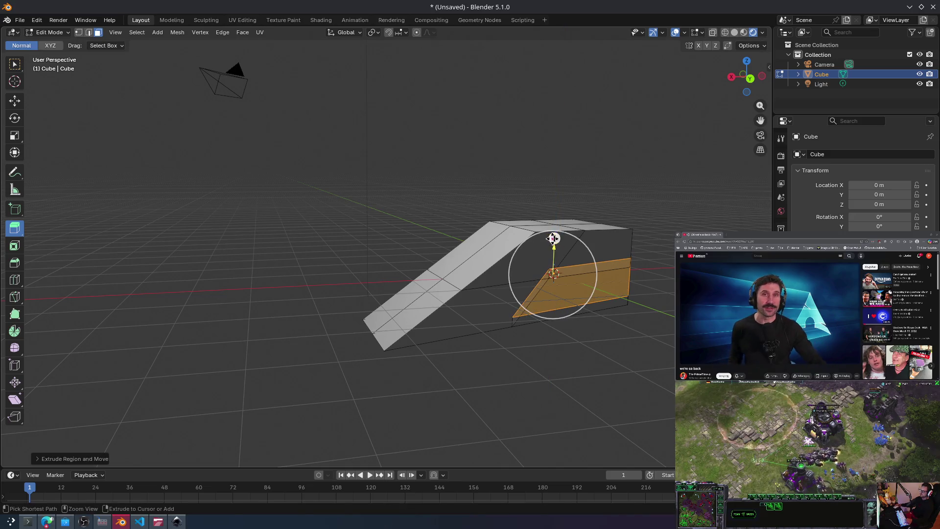
{"action": "left_click", "coordinate": [584, 294]}
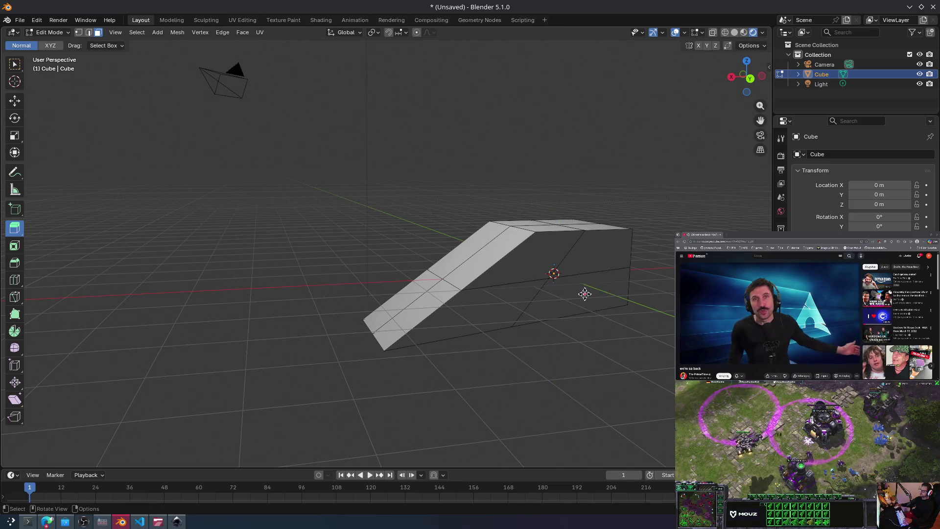
{"action": "left_click", "coordinate": [584, 294]}
{"action": "mouse_move", "coordinate": [493, 278]}
{"action": "middle_mouse_down"}
{"action": "mouse_move", "coordinate": [508, 267]}
{"action": "mouse_move", "coordinate": [343, 283]}
{"action": "middle_mouse_up"}
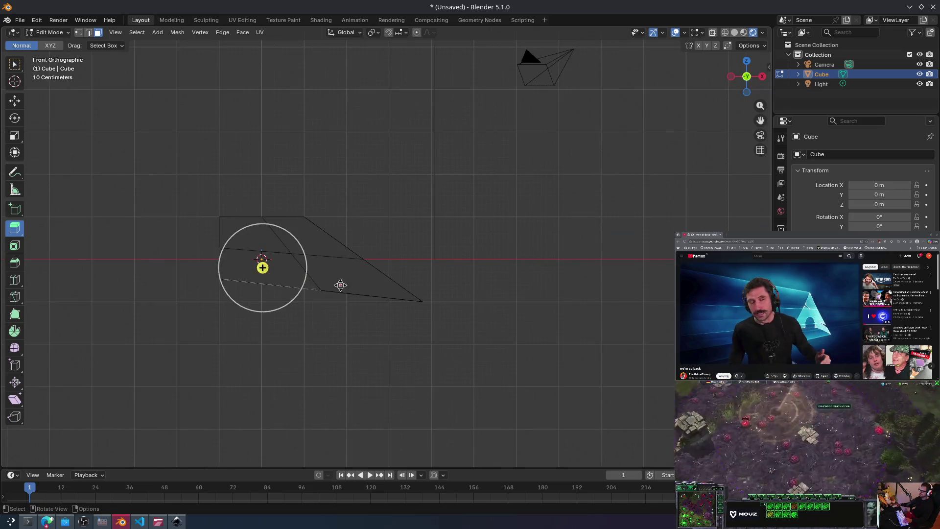
{"action": "key", "text": "ctrl+KP_1"}
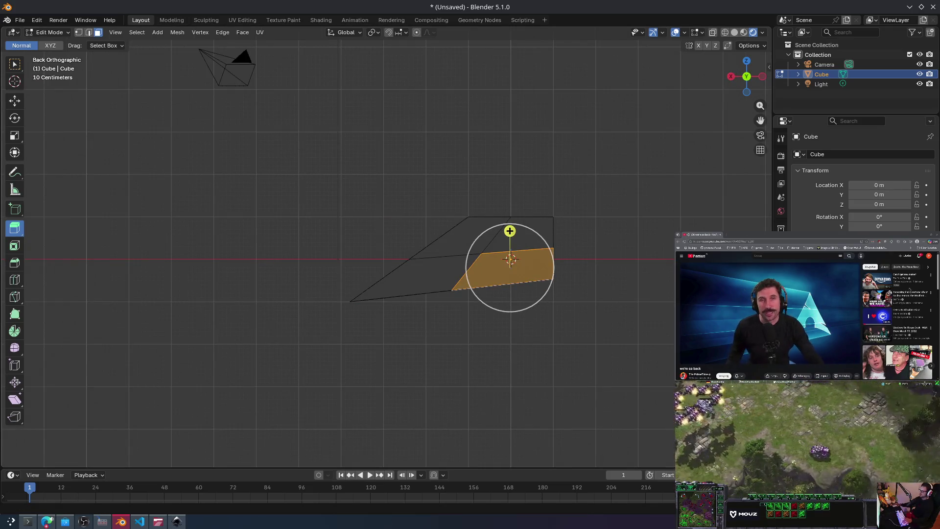
{"action": "mouse_move", "coordinate": [511, 215]}
{"action": "middle_mouse_down"}
{"action": "mouse_move", "coordinate": [500, 193]}
{"action": "mouse_move", "coordinate": [224, 241]}
{"action": "mouse_move", "coordinate": [395, 238]}
{"action": "middle_mouse_up"}
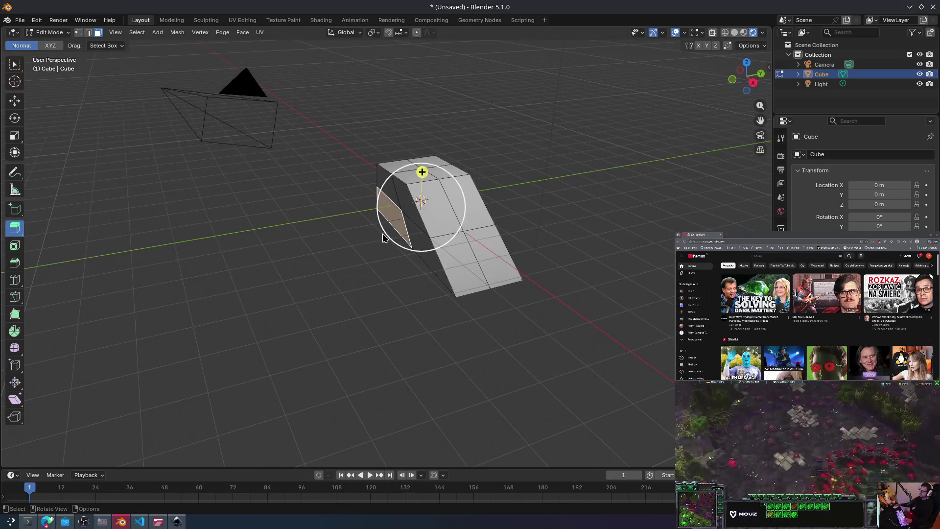
{"action": "mouse_move", "coordinate": [395, 215]}
{"action": "left_mouse_down"}
{"action": "mouse_move", "coordinate": [235, 259]}
{"action": "mouse_move", "coordinate": [287, 251]}
{"action": "left_mouse_up"}
{"action": "key", "text": "ctrl+z"}
{"action": "mouse_move", "coordinate": [494, 205]}
{"action": "middle_mouse_down"}
{"action": "mouse_move", "coordinate": [504, 192]}
{"action": "mouse_move", "coordinate": [469, 149]}
{"action": "mouse_move", "coordinate": [529, 166]}
{"action": "mouse_move", "coordinate": [592, 273]}
{"action": "mouse_move", "coordinate": [359, 235]}
{"action": "middle_mouse_up"}
{"action": "left_click", "coordinate": [16, 233]}
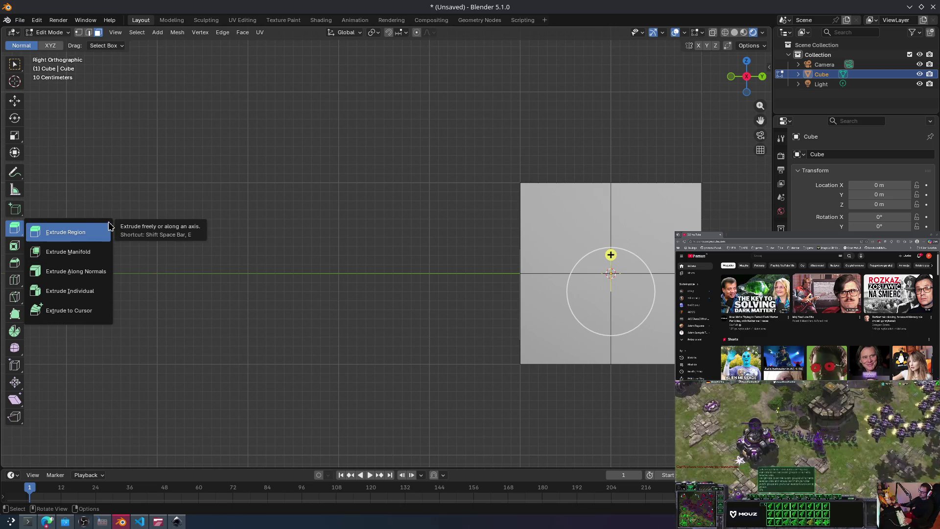
Step: Orbit around the ramp mesh, try a downward face extrusion, and undo it
{"action": "middle_click_drag", "start_coordinate": [354, 193], "coordinate": [336, 224], "text": "alt"}
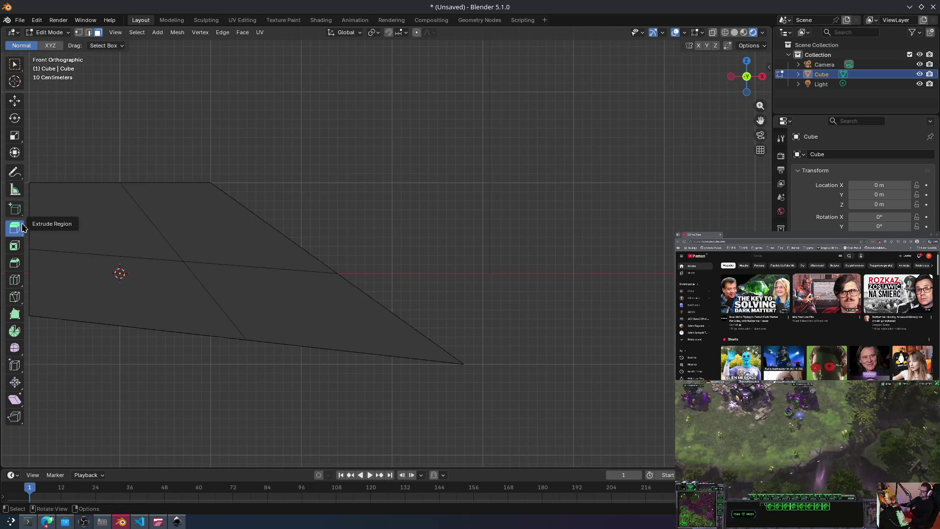
{"action": "mouse_move", "coordinate": [298, 228]}
{"action": "middle_mouse_down"}
{"action": "mouse_move", "coordinate": [330, 191]}
{"action": "mouse_move", "coordinate": [339, 227]}
{"action": "mouse_move", "coordinate": [353, 224]}
{"action": "middle_mouse_up"}
{"action": "left_click", "coordinate": [266, 234]}
{"action": "mouse_move", "coordinate": [489, 186]}
{"action": "middle_mouse_down", "text": "alt"}
{"action": "mouse_move", "coordinate": [454, 183]}
{"action": "mouse_move", "coordinate": [549, 260]}
{"action": "mouse_move", "coordinate": [495, 251]}
{"action": "mouse_move", "coordinate": [413, 266]}
{"action": "mouse_move", "coordinate": [383, 260]}
{"action": "mouse_move", "coordinate": [594, 250]}
{"action": "mouse_move", "coordinate": [507, 256]}
{"action": "mouse_move", "coordinate": [430, 279]}
{"action": "mouse_move", "coordinate": [381, 266]}
{"action": "middle_mouse_up", "text": "alt"}
{"action": "mouse_move", "coordinate": [321, 268]}
{"action": "middle_mouse_down", "text": "alt"}
{"action": "mouse_move", "coordinate": [382, 262]}
{"action": "mouse_move", "coordinate": [375, 250]}
{"action": "mouse_move", "coordinate": [402, 247]}
{"action": "middle_mouse_up", "text": "alt"}
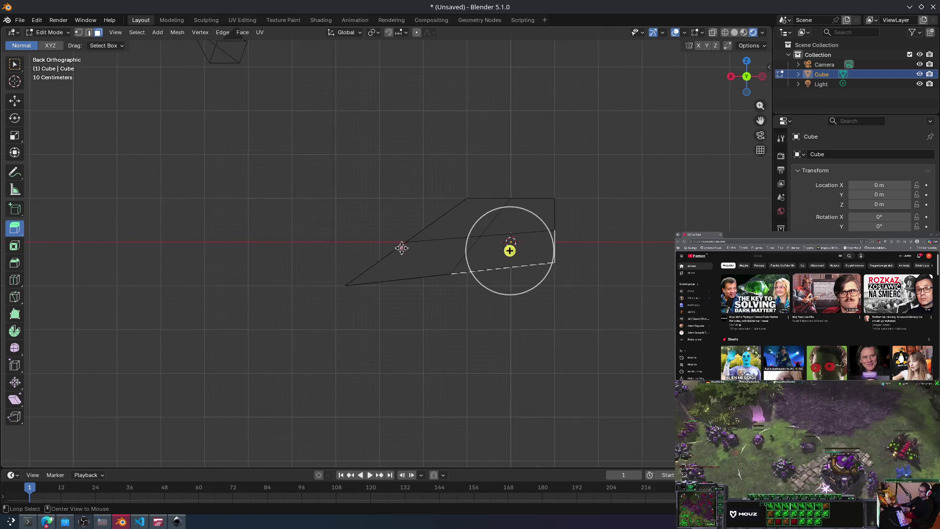
{"action": "mouse_move", "coordinate": [539, 247]}
{"action": "middle_mouse_down", "text": "alt"}
{"action": "mouse_move", "coordinate": [366, 227]}
{"action": "mouse_move", "coordinate": [369, 256]}
{"action": "mouse_move", "coordinate": [433, 261]}
{"action": "middle_mouse_up", "text": "alt"}
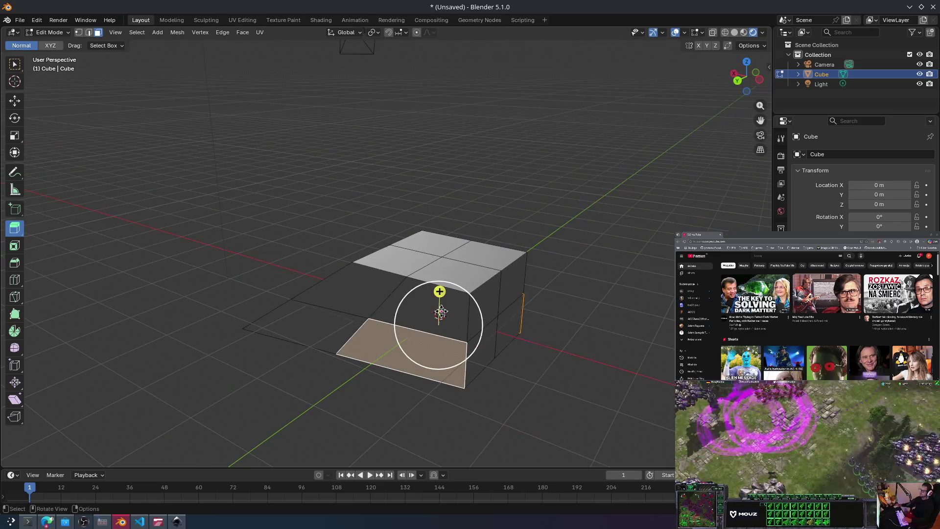
{"action": "mouse_move", "coordinate": [439, 314]}
{"action": "left_mouse_down"}
{"action": "mouse_move", "coordinate": [433, 361]}
{"action": "mouse_move", "coordinate": [426, 337]}
{"action": "left_mouse_up"}
{"action": "key", "text": "ctrl+z"}
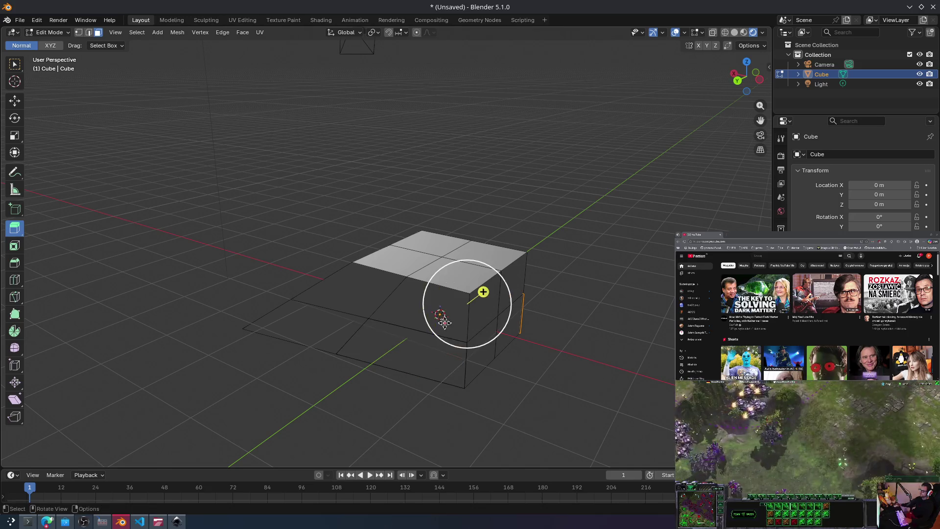
Step: Extrude the cube's bottom face down about 0.73 m with Extrude Region
{"action": "left_click", "coordinate": [408, 354]}
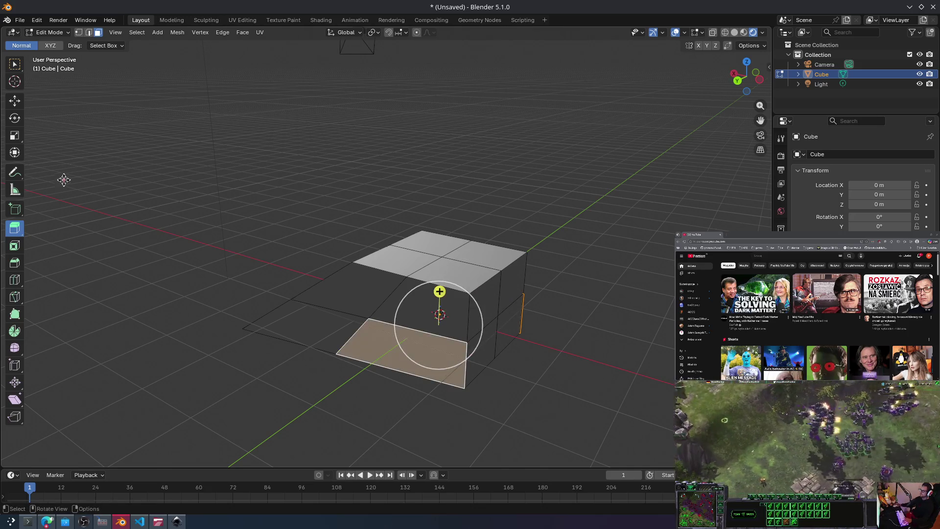
{"action": "left_click", "coordinate": [15, 230]}
{"action": "left_click", "coordinate": [69, 311]}
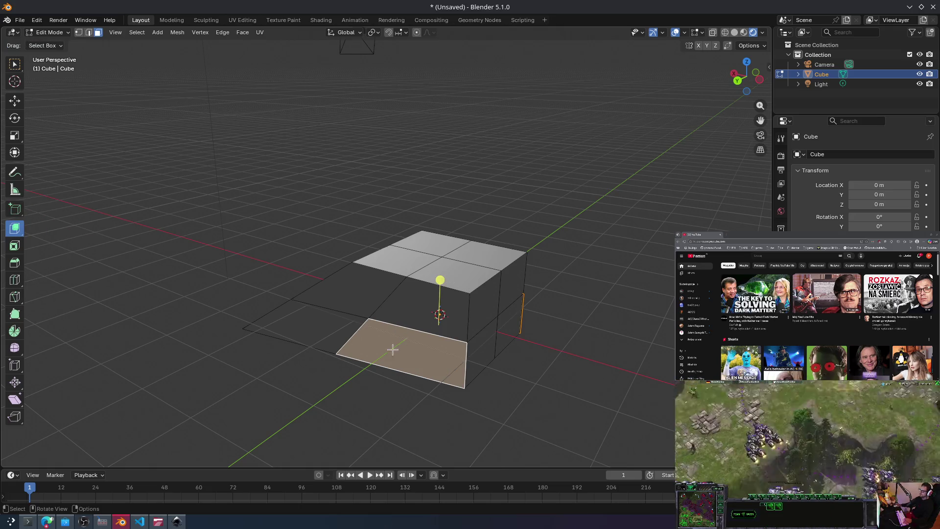
{"action": "left_click", "coordinate": [419, 320]}
{"action": "key", "text": "ctrl+z"}
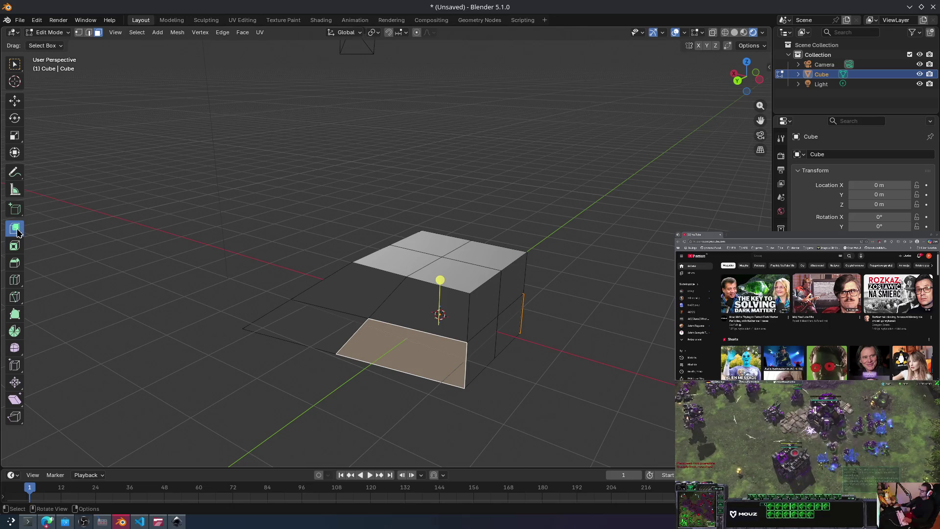
{"action": "left_click", "coordinate": [21, 233]}
{"action": "left_click", "coordinate": [49, 226]}
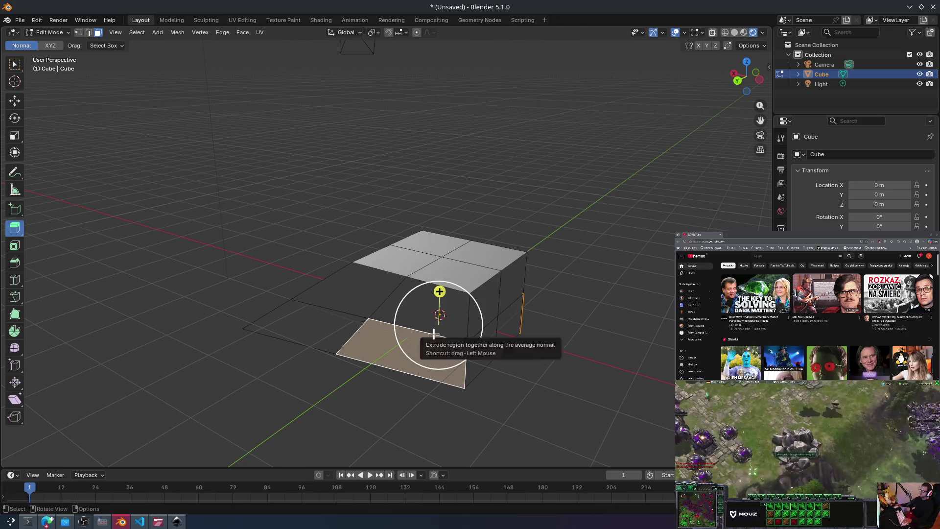
{"action": "mouse_move", "coordinate": [440, 292]}
{"action": "left_mouse_down"}
{"action": "mouse_move", "coordinate": [453, 318]}
{"action": "mouse_move", "coordinate": [482, 338]}
{"action": "mouse_move", "coordinate": [504, 312]}
{"action": "left_mouse_up"}
Step: Check the new section from the left and back views, then bring up the ChatGPT chat
{"action": "key", "text": "ctrl+KP_3"}
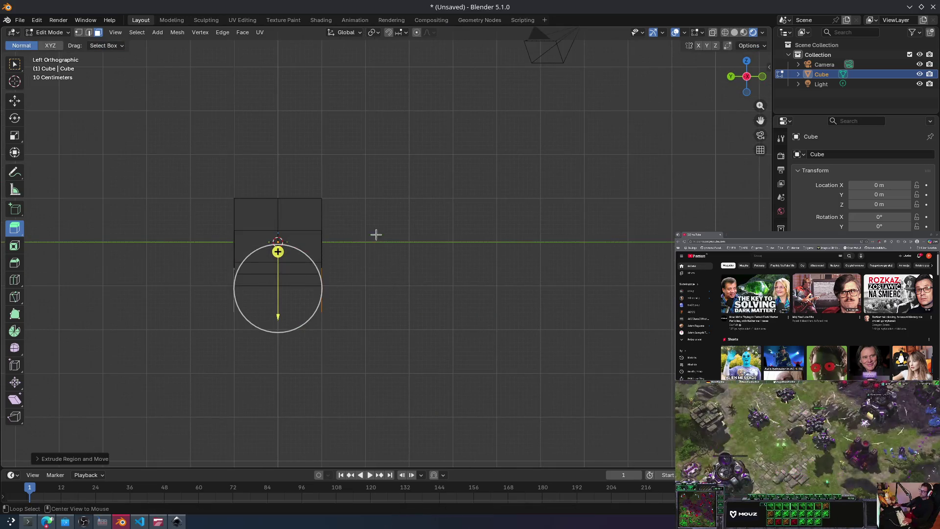
{"action": "key", "text": "ctrl+KP_1"}
{"action": "left_click", "coordinate": [45, 524]}
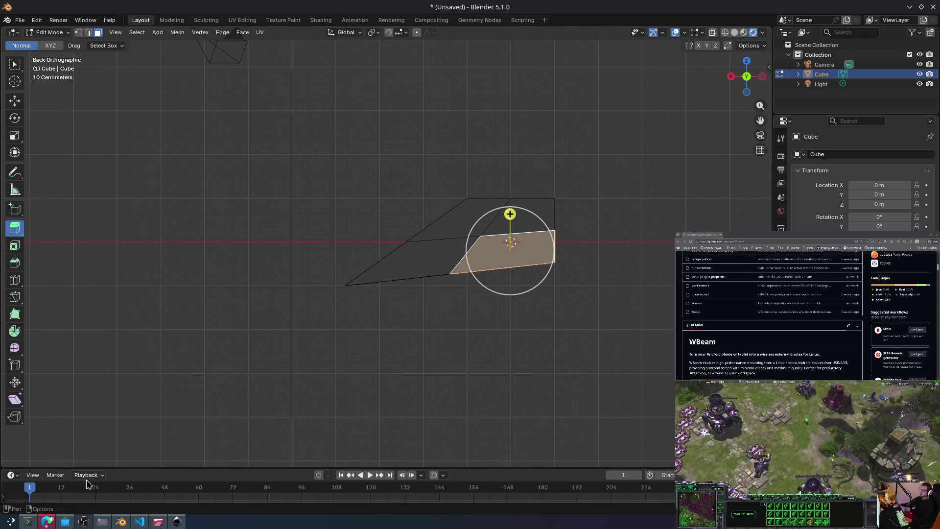
{"action": "left_click", "coordinate": [49, 519]}
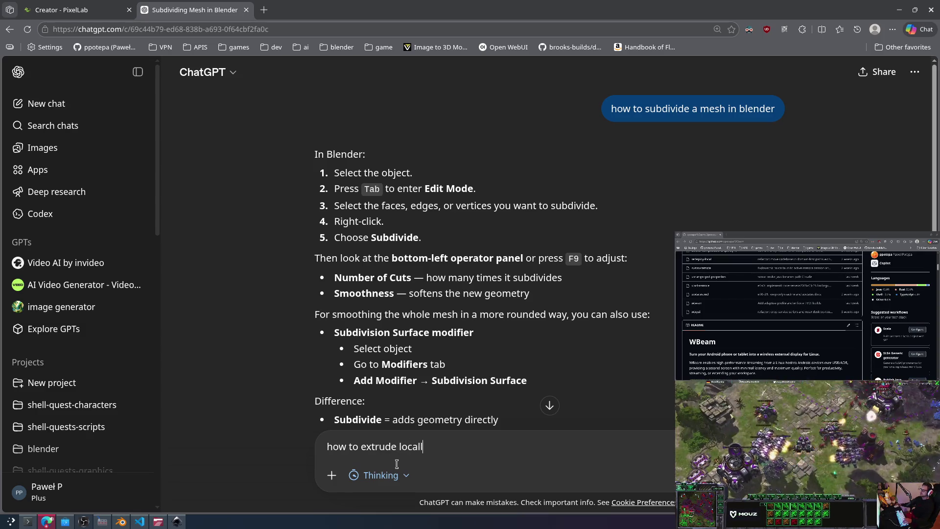
Step: Send 'how to extrude locally' to ChatGPT and minimize the browser back to Blender
{"action": "type", "text": "y"}
{"action": "key", "text": "Return"}
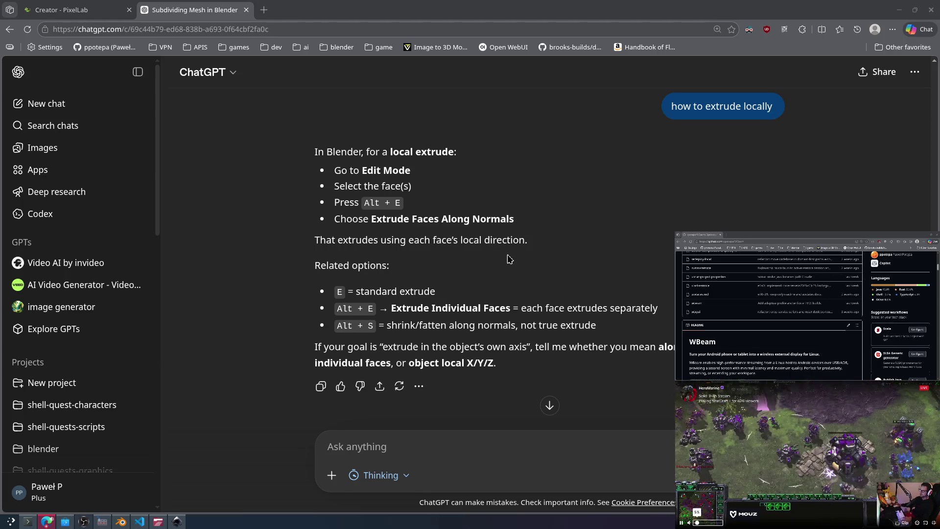
{"action": "left_click", "coordinate": [898, 13]}
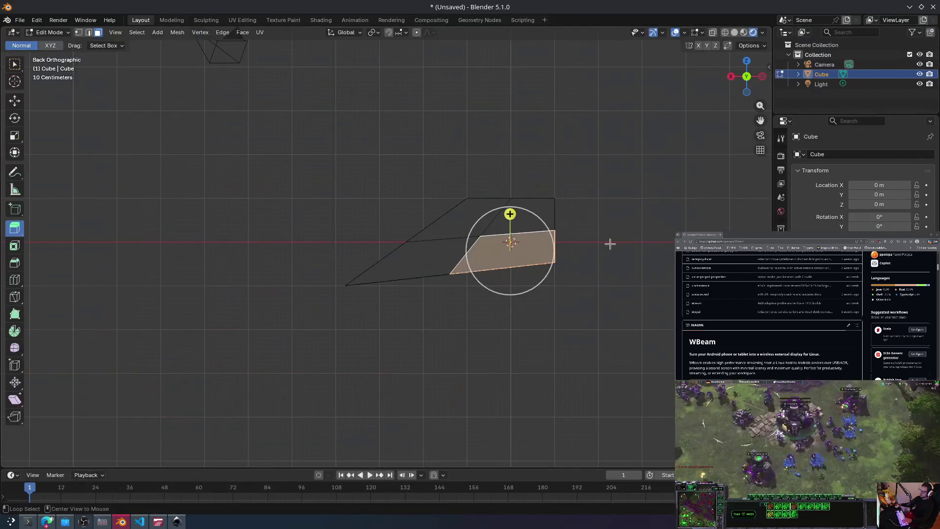
Step: Extrude the angled side face about 0.49 m with Extrude Faces Along Normals
{"action": "key", "text": "e"}
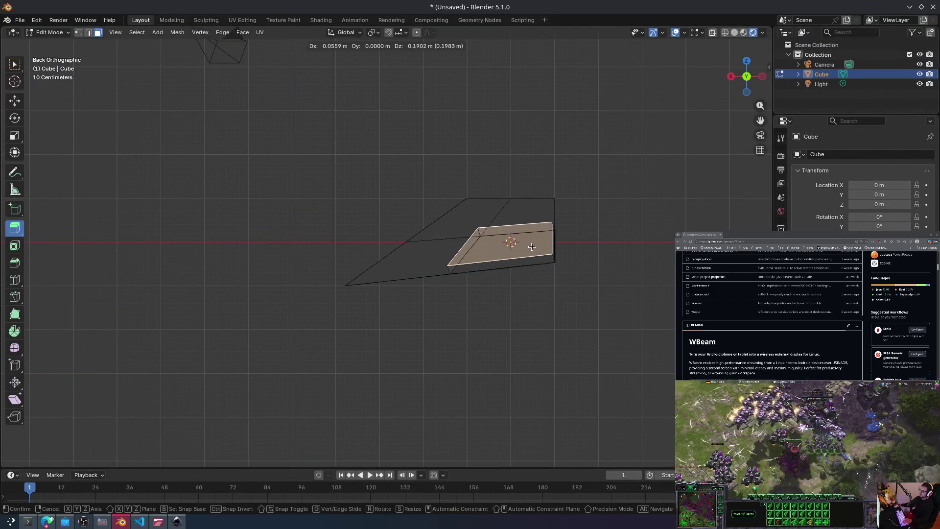
{"action": "left_click", "coordinate": [511, 241]}
{"action": "middle_click_drag", "start_coordinate": [511, 242], "coordinate": [550, 231], "text": "alt"}
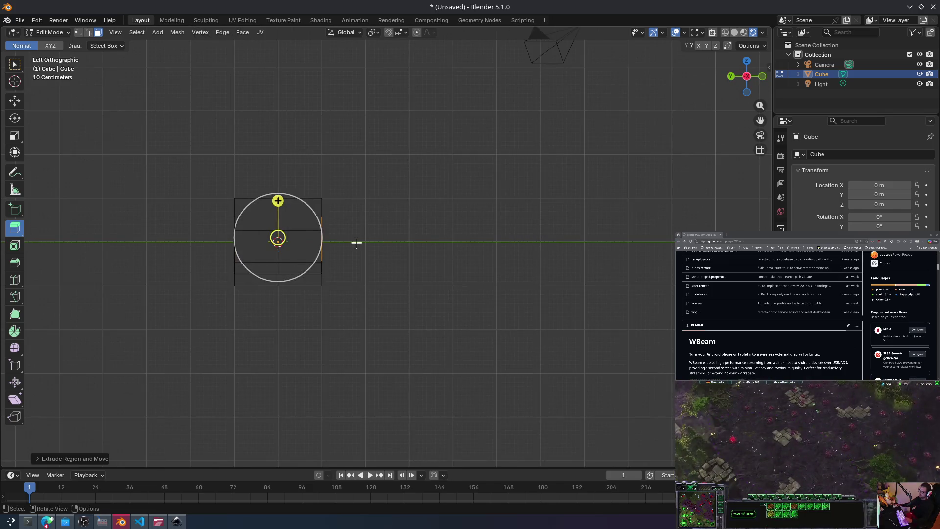
{"action": "left_click_drag", "start_coordinate": [278, 202], "coordinate": [288, 175]}
{"action": "key", "text": "ctrl+z"}
{"action": "key", "text": "alt+e"}
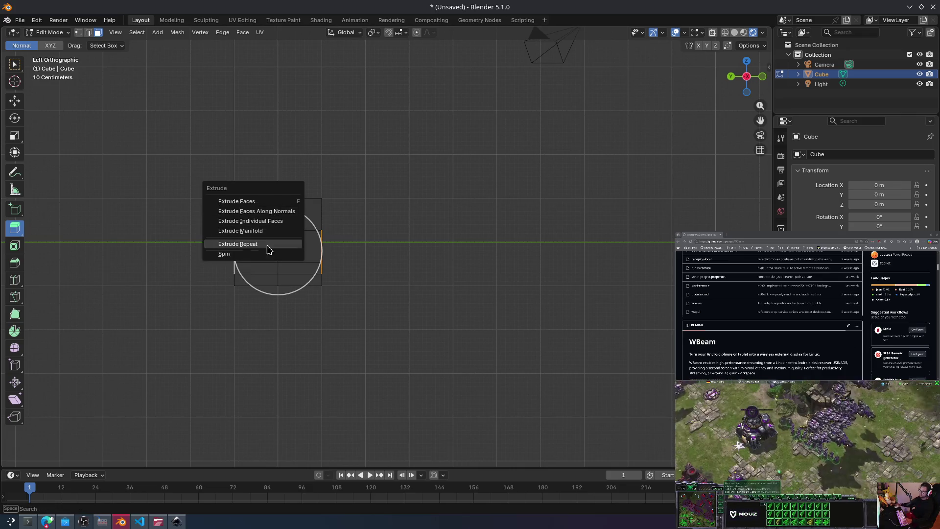
{"action": "left_click", "coordinate": [277, 212]}
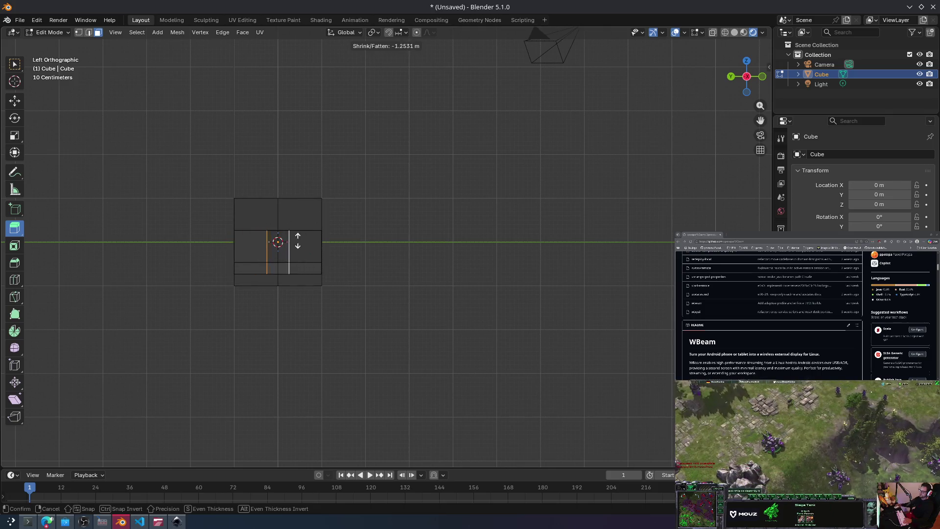
{"action": "left_click", "coordinate": [285, 199]}
{"action": "mouse_move", "coordinate": [264, 164]}
{"action": "middle_mouse_down"}
{"action": "mouse_move", "coordinate": [351, 190]}
{"action": "mouse_move", "coordinate": [313, 231]}
{"action": "mouse_move", "coordinate": [300, 195]}
{"action": "middle_mouse_up"}
Step: Select both front faces and cancel a trial extrusion of them
{"action": "left_click", "coordinate": [424, 318]}
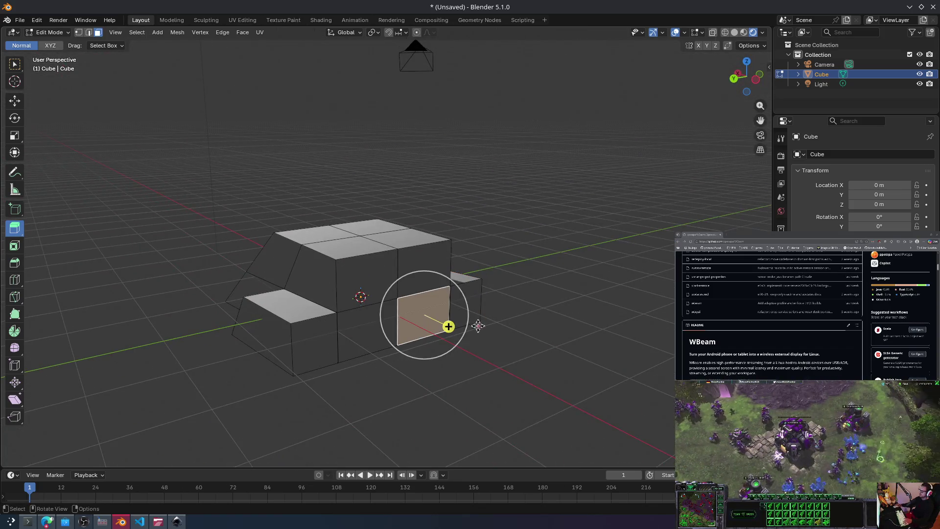
{"action": "left_click", "coordinate": [378, 338], "text": "ctrl"}
{"action": "mouse_move", "coordinate": [399, 344]}
{"action": "middle_mouse_down"}
{"action": "mouse_move", "coordinate": [406, 323]}
{"action": "mouse_move", "coordinate": [416, 357]}
{"action": "mouse_move", "coordinate": [411, 333]}
{"action": "mouse_move", "coordinate": [423, 346]}
{"action": "mouse_move", "coordinate": [542, 331]}
{"action": "mouse_move", "coordinate": [432, 350]}
{"action": "mouse_move", "coordinate": [382, 372]}
{"action": "middle_mouse_up"}
{"action": "scroll", "coordinate": [406, 349], "scroll_direction": "down", "scroll_amount": 3}
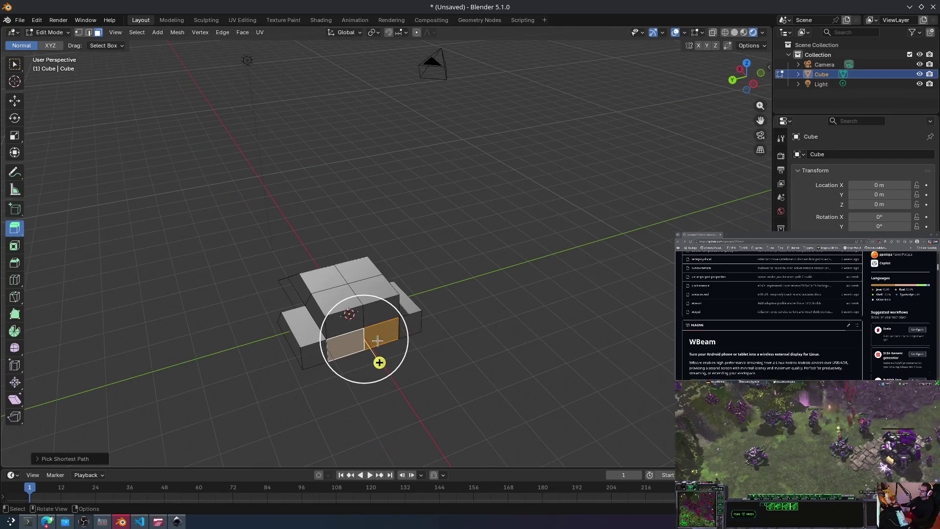
{"action": "left_click_drag", "start_coordinate": [347, 346], "coordinate": [343, 340]}
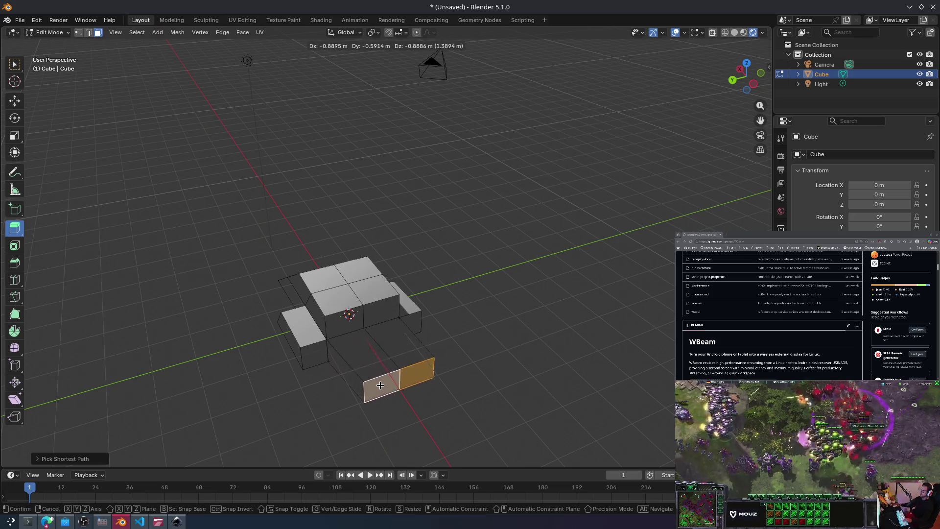
{"action": "key", "text": "Escape"}
Step: Extrude the two front faces 1.08 m along their normals and scale the end to 0.671
{"action": "key", "text": "alt+e"}
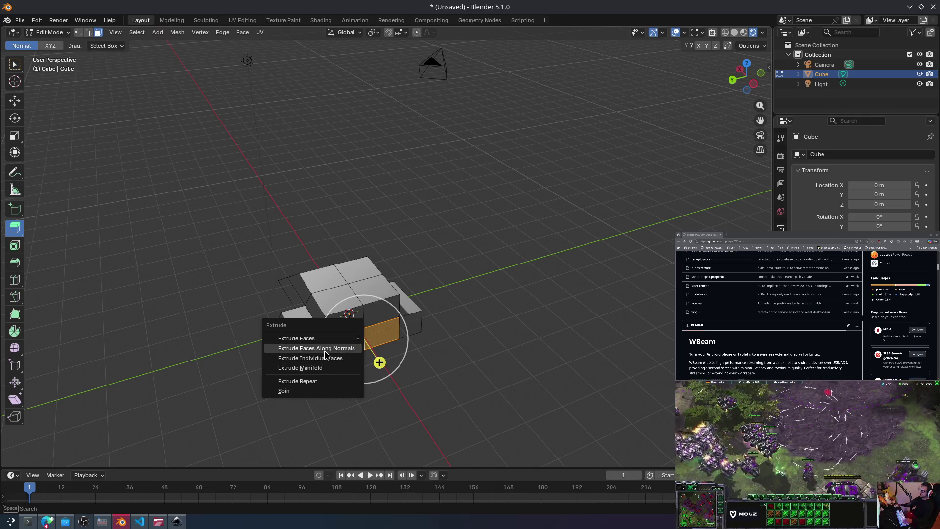
{"action": "left_click", "coordinate": [326, 350]}
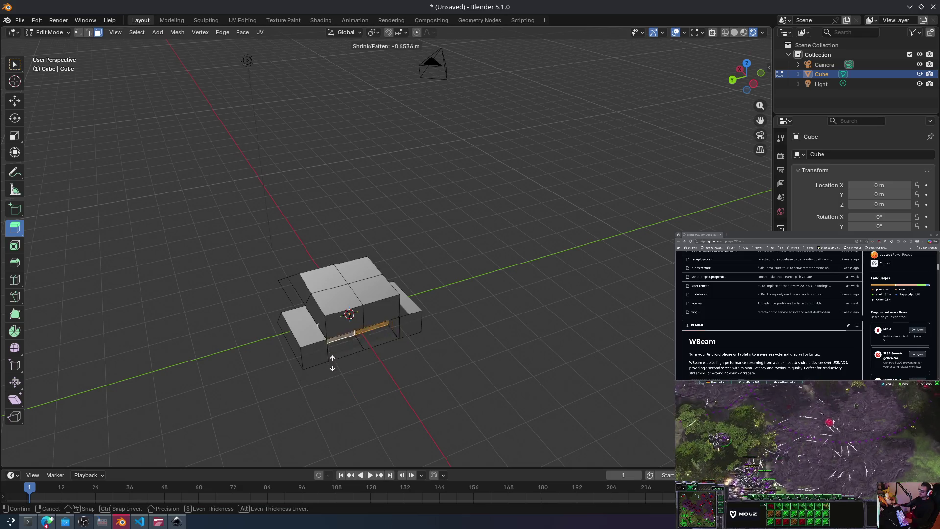
{"action": "left_click", "coordinate": [326, 323]}
{"action": "key", "text": "s"}
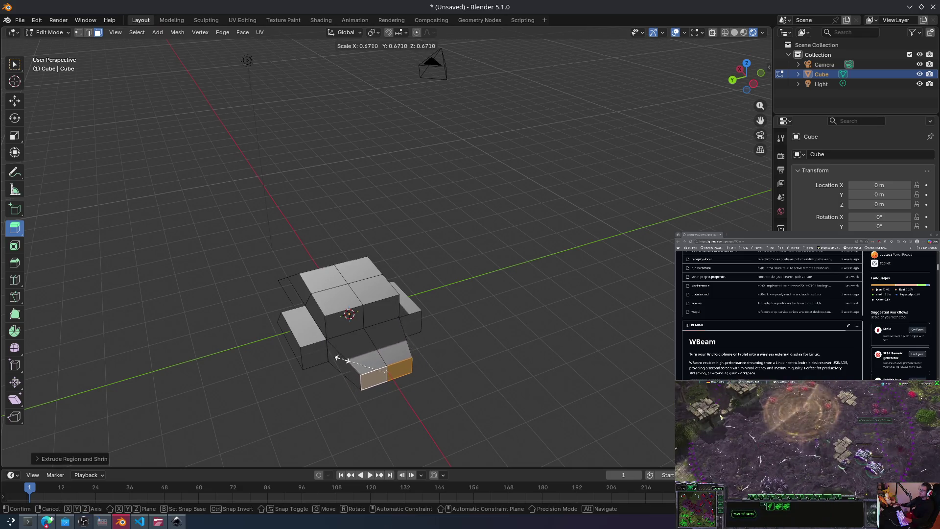
{"action": "left_click", "coordinate": [374, 380]}
{"action": "mouse_move", "coordinate": [476, 333]}
{"action": "middle_mouse_down"}
{"action": "mouse_move", "coordinate": [492, 289]}
{"action": "mouse_move", "coordinate": [495, 318]}
{"action": "mouse_move", "coordinate": [528, 291]}
{"action": "mouse_move", "coordinate": [525, 281]}
{"action": "mouse_move", "coordinate": [548, 289]}
{"action": "mouse_move", "coordinate": [501, 270]}
{"action": "middle_mouse_up"}
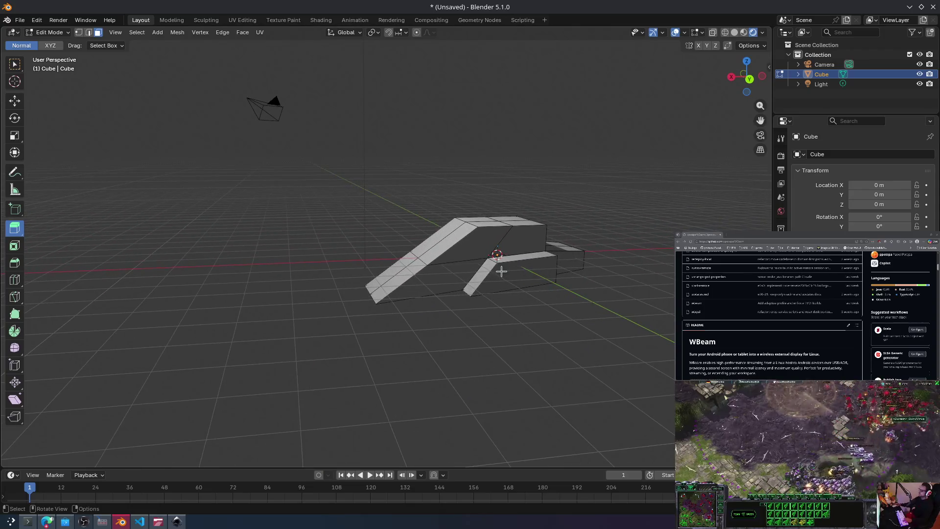
Step: Scale the front section's top face down to about 0.74
{"action": "left_click", "coordinate": [464, 251]}
{"action": "mouse_move", "coordinate": [442, 246]}
{"action": "middle_mouse_down"}
{"action": "mouse_move", "coordinate": [449, 254]}
{"action": "mouse_move", "coordinate": [437, 258]}
{"action": "mouse_move", "coordinate": [509, 265]}
{"action": "middle_mouse_up"}
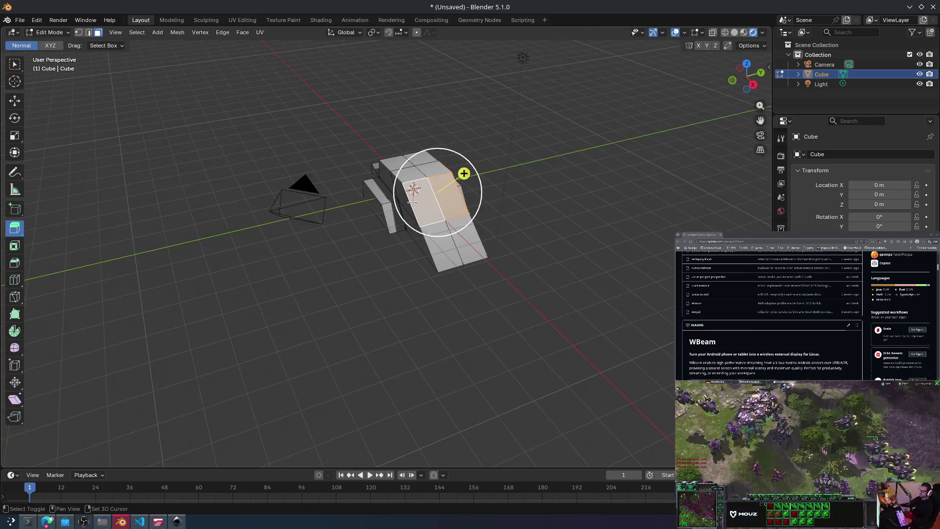
{"action": "key", "text": "s"}
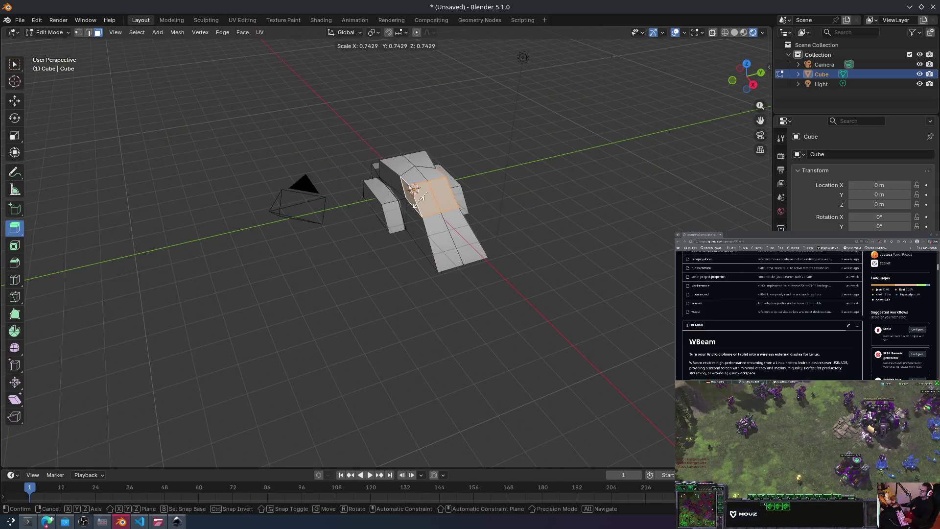
{"action": "left_click", "coordinate": [440, 178]}
Step: Box-select the sloped front face and rescale it
{"action": "left_click_drag", "start_coordinate": [524, 336], "coordinate": [441, 264]}
{"action": "key", "text": "s"}
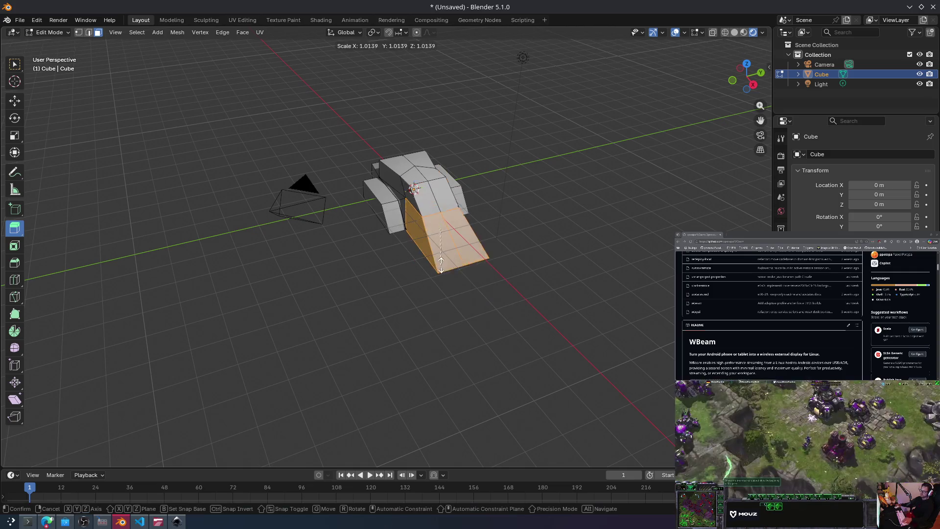
{"action": "left_click", "coordinate": [446, 249]}
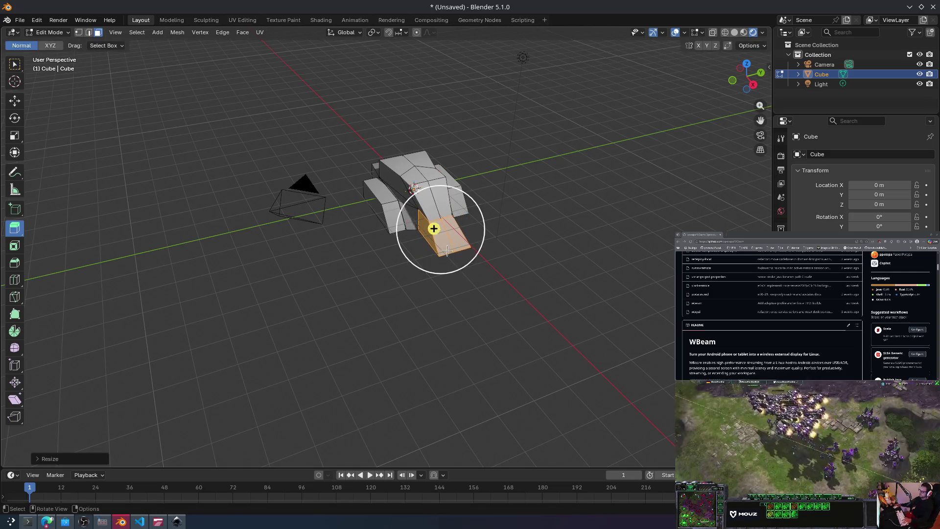
Step: Clear the selection and select both opposite side faces of the mesh
{"action": "left_click", "coordinate": [528, 167]}
{"action": "mouse_move", "coordinate": [529, 167]}
{"action": "middle_mouse_down"}
{"action": "mouse_move", "coordinate": [427, 173]}
{"action": "mouse_move", "coordinate": [311, 143]}
{"action": "mouse_move", "coordinate": [323, 191]}
{"action": "mouse_move", "coordinate": [369, 184]}
{"action": "mouse_move", "coordinate": [376, 155]}
{"action": "mouse_move", "coordinate": [323, 150]}
{"action": "mouse_move", "coordinate": [289, 197]}
{"action": "mouse_move", "coordinate": [369, 340]}
{"action": "mouse_move", "coordinate": [325, 300]}
{"action": "mouse_move", "coordinate": [343, 289]}
{"action": "mouse_move", "coordinate": [298, 323]}
{"action": "middle_mouse_up"}
{"action": "left_click", "coordinate": [313, 274]}
{"action": "left_click", "coordinate": [297, 335], "text": "shift"}
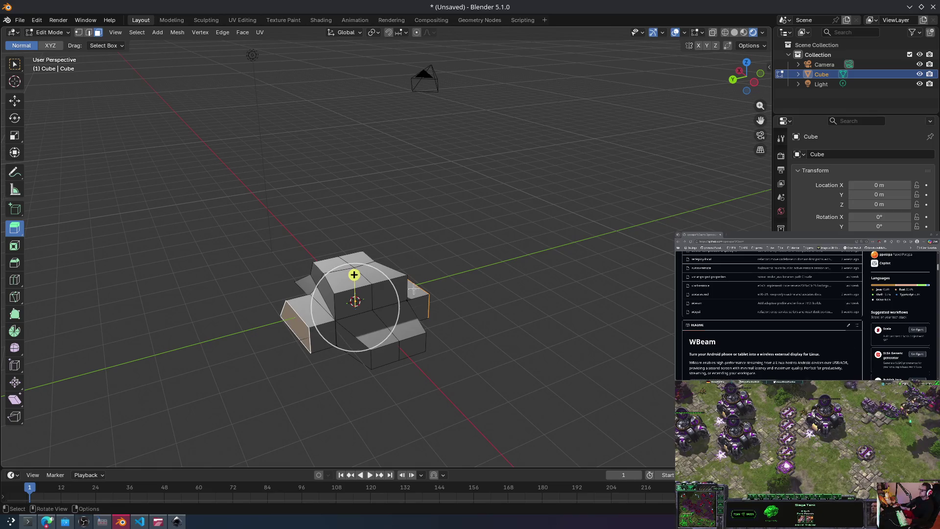
Step: Extrude both side faces outward along their normals, leaving them unrotated
{"action": "key", "text": "e"}
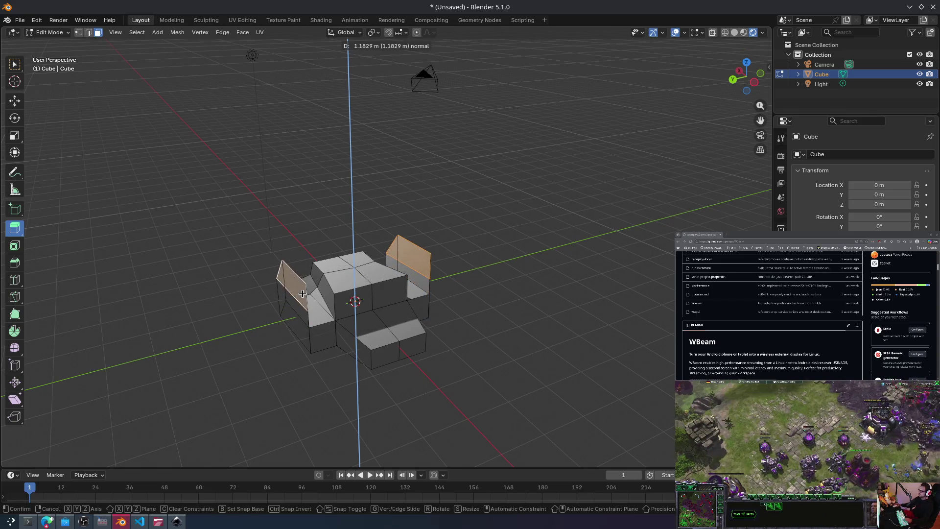
{"action": "left_click", "coordinate": [302, 345]}
{"action": "key", "text": "alt+e"}
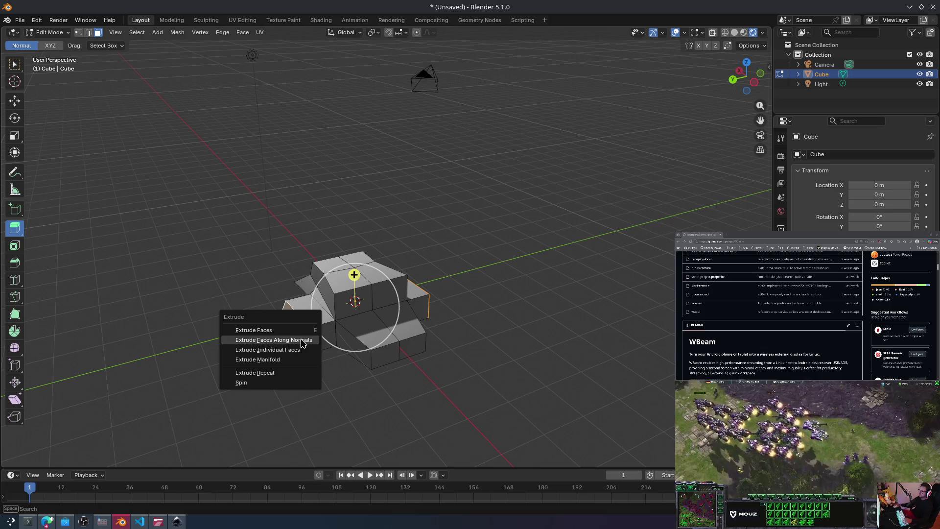
{"action": "left_click", "coordinate": [304, 340]}
{"action": "left_click", "coordinate": [311, 326]}
{"action": "key", "text": "r"}
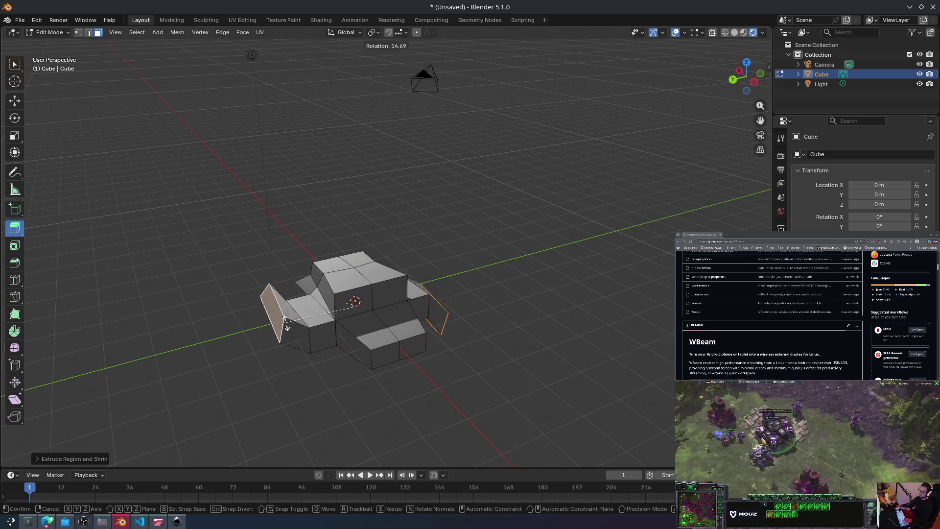
{"action": "left_click", "coordinate": [297, 333]}
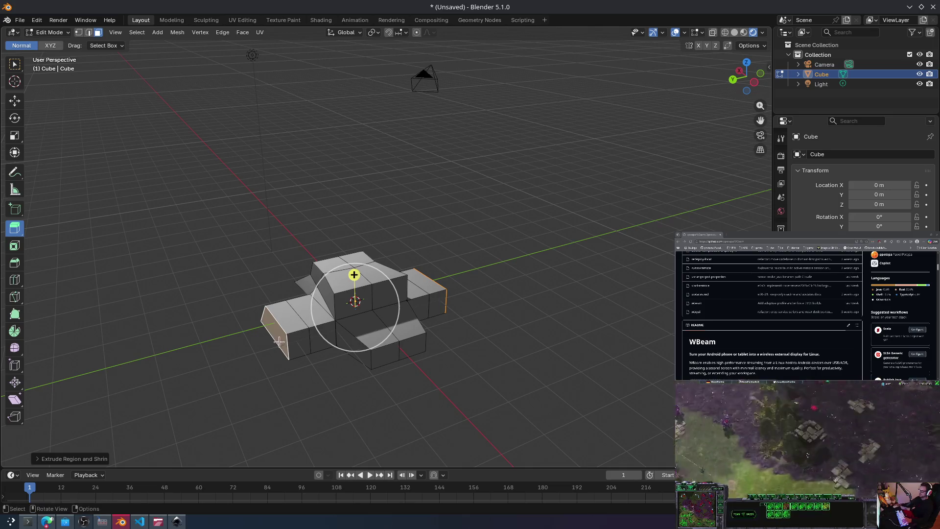
Step: Select the row of faces from the left end to the right end and cancel a trial rotation
{"action": "left_click", "coordinate": [277, 314]}
{"action": "left_click", "coordinate": [274, 336]}
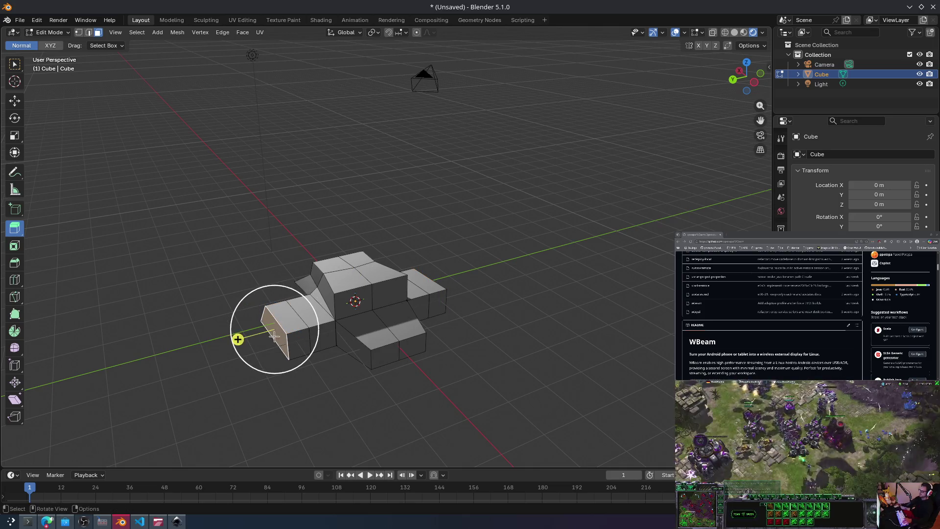
{"action": "left_click", "coordinate": [443, 301], "text": "ctrl"}
{"action": "mouse_move", "coordinate": [443, 301]}
{"action": "middle_mouse_down"}
{"action": "mouse_move", "coordinate": [454, 279]}
{"action": "mouse_move", "coordinate": [408, 281]}
{"action": "mouse_move", "coordinate": [419, 301]}
{"action": "middle_mouse_up"}
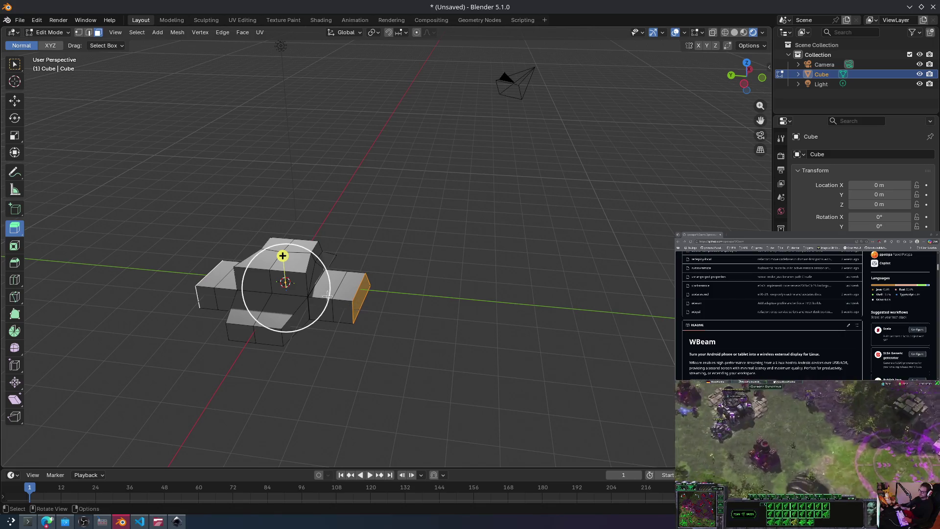
{"action": "key", "text": "r"}
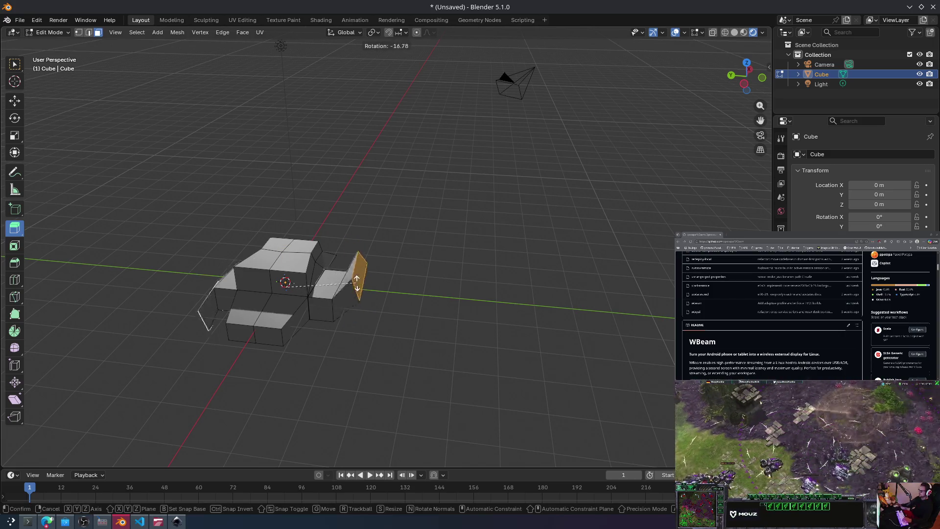
{"action": "right_click", "coordinate": [355, 294]}
Step: Select the centre block's front face and switch to the Cursor tool
{"action": "left_click", "coordinate": [284, 286]}
{"action": "scroll", "coordinate": [297, 275], "scroll_direction": "up", "scroll_amount": 2}
{"action": "middle_click_drag", "start_coordinate": [297, 275], "coordinate": [290, 285]}
{"action": "left_click", "coordinate": [14, 81]}
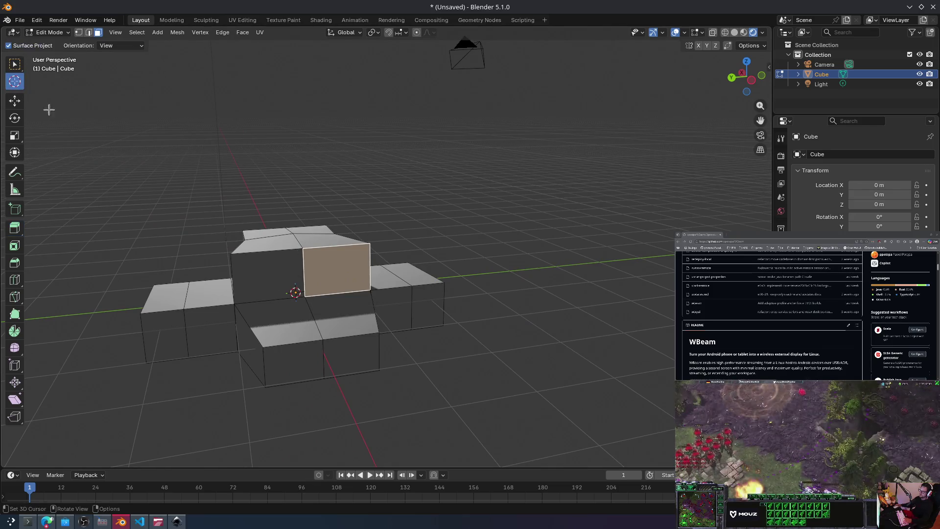
Step: Place the 3D cursor higher, off to the right of the mesh
{"action": "left_click_drag", "start_coordinate": [273, 288], "coordinate": [216, 309]}
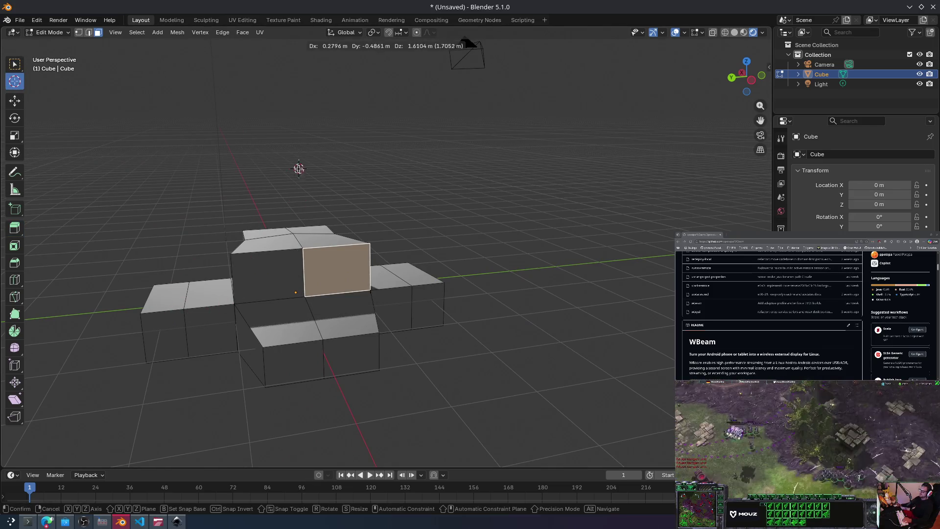
{"action": "left_click_drag", "start_coordinate": [299, 168], "coordinate": [287, 156]}
{"action": "left_click", "coordinate": [424, 209]}
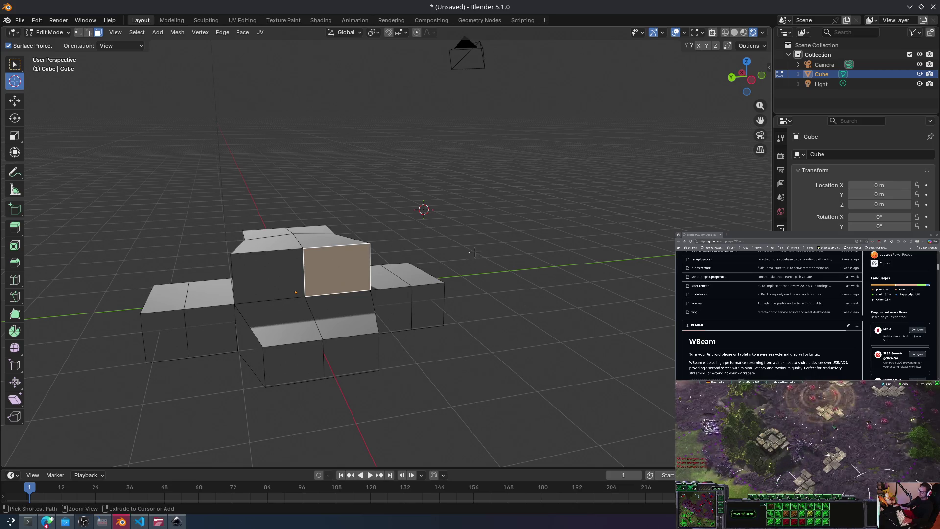
{"action": "left_click_drag", "start_coordinate": [304, 315], "coordinate": [295, 290]}
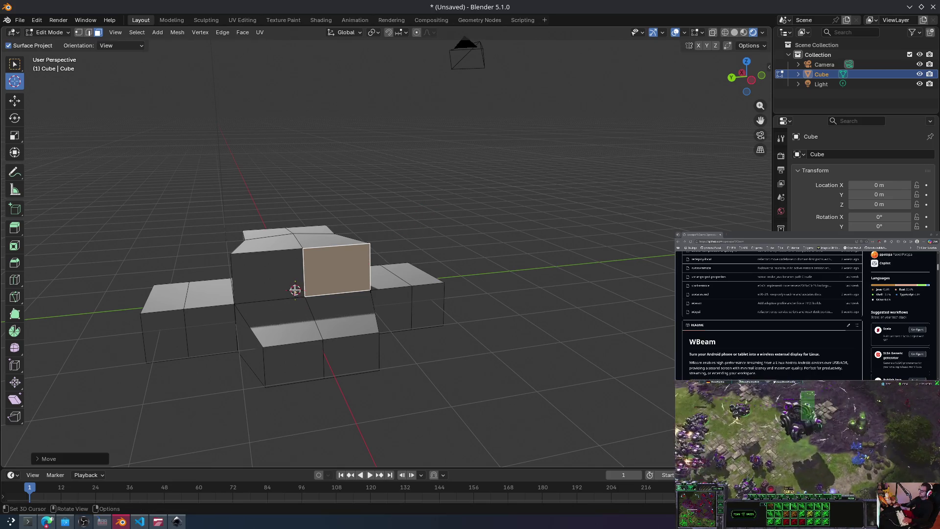
{"action": "right_click", "coordinate": [14, 83]}
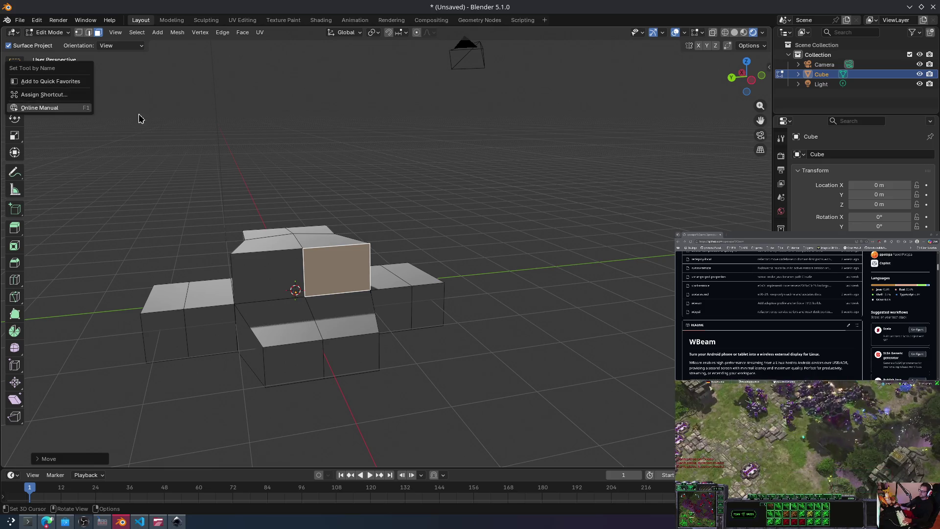
{"action": "left_click_drag", "start_coordinate": [322, 261], "coordinate": [437, 299]}
{"action": "left_click_drag", "start_coordinate": [236, 304], "coordinate": [396, 225]}
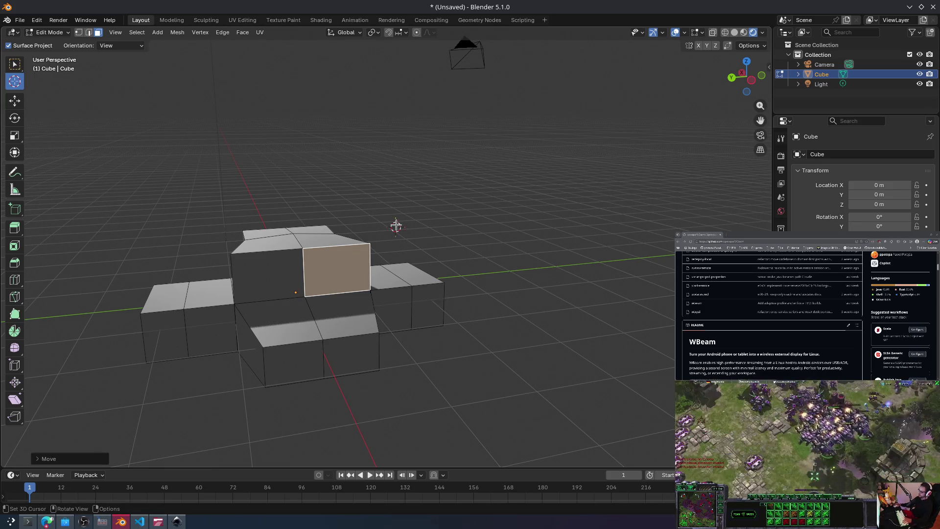
{"action": "middle_click_drag", "start_coordinate": [424, 206], "coordinate": [404, 225]}
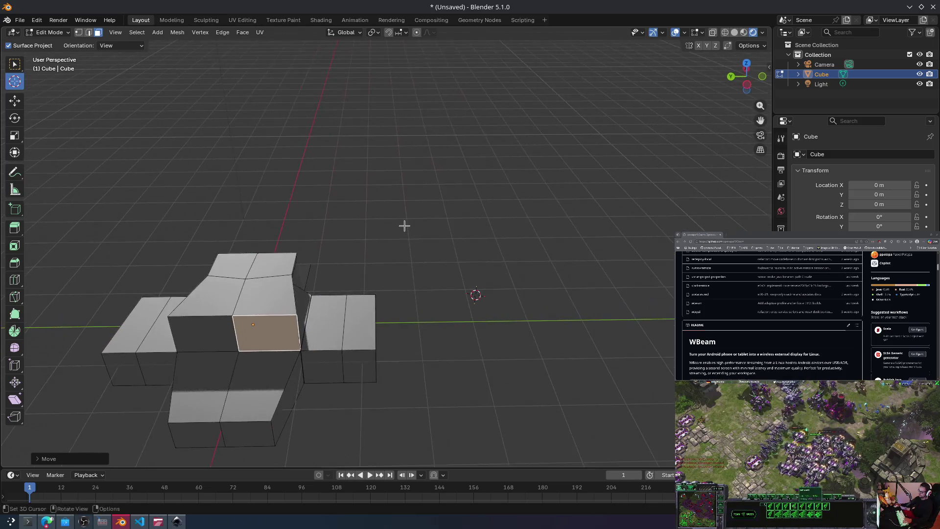
{"action": "mouse_move", "coordinate": [373, 344]}
{"action": "middle_mouse_down"}
{"action": "mouse_move", "coordinate": [392, 330]}
{"action": "mouse_move", "coordinate": [589, 280]}
{"action": "mouse_move", "coordinate": [560, 292]}
{"action": "mouse_move", "coordinate": [41, 119]}
{"action": "middle_mouse_up"}
Step: Rotate the centre block's front face into a slope
{"action": "left_click", "coordinate": [15, 101]}
{"action": "key", "text": "r"}
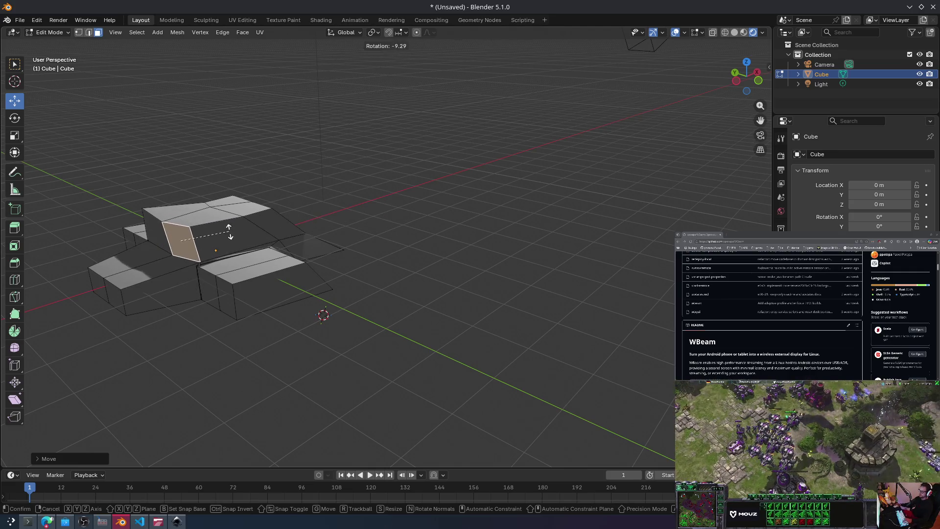
{"action": "left_click", "coordinate": [227, 225]}
{"action": "mouse_move", "coordinate": [279, 276]}
{"action": "middle_mouse_down"}
{"action": "mouse_move", "coordinate": [308, 306]}
{"action": "mouse_move", "coordinate": [252, 405]}
{"action": "middle_mouse_up"}
Step: Select both side sections' end faces and rotate them about -13.95°
{"action": "left_click", "coordinate": [311, 304]}
{"action": "left_click", "coordinate": [325, 323]}
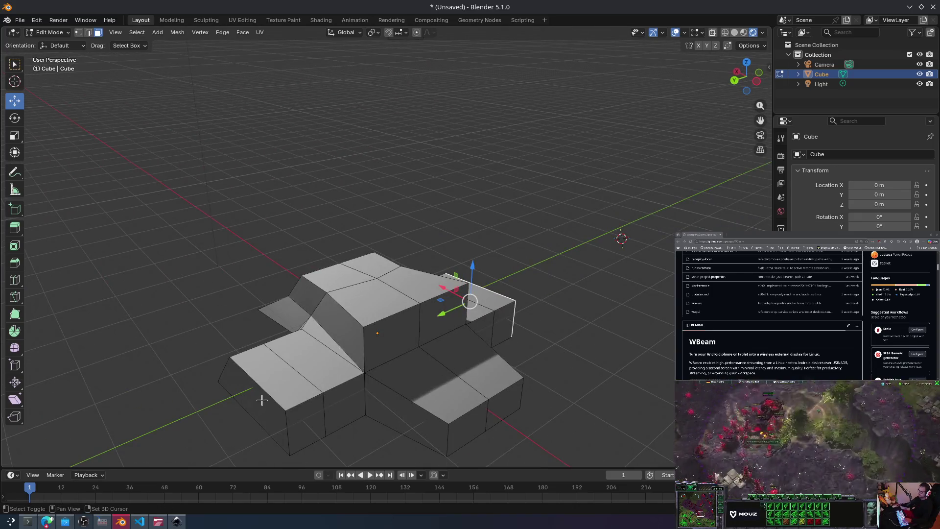
{"action": "left_click", "coordinate": [260, 394], "text": "shift"}
{"action": "middle_click_drag", "start_coordinate": [358, 359], "coordinate": [308, 387]}
{"action": "key", "text": "r"}
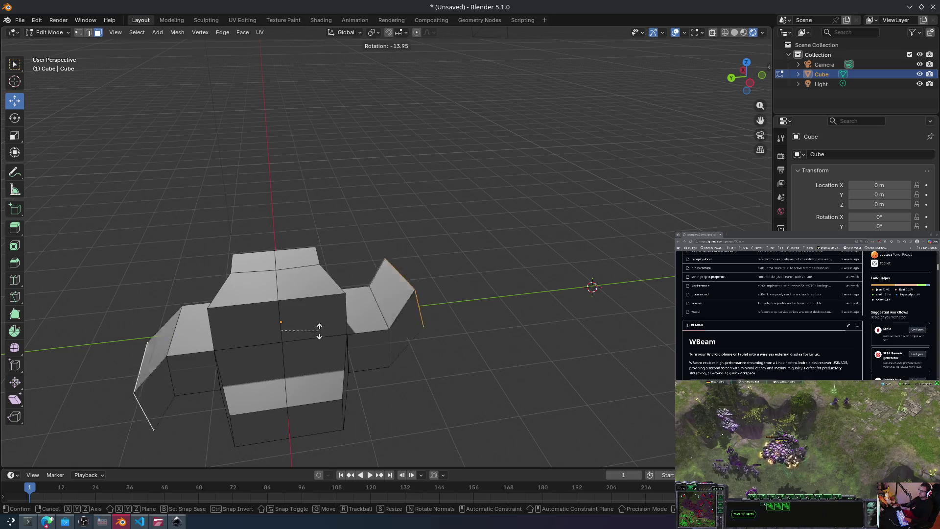
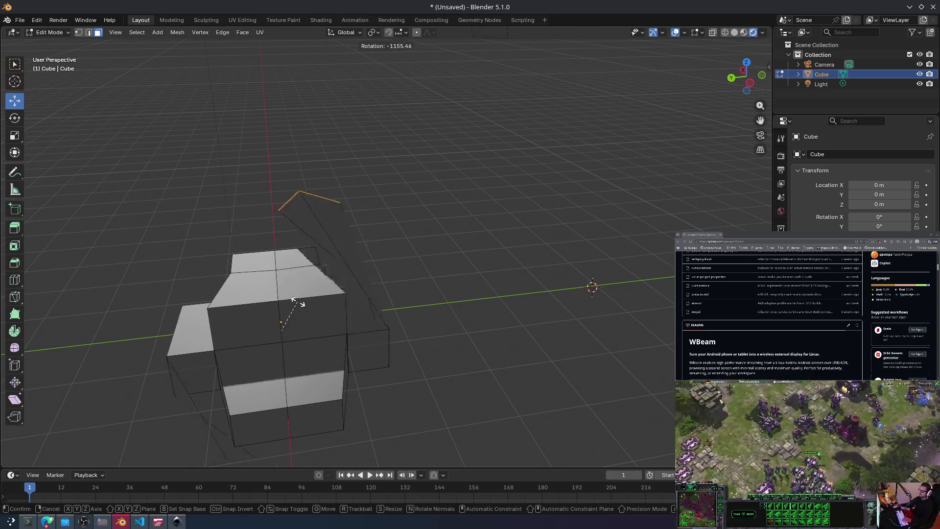
Step: Tilt the wing ends slightly and extrude the side faces upward
{"action": "left_click", "coordinate": [302, 333]}
{"action": "key", "text": "e"}
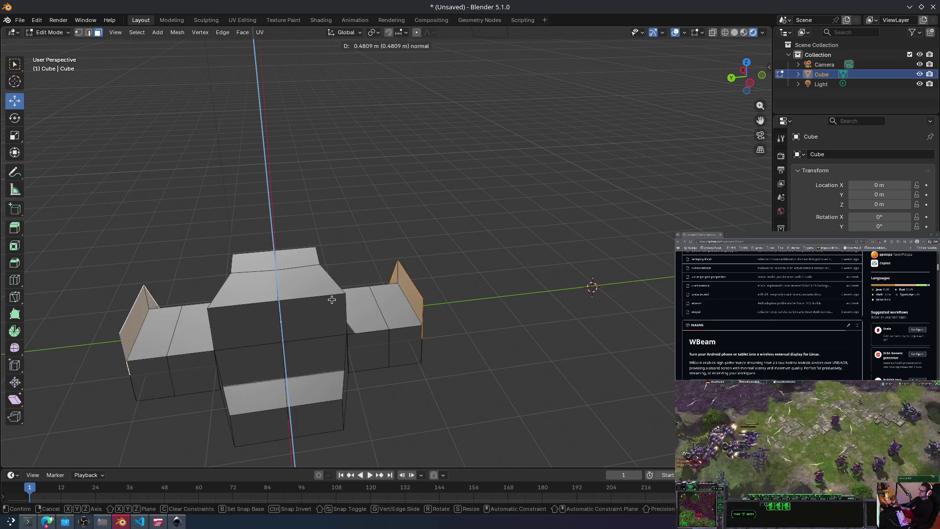
{"action": "left_click", "coordinate": [313, 258]}
{"action": "mouse_move", "coordinate": [313, 258]}
{"action": "middle_mouse_down"}
{"action": "mouse_move", "coordinate": [484, 250]}
{"action": "mouse_move", "coordinate": [308, 268]}
{"action": "mouse_move", "coordinate": [329, 267]}
{"action": "mouse_move", "coordinate": [307, 259]}
{"action": "middle_mouse_up"}
Step: Undo a trial rotation and extrude both side faces straight up into tall blocks
{"action": "key", "text": "r"}
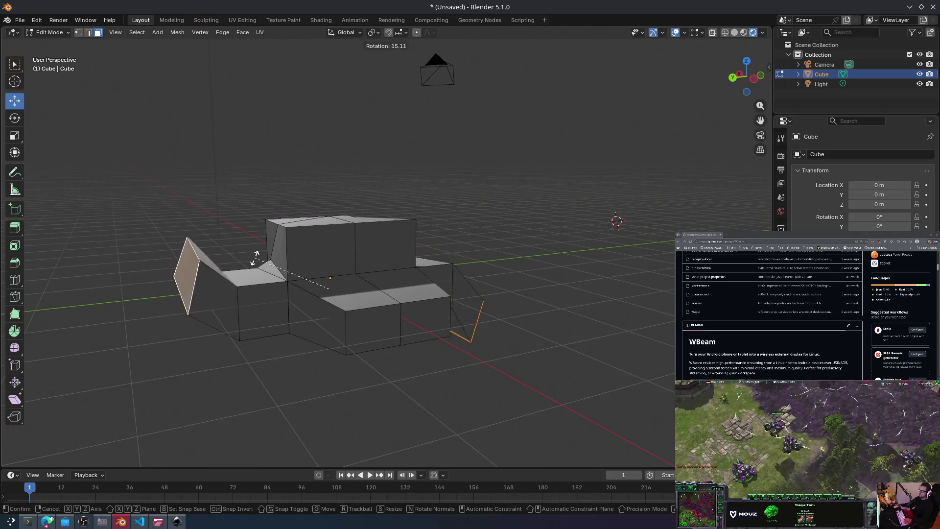
{"action": "left_click", "coordinate": [266, 279]}
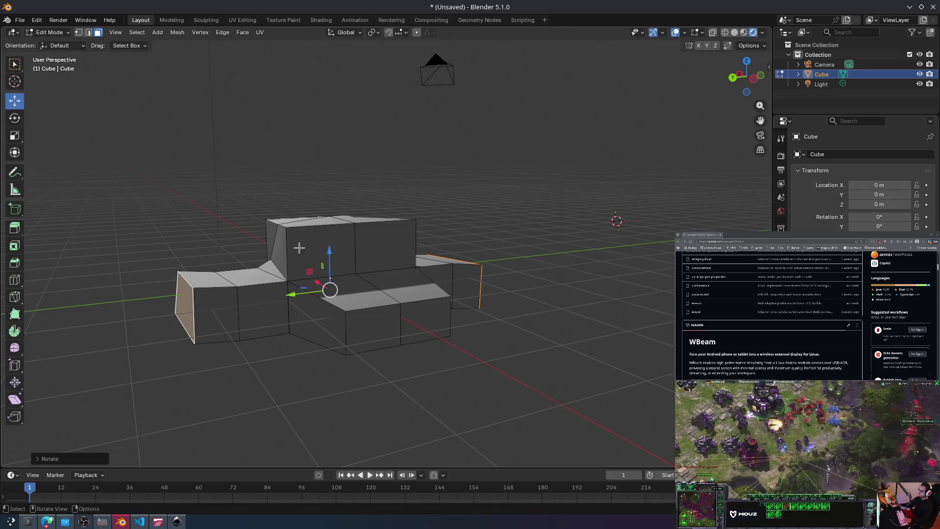
{"action": "key", "text": "ctrl+z"}
{"action": "key", "text": "r"}
{"action": "right_click", "coordinate": [286, 225]}
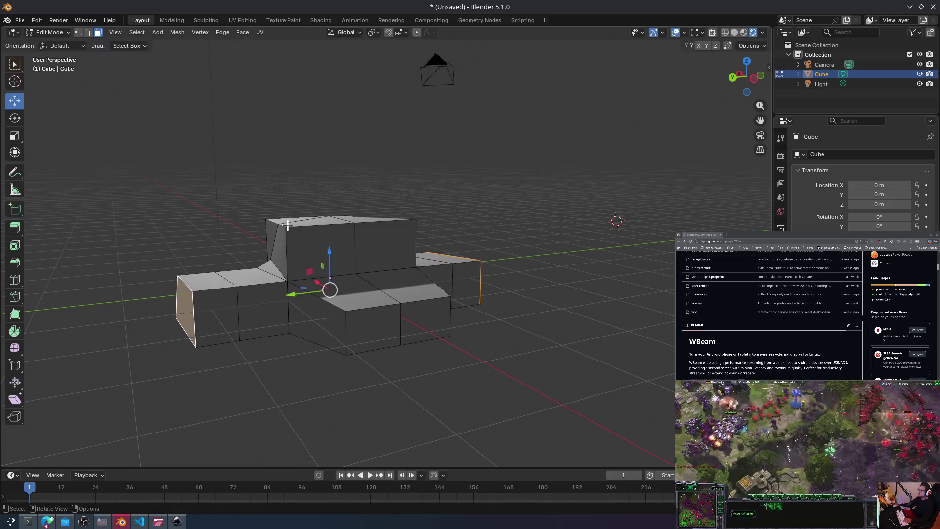
{"action": "key", "text": "e"}
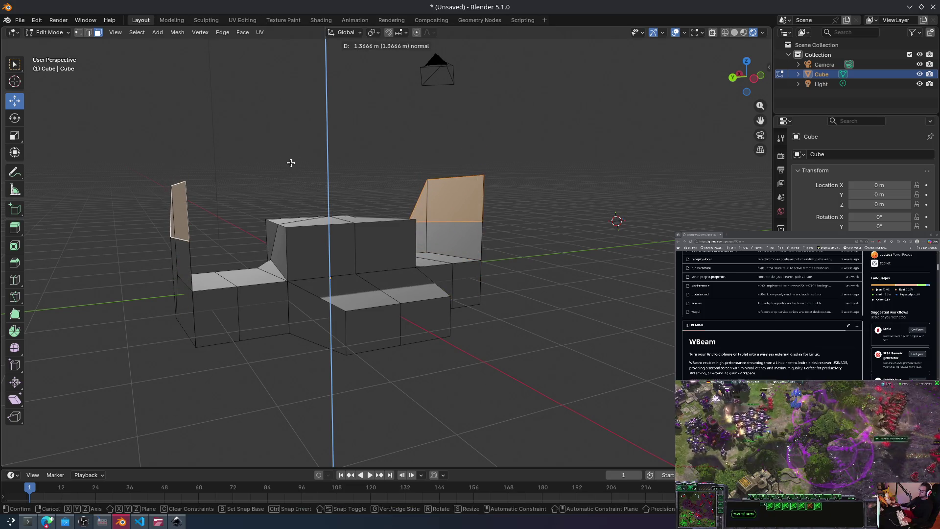
{"action": "left_click", "coordinate": [289, 165]}
{"action": "mouse_move", "coordinate": [288, 164]}
{"action": "middle_mouse_down"}
{"action": "mouse_move", "coordinate": [310, 204]}
{"action": "mouse_move", "coordinate": [319, 201]}
{"action": "middle_mouse_up"}
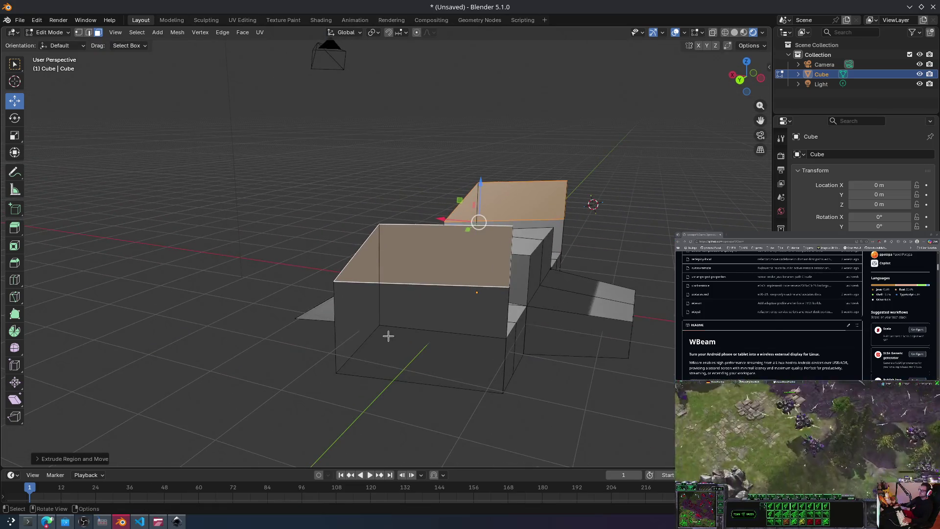
Step: Tilt the extruded blocks and select both wing-end faces
{"action": "key", "text": "r"}
{"action": "left_click", "coordinate": [405, 264]}
{"action": "mouse_move", "coordinate": [406, 264]}
{"action": "middle_mouse_down"}
{"action": "mouse_move", "coordinate": [346, 262]}
{"action": "mouse_move", "coordinate": [391, 275]}
{"action": "middle_mouse_up"}
{"action": "mouse_move", "coordinate": [422, 306]}
{"action": "middle_mouse_down"}
{"action": "mouse_move", "coordinate": [330, 274]}
{"action": "mouse_move", "coordinate": [317, 289]}
{"action": "mouse_move", "coordinate": [378, 282]}
{"action": "mouse_move", "coordinate": [367, 267]}
{"action": "mouse_move", "coordinate": [339, 268]}
{"action": "middle_mouse_up"}
{"action": "left_click", "coordinate": [362, 255], "text": "shift"}
{"action": "mouse_move", "coordinate": [396, 286]}
{"action": "middle_mouse_down"}
{"action": "mouse_move", "coordinate": [395, 306]}
{"action": "mouse_move", "coordinate": [397, 275]}
{"action": "middle_mouse_up"}
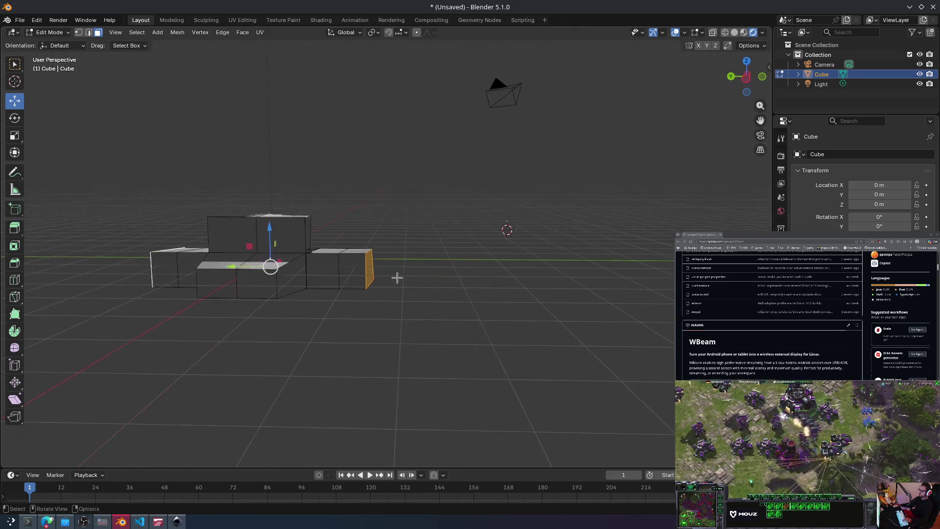
Step: Scale both wing-end faces down slightly and uniformly
{"action": "key", "text": "s"}
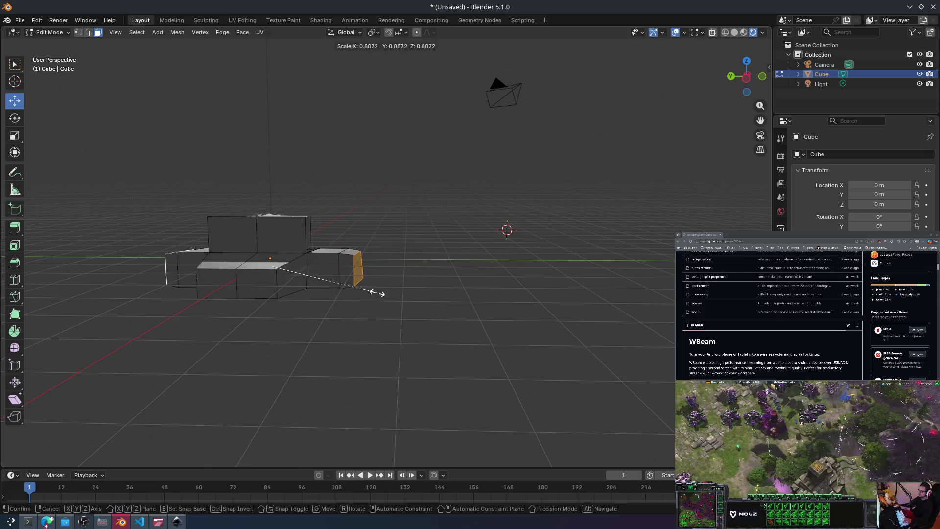
{"action": "key", "text": "x"}
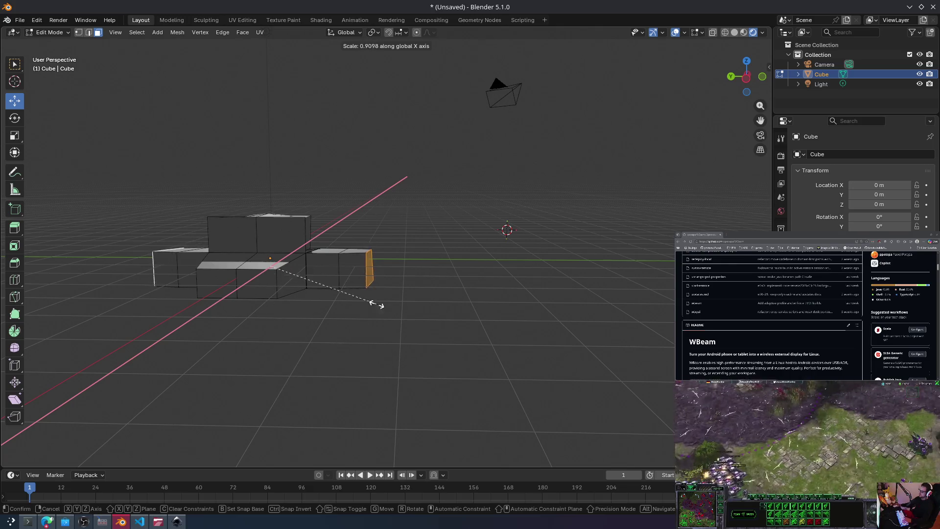
{"action": "key", "text": "z"}
{"action": "key", "text": "c"}
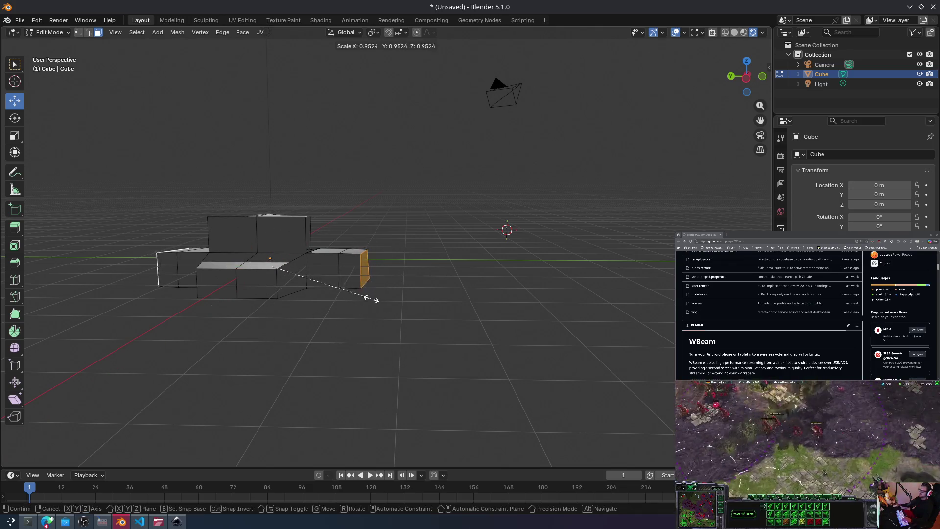
{"action": "left_click", "coordinate": [368, 300]}
Step: Extrude the end faces a short way, tilt them, and extrude them again
{"action": "key", "text": "e"}
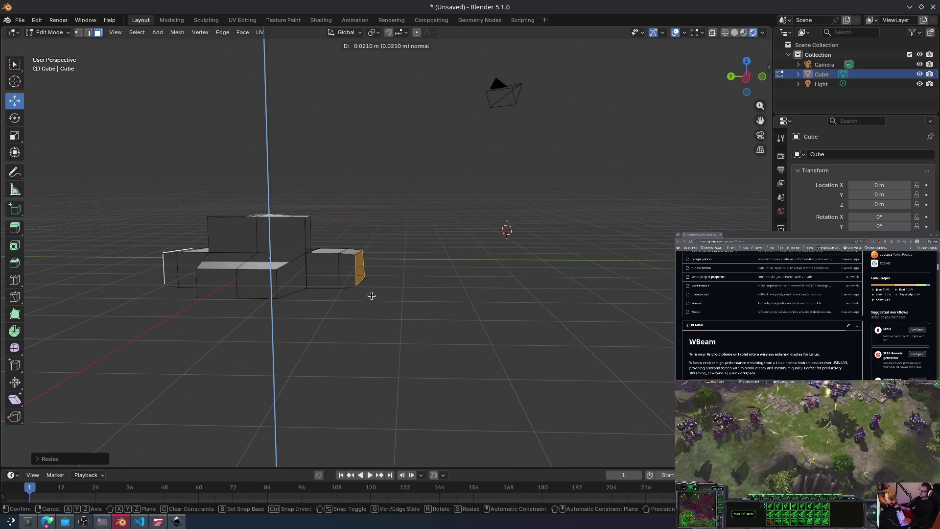
{"action": "left_click", "coordinate": [369, 299]}
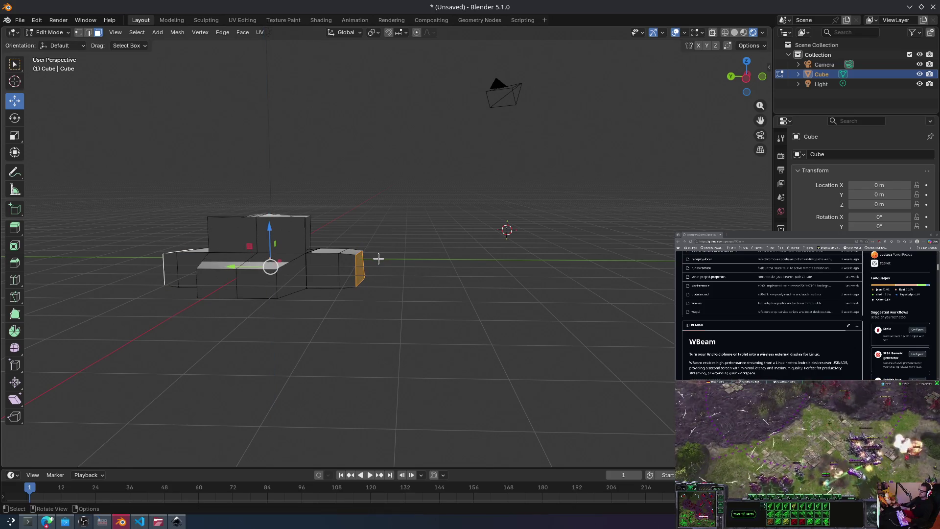
{"action": "key", "text": "r"}
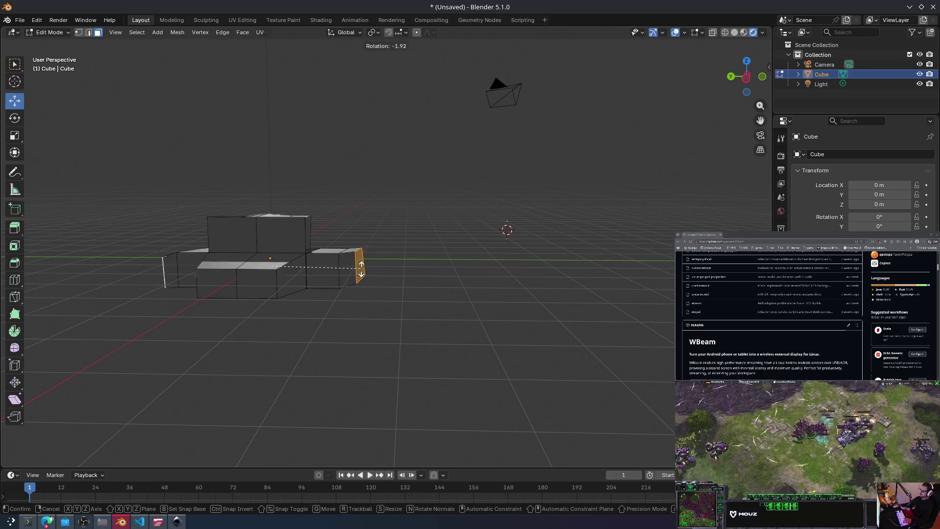
{"action": "left_click", "coordinate": [363, 278]}
{"action": "key", "text": "e"}
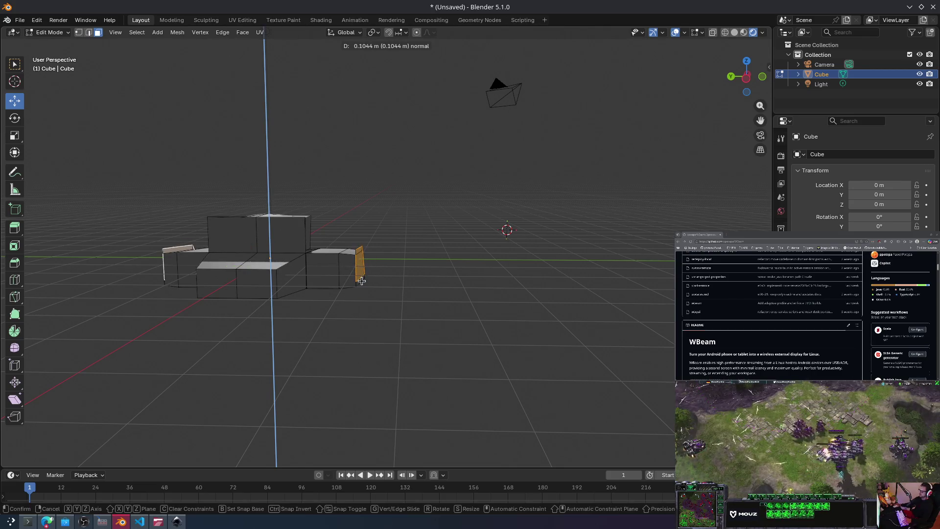
{"action": "left_click", "coordinate": [364, 280]}
{"action": "key", "text": "alt+e"}
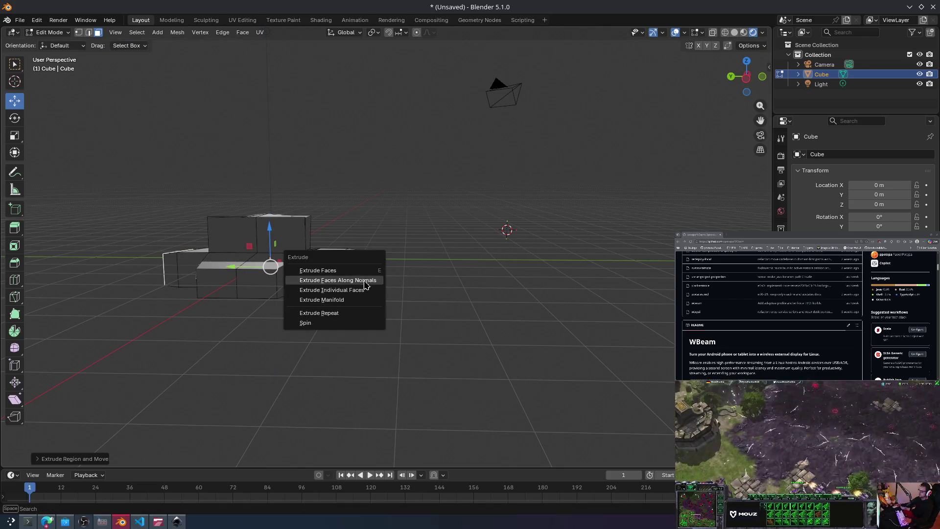
Step: Extrude the wing tips as individual faces and push them outward, undoing an overlong attempt
{"action": "left_click", "coordinate": [363, 280]}
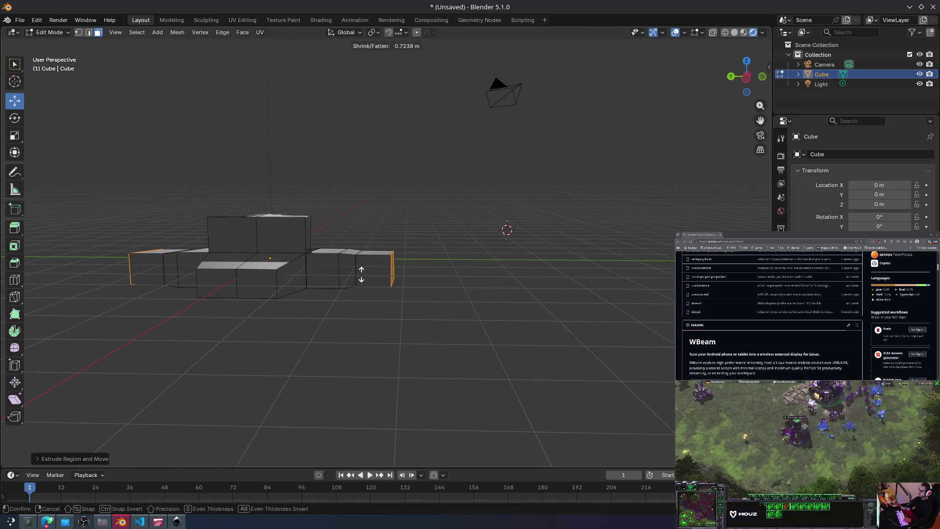
{"action": "left_click", "coordinate": [367, 279]}
{"action": "mouse_move", "coordinate": [370, 275]}
{"action": "middle_mouse_down"}
{"action": "mouse_move", "coordinate": [370, 248]}
{"action": "mouse_move", "coordinate": [366, 305]}
{"action": "mouse_move", "coordinate": [251, 315]}
{"action": "mouse_move", "coordinate": [352, 307]}
{"action": "middle_mouse_up"}
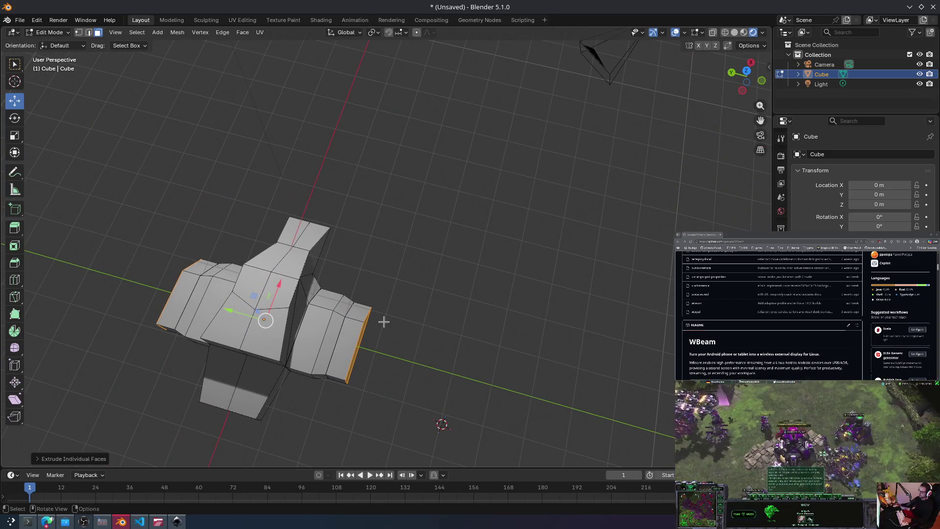
{"action": "key", "text": "e"}
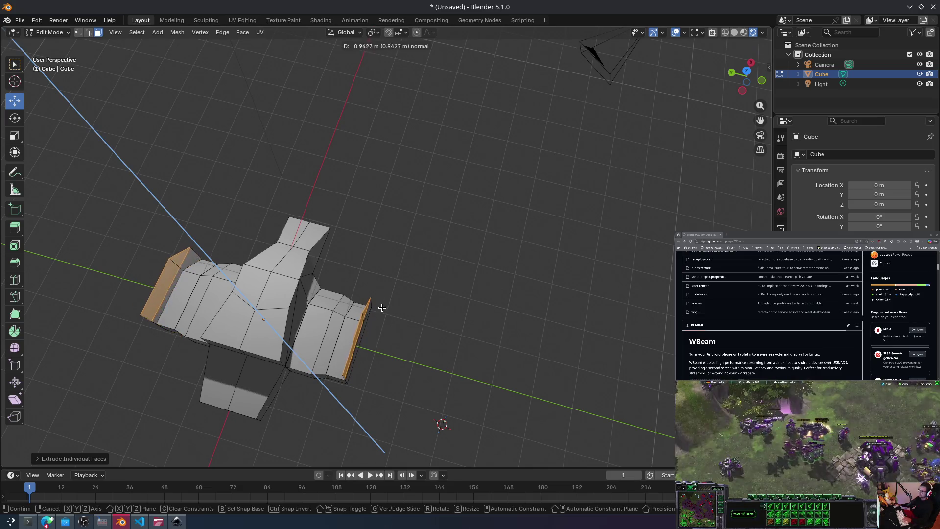
{"action": "left_click", "coordinate": [382, 307]}
{"action": "key", "text": "ctrl+z"}
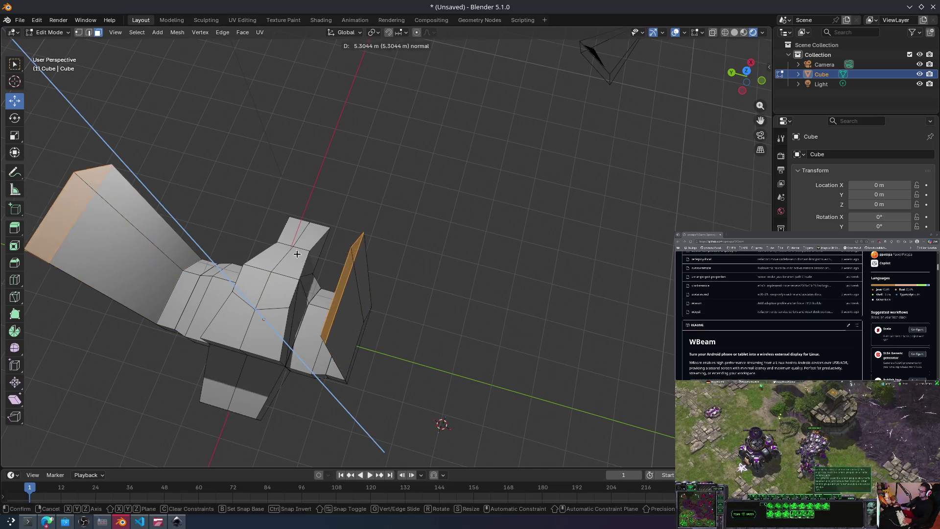
{"action": "left_click", "coordinate": [343, 321]}
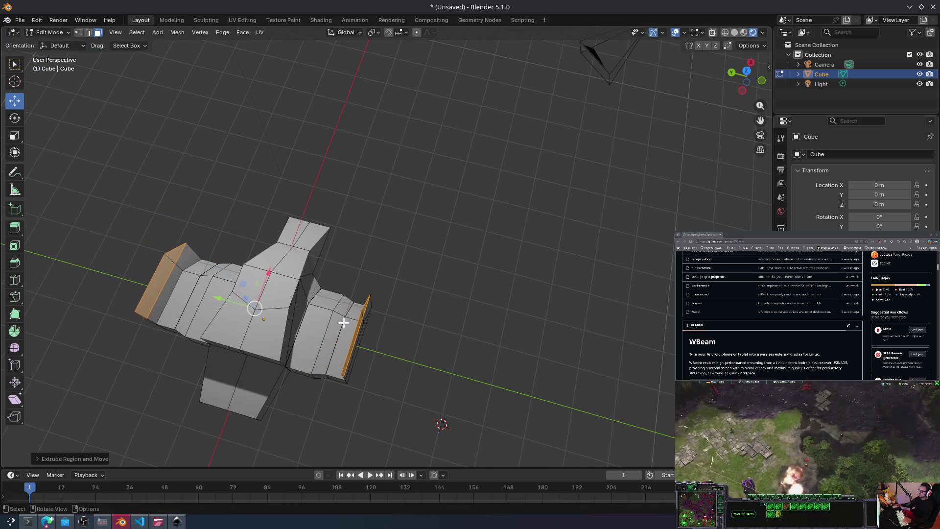
{"action": "left_click", "coordinate": [502, 243]}
{"action": "mouse_move", "coordinate": [501, 243]}
{"action": "middle_mouse_down"}
{"action": "mouse_move", "coordinate": [440, 281]}
{"action": "mouse_move", "coordinate": [534, 214]}
{"action": "mouse_move", "coordinate": [482, 235]}
{"action": "mouse_move", "coordinate": [372, 233]}
{"action": "middle_mouse_up"}
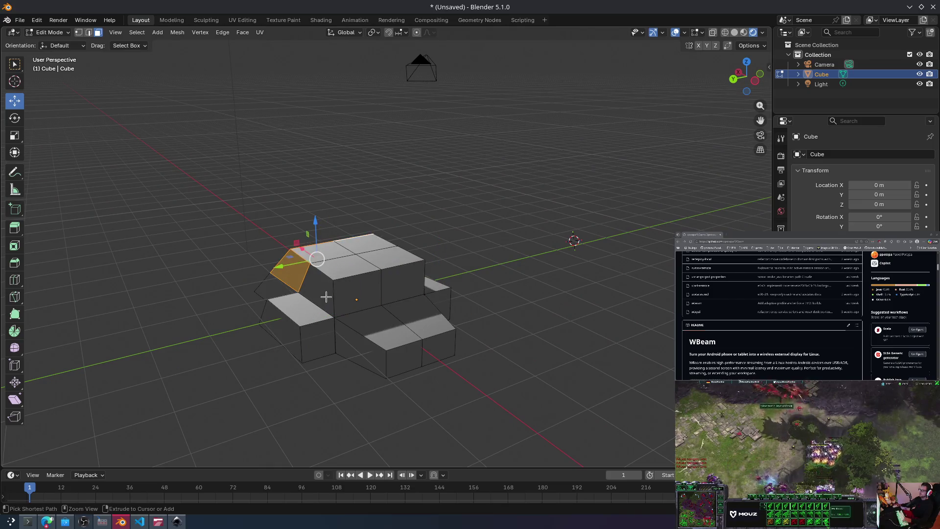
Step: Extrude the two front hull faces a short way forward
{"action": "mouse_move", "coordinate": [358, 379]}
{"action": "middle_mouse_down"}
{"action": "mouse_move", "coordinate": [428, 309]}
{"action": "mouse_move", "coordinate": [363, 326]}
{"action": "mouse_move", "coordinate": [338, 321]}
{"action": "mouse_move", "coordinate": [495, 363]}
{"action": "mouse_move", "coordinate": [419, 362]}
{"action": "mouse_move", "coordinate": [303, 312]}
{"action": "middle_mouse_up"}
{"action": "left_click", "coordinate": [250, 292]}
{"action": "left_click", "coordinate": [289, 289], "text": "shift"}
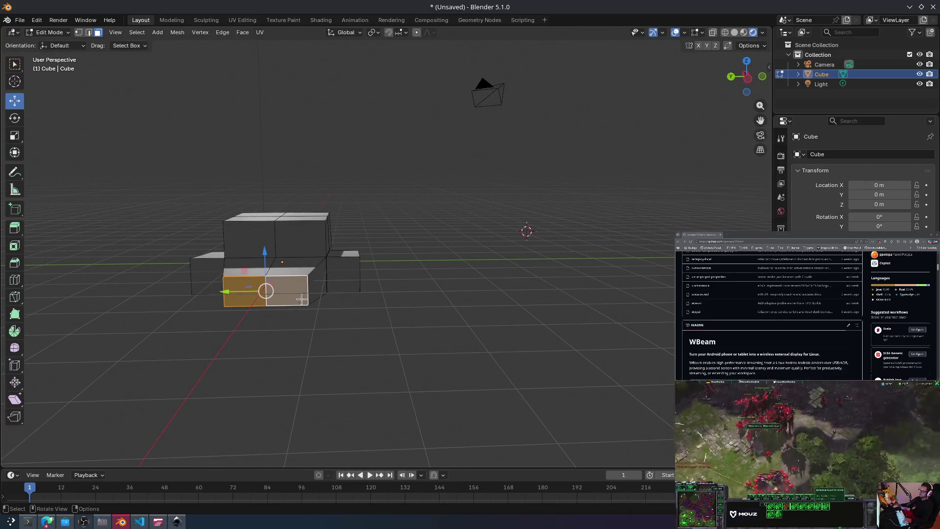
{"action": "key", "text": "e"}
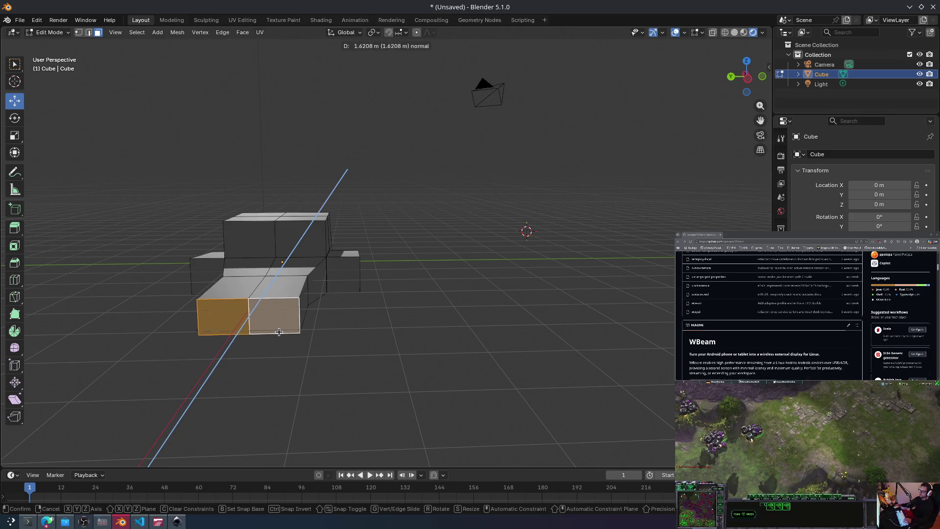
{"action": "left_click", "coordinate": [279, 325]}
{"action": "mouse_move", "coordinate": [279, 325]}
{"action": "middle_mouse_down"}
{"action": "mouse_move", "coordinate": [382, 310]}
{"action": "mouse_move", "coordinate": [386, 325]}
{"action": "mouse_move", "coordinate": [407, 325]}
{"action": "middle_mouse_up"}
Step: Narrow the front faces along X and shrink them overall
{"action": "key", "text": "s"}
{"action": "key", "text": "x"}
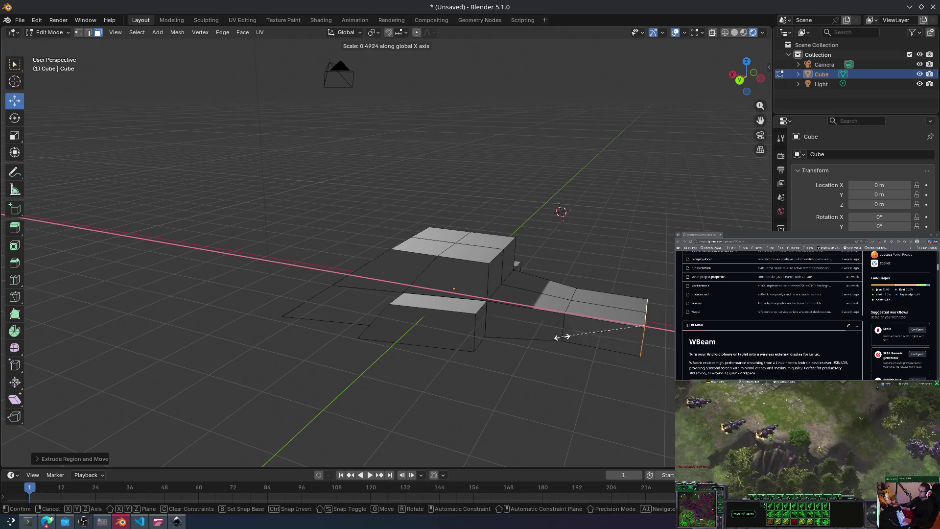
{"action": "left_click", "coordinate": [642, 307]}
{"action": "middle_click_drag", "start_coordinate": [642, 307], "coordinate": [618, 304]}
{"action": "key", "text": "r"}
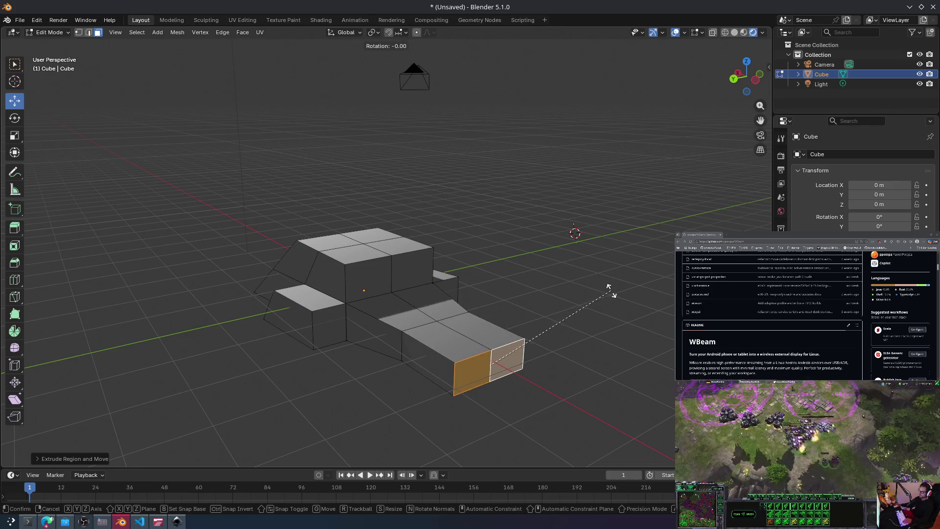
{"action": "key", "text": "s"}
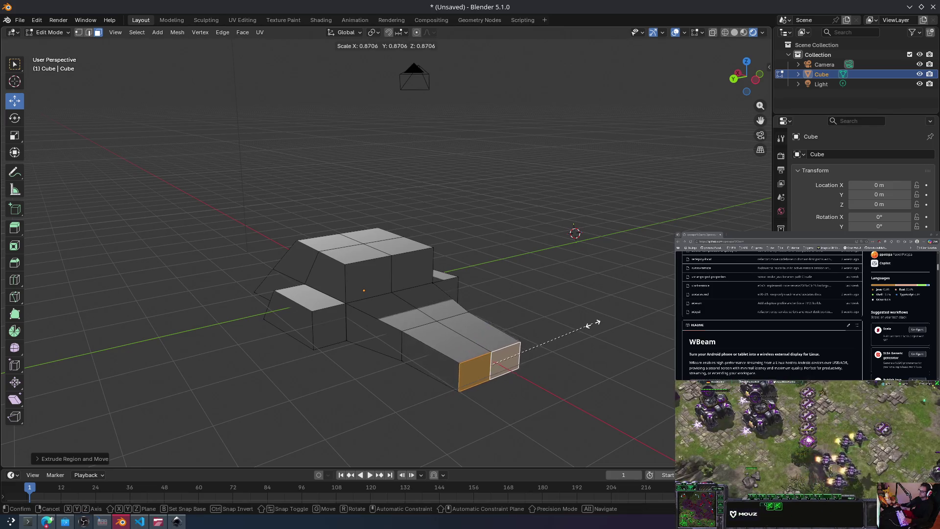
{"action": "left_click", "coordinate": [569, 338]}
Step: Shrink the nose tip face and extrude it far forward into a long prong
{"action": "mouse_move", "coordinate": [568, 335]}
{"action": "middle_mouse_down"}
{"action": "mouse_move", "coordinate": [536, 371]}
{"action": "mouse_move", "coordinate": [526, 366]}
{"action": "middle_mouse_up"}
{"action": "key", "text": "s"}
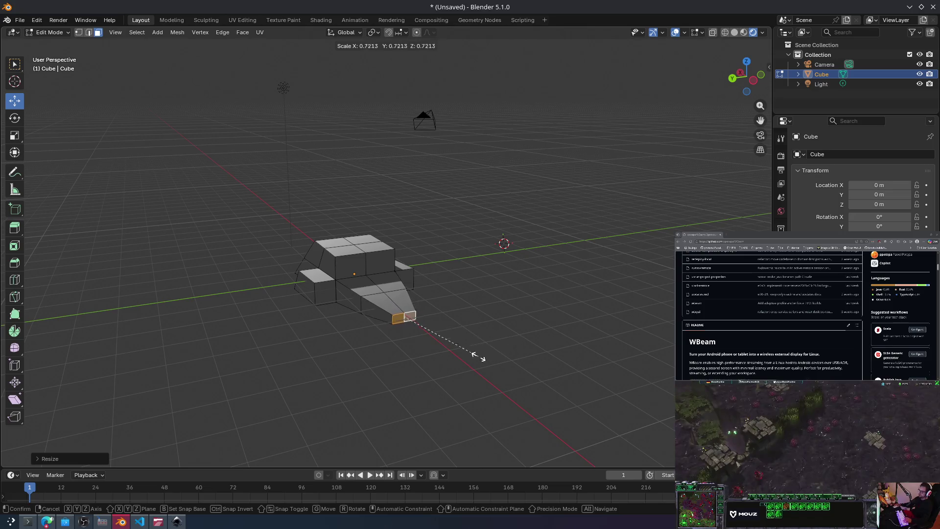
{"action": "left_click", "coordinate": [464, 361]}
{"action": "key", "text": "e"}
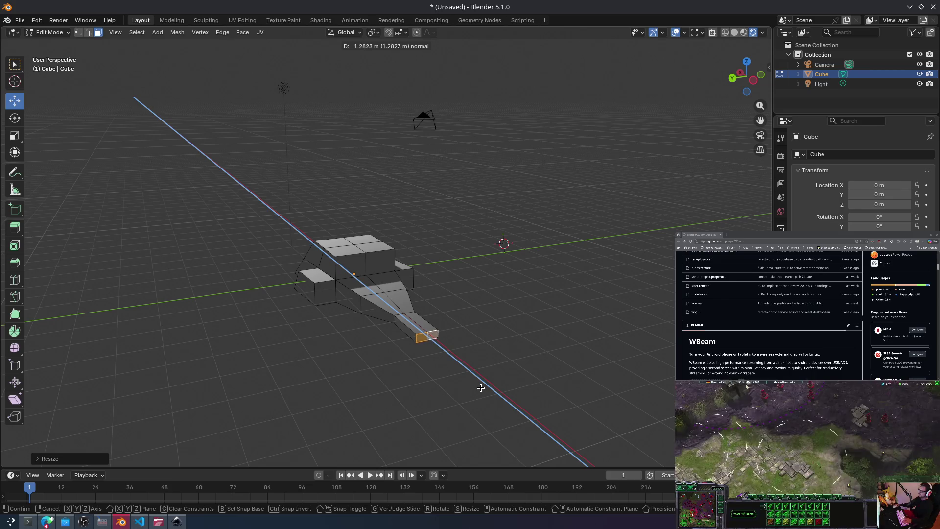
{"action": "left_click", "coordinate": [509, 441]}
{"action": "mouse_move", "coordinate": [514, 349]}
{"action": "middle_mouse_down"}
{"action": "mouse_move", "coordinate": [571, 342]}
{"action": "mouse_move", "coordinate": [577, 329]}
{"action": "mouse_move", "coordinate": [538, 355]}
{"action": "middle_mouse_up"}
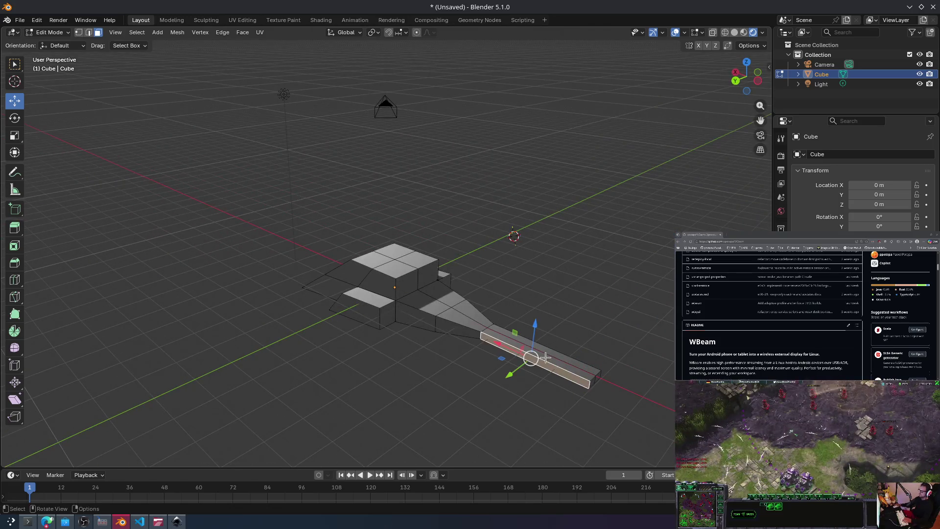
Step: Extend the nose tip further and extrude one hull side face outward
{"action": "key", "text": "e"}
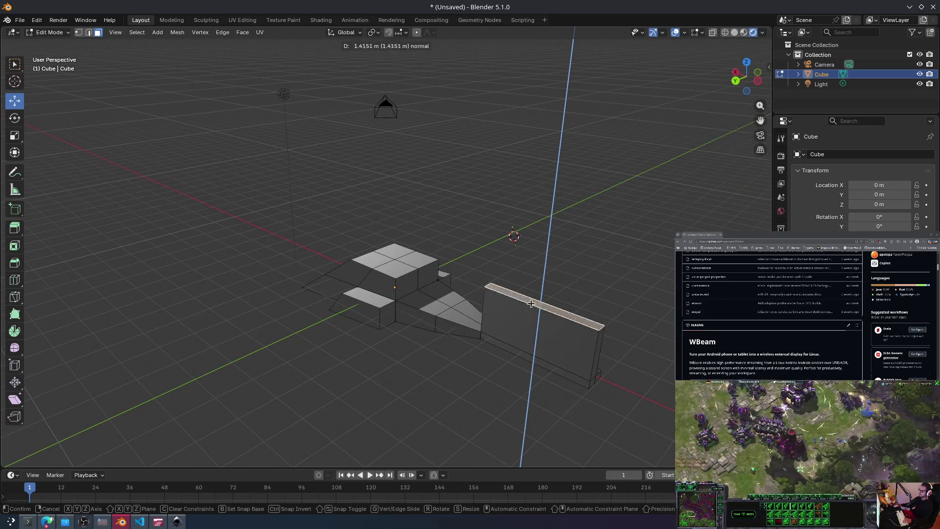
{"action": "left_click", "coordinate": [532, 342]}
{"action": "mouse_move", "coordinate": [535, 342]}
{"action": "middle_mouse_down"}
{"action": "mouse_move", "coordinate": [542, 321]}
{"action": "mouse_move", "coordinate": [392, 310]}
{"action": "middle_mouse_up"}
{"action": "left_click", "coordinate": [268, 348]}
{"action": "key", "text": "e"}
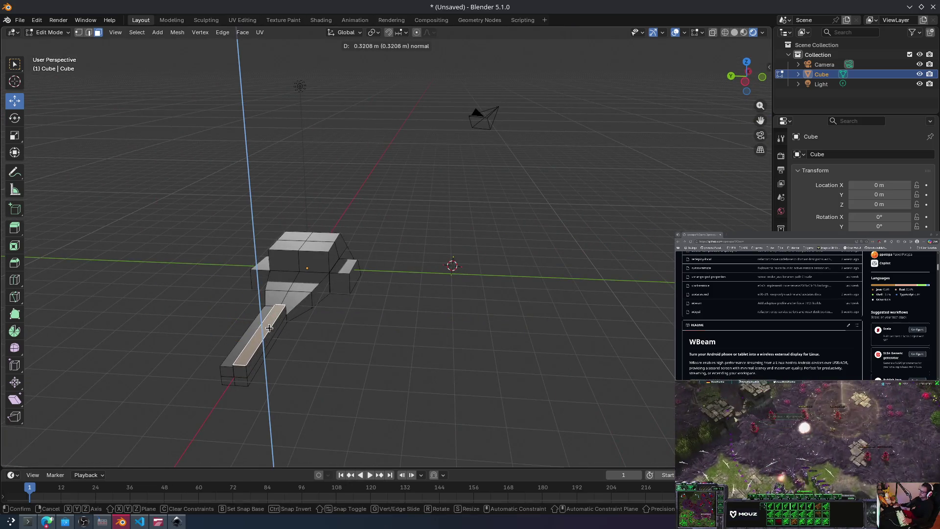
{"action": "left_click", "coordinate": [235, 329]}
{"action": "middle_click_drag", "start_coordinate": [235, 329], "coordinate": [372, 284]}
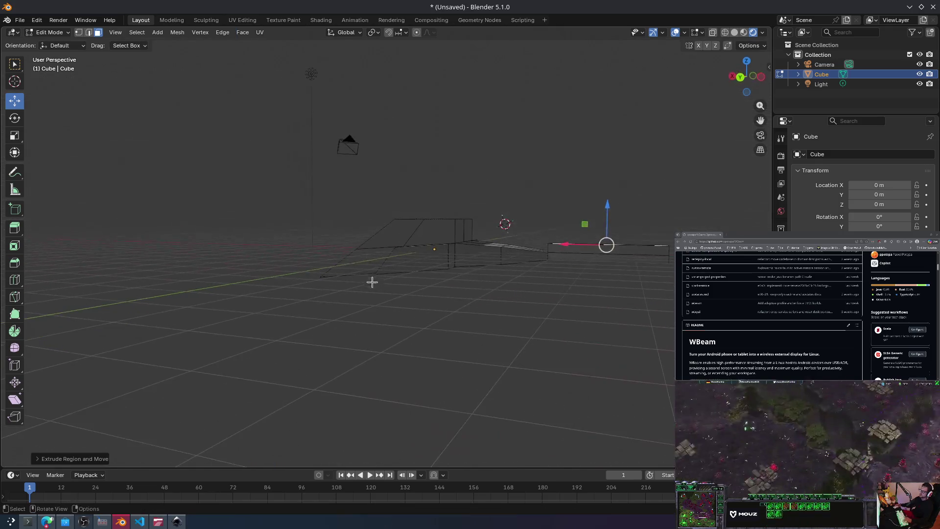
{"action": "mouse_move", "coordinate": [483, 309]}
{"action": "middle_mouse_down"}
{"action": "mouse_move", "coordinate": [401, 360]}
{"action": "mouse_move", "coordinate": [436, 327]}
{"action": "mouse_move", "coordinate": [496, 306]}
{"action": "mouse_move", "coordinate": [530, 331]}
{"action": "mouse_move", "coordinate": [435, 336]}
{"action": "middle_mouse_up"}
Step: Extrude both hull side faces outward into long flat wings
{"action": "left_click", "coordinate": [389, 317]}
{"action": "key", "text": "e"}
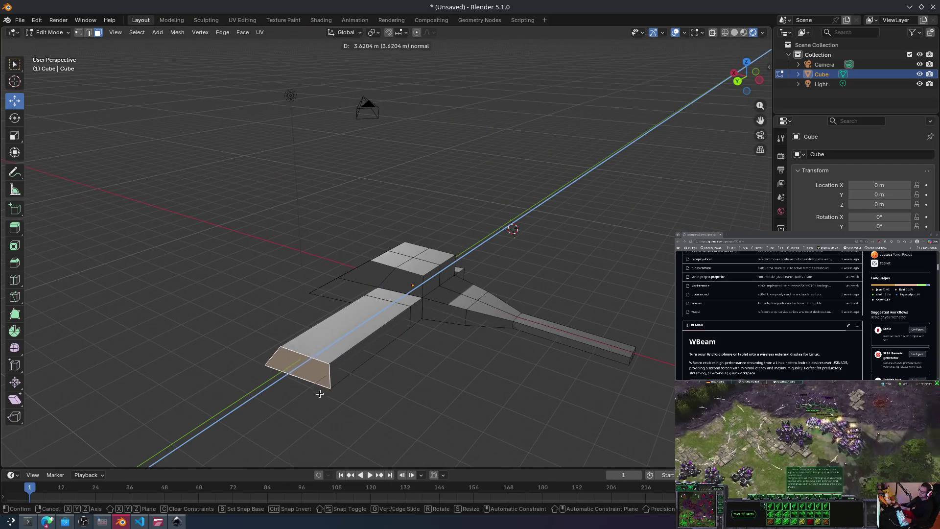
{"action": "left_click", "coordinate": [334, 373]}
{"action": "middle_click_drag", "start_coordinate": [334, 373], "coordinate": [352, 314]}
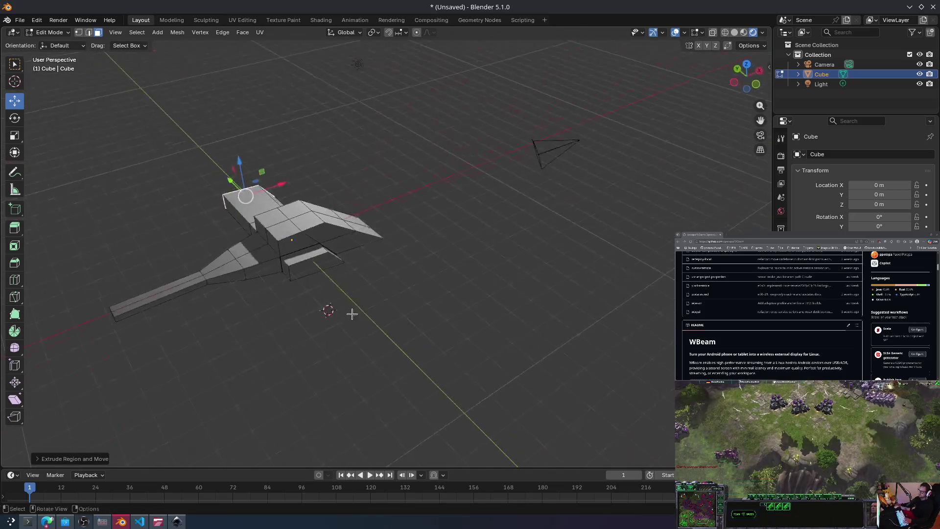
{"action": "left_click", "coordinate": [325, 274]}
{"action": "key", "text": "e"}
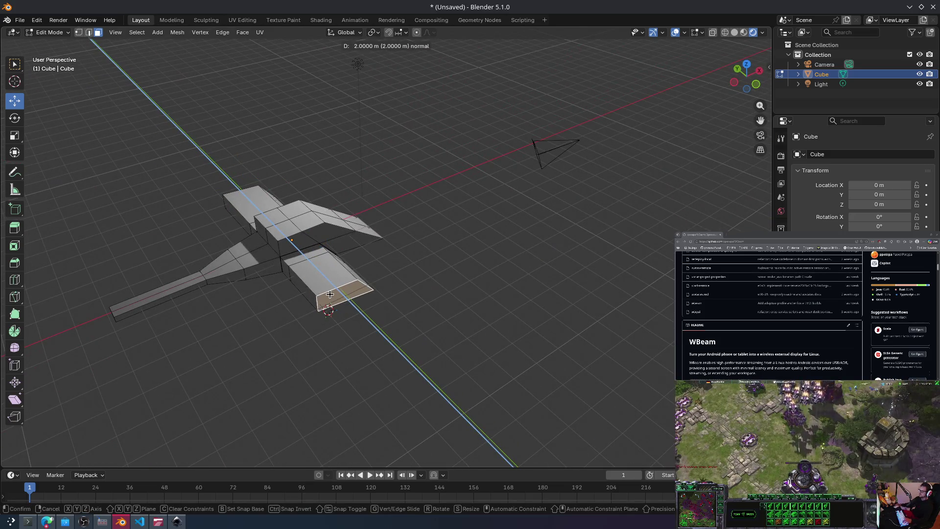
{"action": "left_click", "coordinate": [357, 304]}
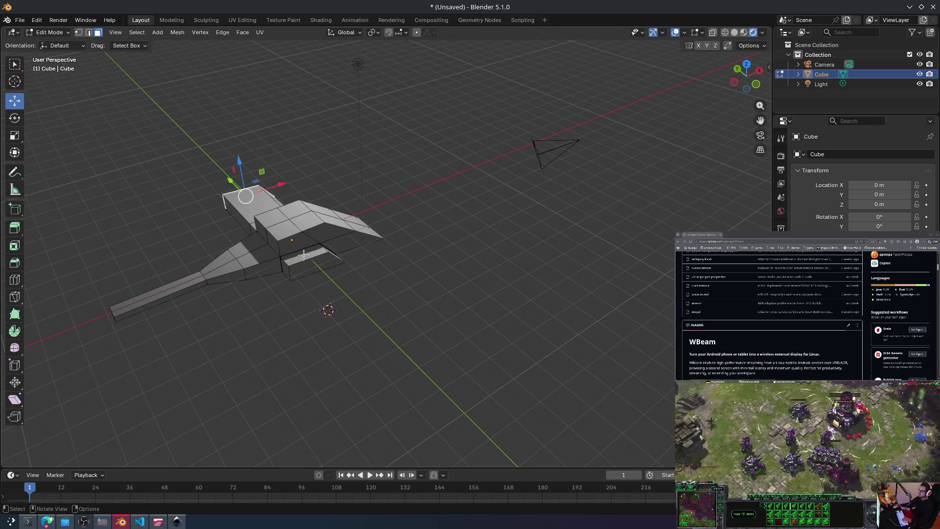
{"action": "middle_click_drag", "start_coordinate": [357, 305], "coordinate": [407, 253]}
Step: Undo the last change and extrude both wing end faces as individual faces
{"action": "key", "text": "ctrl+z"}
{"action": "middle_click_drag", "start_coordinate": [465, 279], "coordinate": [273, 296]}
{"action": "left_click", "coordinate": [318, 285], "text": "shift"}
{"action": "key", "text": "alt+e"}
{"action": "left_click", "coordinate": [337, 273]}
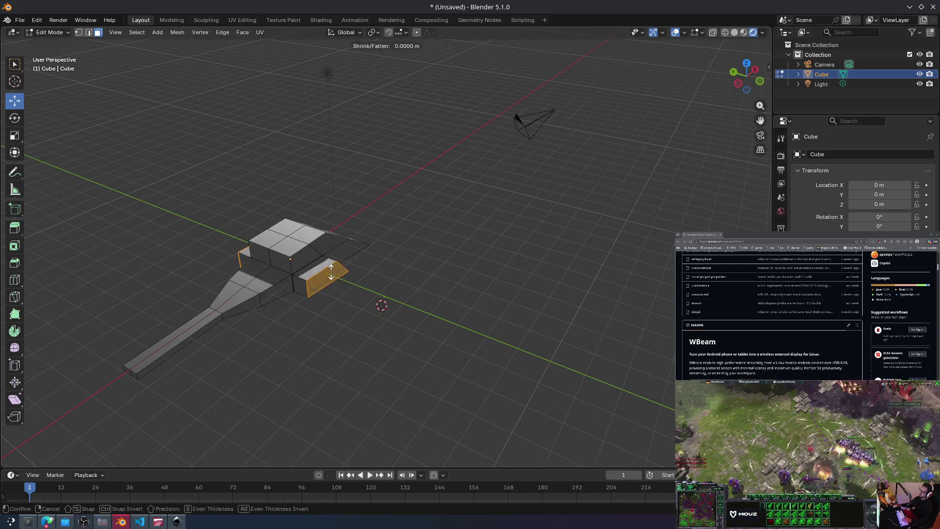
Step: Push both wing tips further outward
{"action": "left_click", "coordinate": [335, 229]}
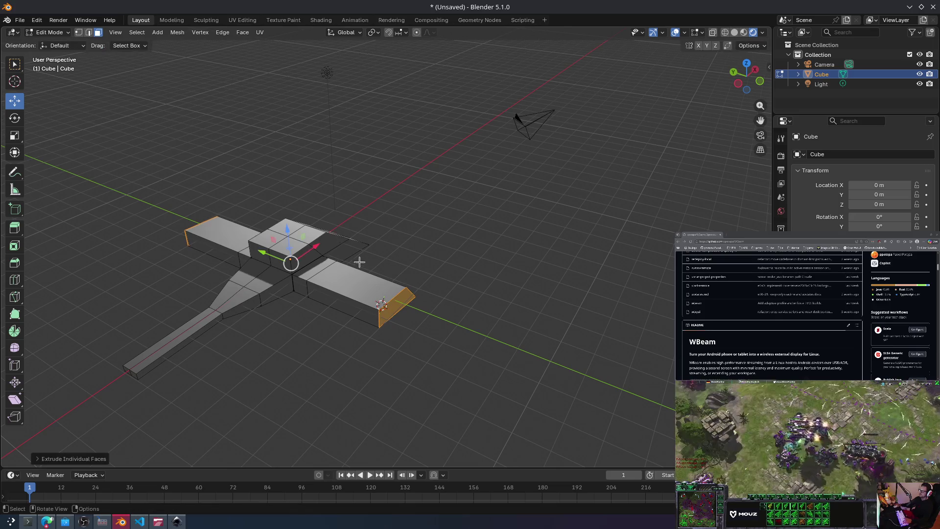
{"action": "key", "text": "e"}
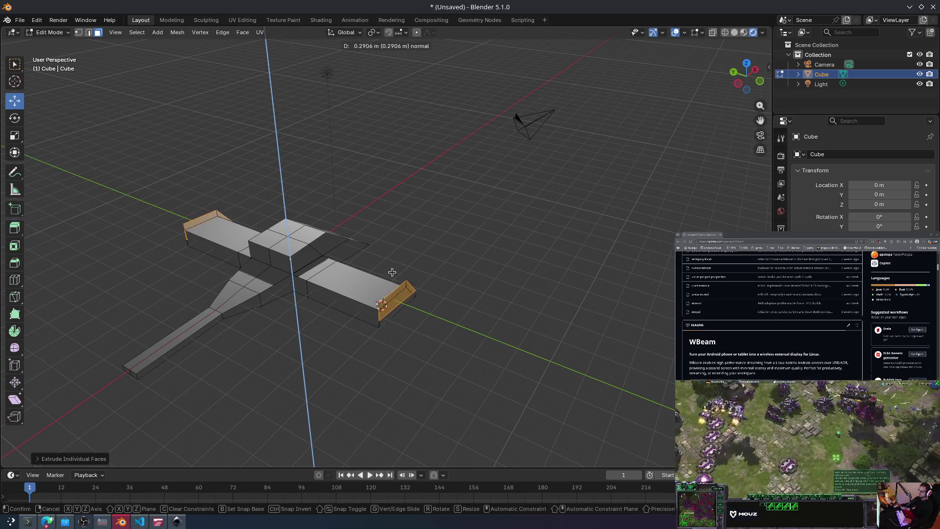
{"action": "left_click", "coordinate": [372, 258]}
{"action": "mouse_move", "coordinate": [369, 256]}
{"action": "middle_mouse_down"}
{"action": "mouse_move", "coordinate": [442, 296]}
{"action": "mouse_move", "coordinate": [477, 228]}
{"action": "mouse_move", "coordinate": [548, 226]}
{"action": "mouse_move", "coordinate": [540, 247]}
{"action": "mouse_move", "coordinate": [504, 235]}
{"action": "mouse_move", "coordinate": [454, 270]}
{"action": "middle_mouse_up"}
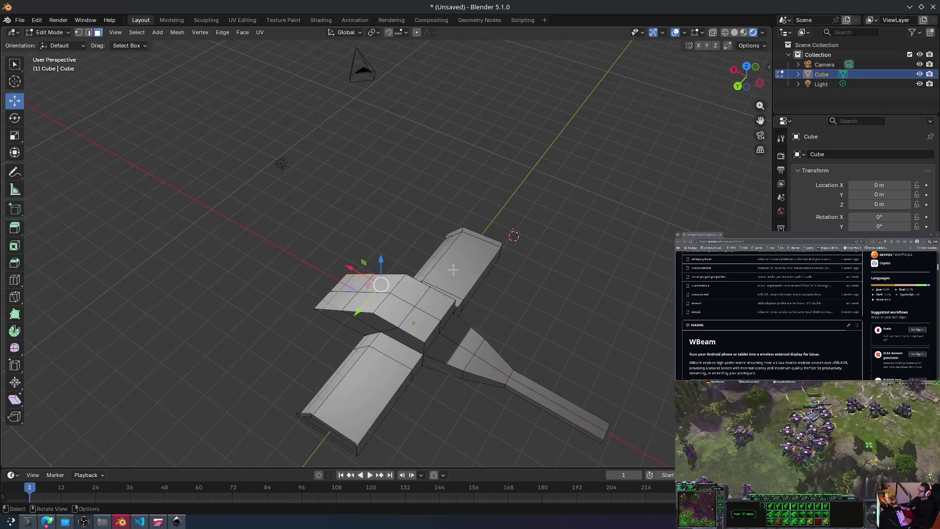
{"action": "mouse_move", "coordinate": [452, 408]}
{"action": "middle_mouse_down"}
{"action": "mouse_move", "coordinate": [482, 241]}
{"action": "mouse_move", "coordinate": [434, 178]}
{"action": "mouse_move", "coordinate": [388, 151]}
{"action": "mouse_move", "coordinate": [465, 193]}
{"action": "mouse_move", "coordinate": [474, 248]}
{"action": "mouse_move", "coordinate": [424, 307]}
{"action": "mouse_move", "coordinate": [433, 269]}
{"action": "middle_mouse_up"}
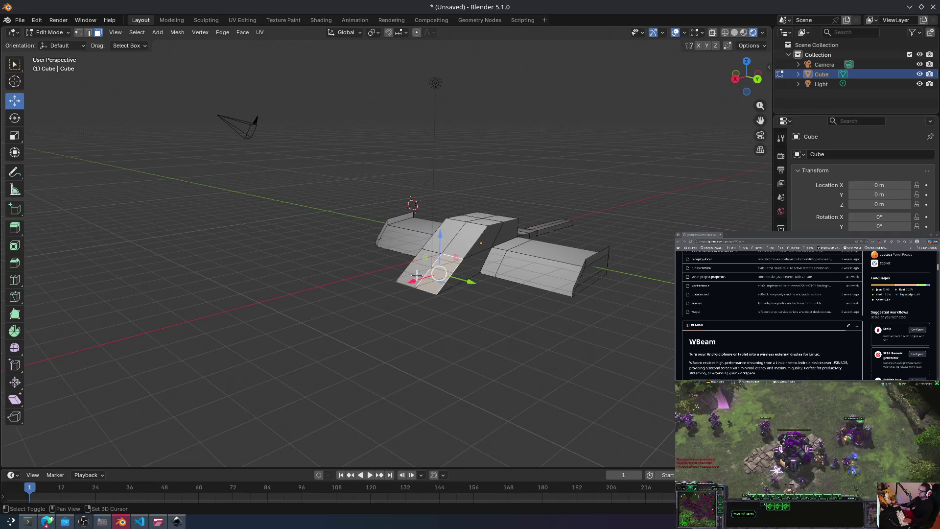
Step: Extrude the front hull face and tilt it into a ramp
{"action": "key", "text": "e"}
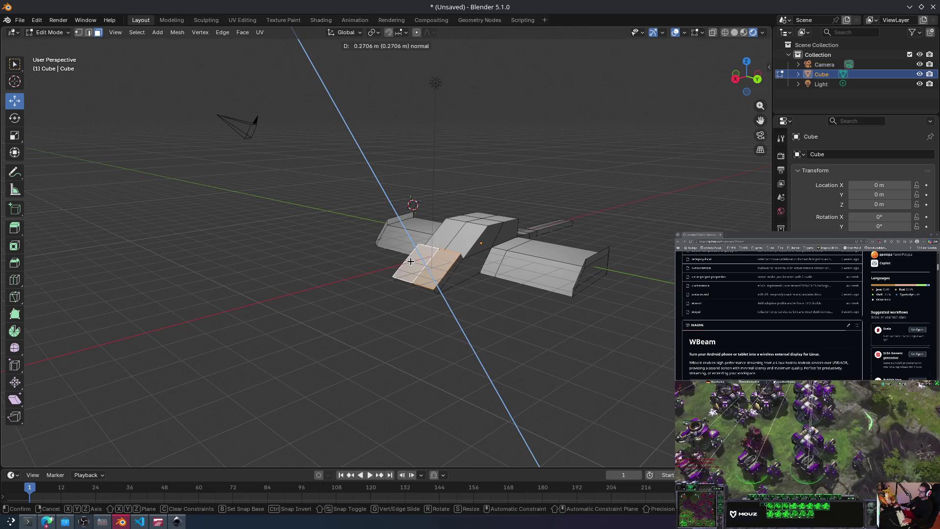
{"action": "left_click", "coordinate": [412, 257]}
{"action": "key", "text": "r"}
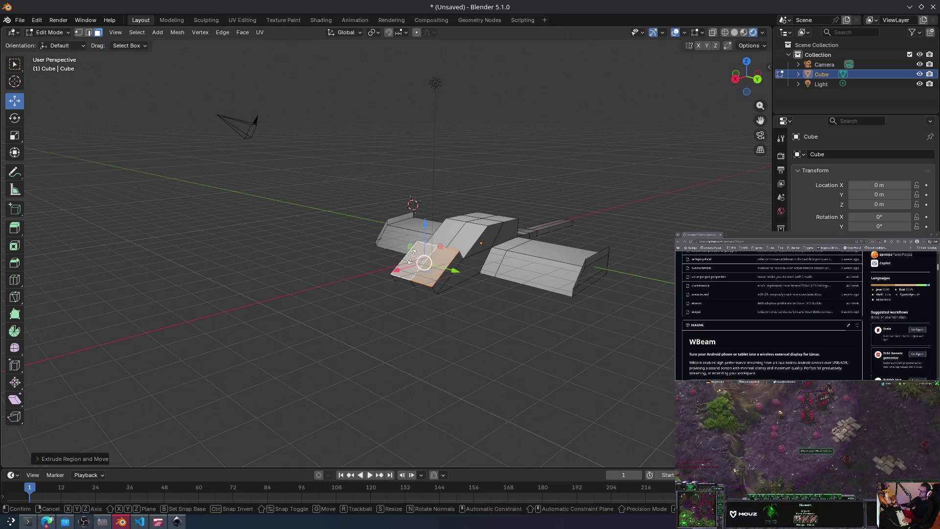
{"action": "right_click", "coordinate": [421, 259]}
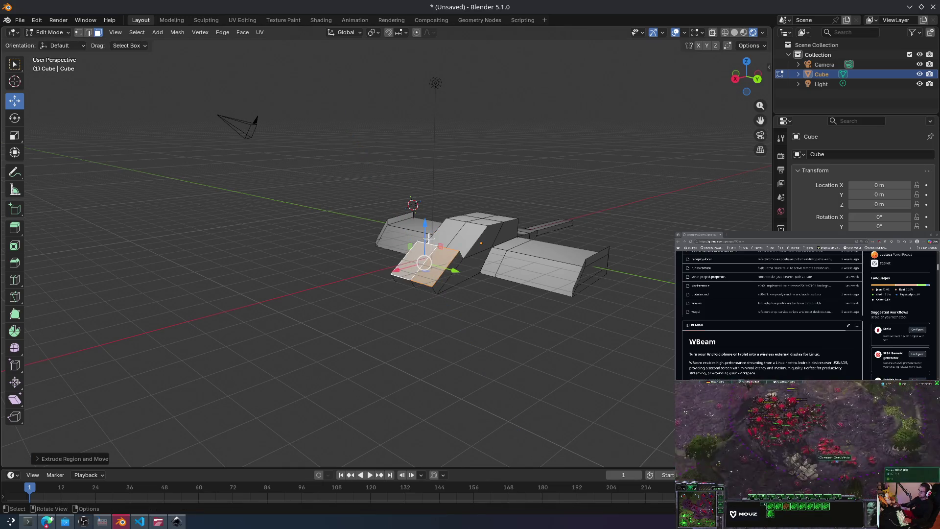
{"action": "key", "text": "r"}
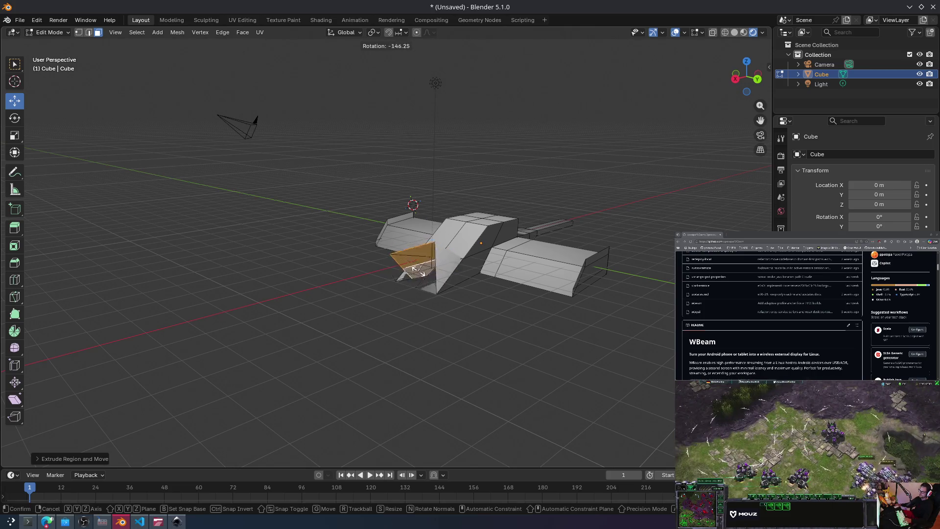
{"action": "left_click", "coordinate": [423, 253]}
Step: Rotate both wing end faces to angle the wing tips
{"action": "left_click", "coordinate": [592, 281]}
{"action": "key", "text": "ctrl+z"}
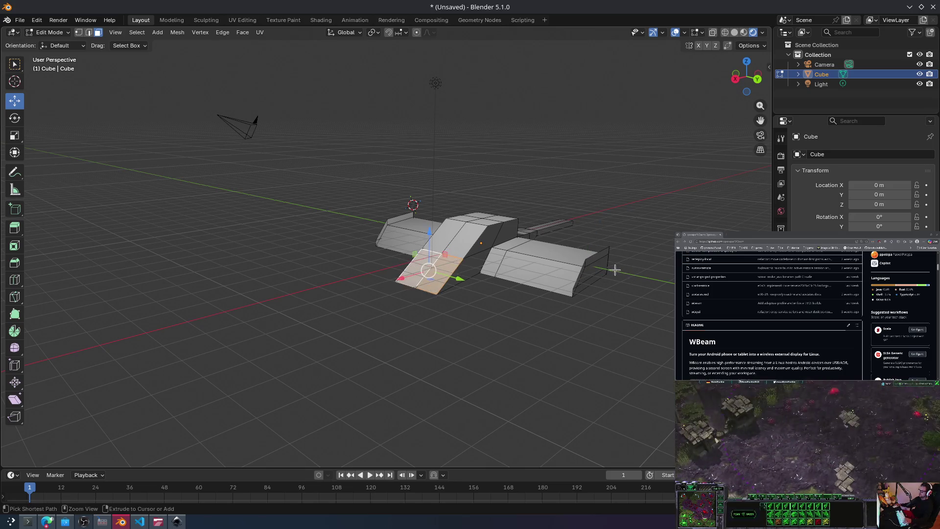
{"action": "key", "text": "r"}
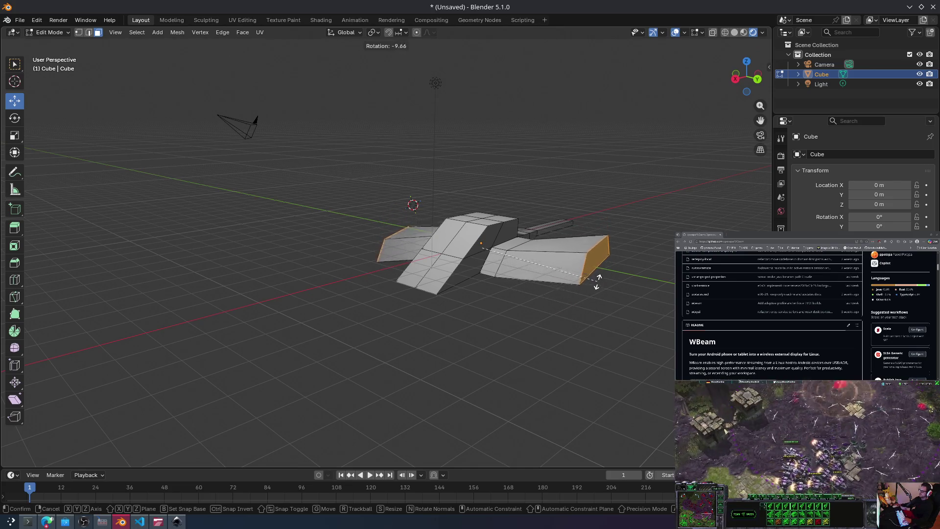
{"action": "left_click", "coordinate": [586, 311]}
{"action": "mouse_move", "coordinate": [584, 219]}
{"action": "middle_mouse_down"}
{"action": "mouse_move", "coordinate": [574, 242]}
{"action": "mouse_move", "coordinate": [460, 249]}
{"action": "mouse_move", "coordinate": [467, 264]}
{"action": "mouse_move", "coordinate": [436, 269]}
{"action": "middle_mouse_up"}
{"action": "left_click", "coordinate": [381, 282]}
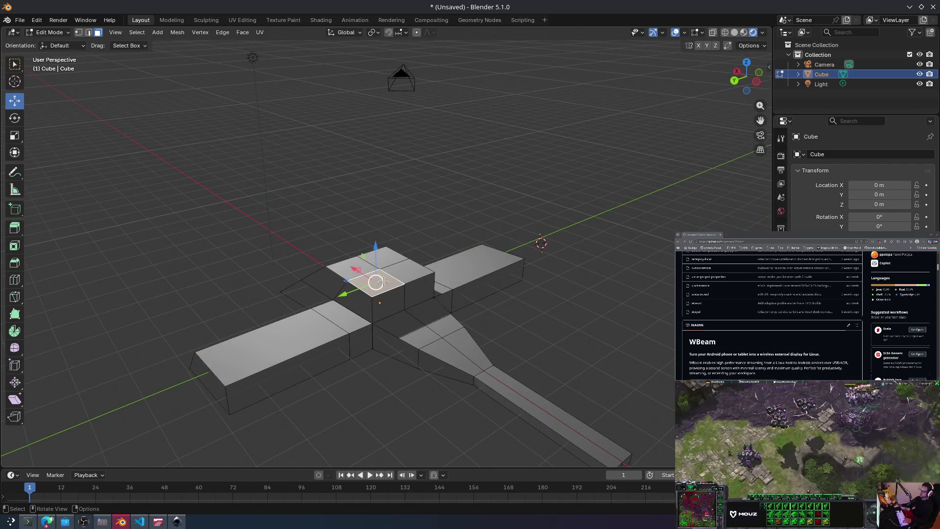
Step: Scale down and extrude the hull's top face twice, undoing the second extrusion
{"action": "key", "text": "s"}
{"action": "left_click", "coordinate": [409, 261]}
{"action": "key", "text": "e"}
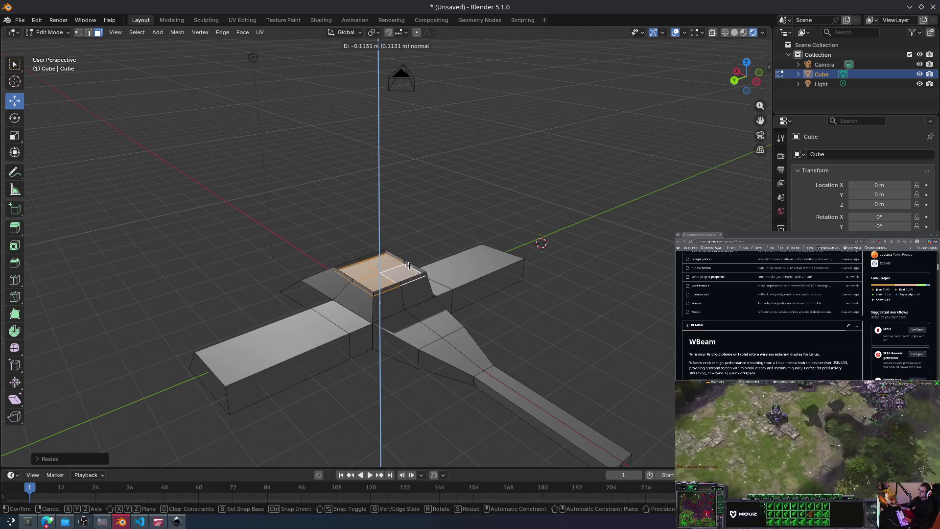
{"action": "left_click", "coordinate": [419, 253]}
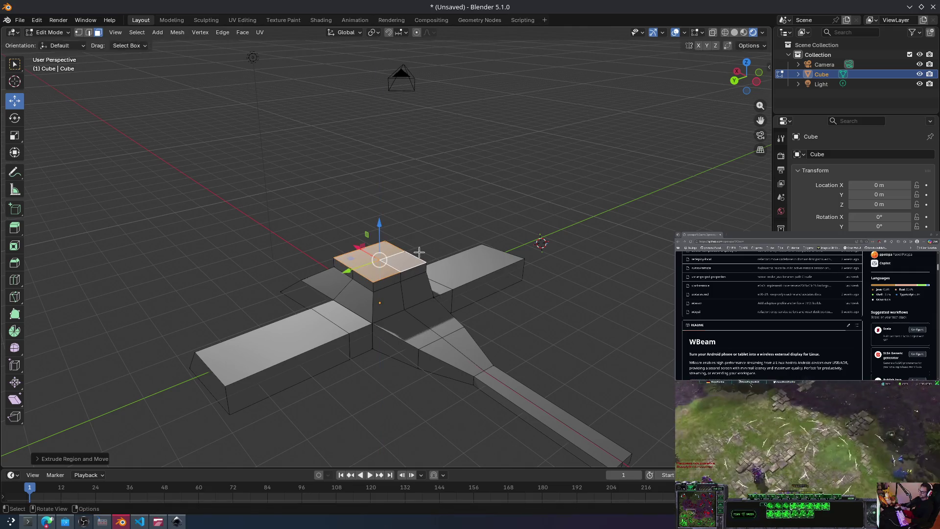
{"action": "key", "text": "s"}
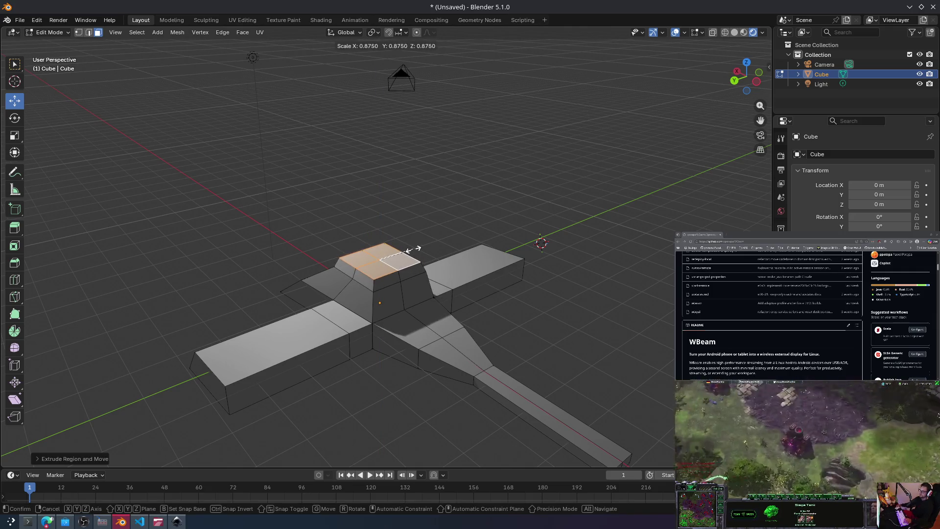
{"action": "left_click", "coordinate": [412, 249]}
{"action": "key", "text": "e"}
{"action": "left_click", "coordinate": [418, 263]}
{"action": "mouse_move", "coordinate": [418, 262]}
{"action": "middle_mouse_down"}
{"action": "mouse_move", "coordinate": [441, 254]}
{"action": "mouse_move", "coordinate": [406, 247]}
{"action": "middle_mouse_up"}
{"action": "key", "text": "ctrl+z"}
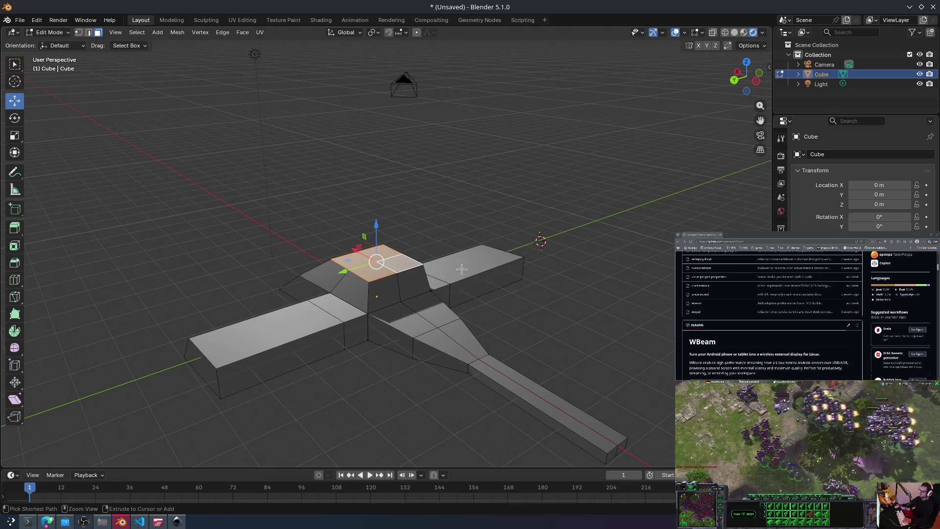
{"action": "mouse_move", "coordinate": [561, 309]}
{"action": "middle_mouse_down"}
{"action": "mouse_move", "coordinate": [497, 264]}
{"action": "mouse_move", "coordinate": [454, 271]}
{"action": "mouse_move", "coordinate": [445, 250]}
{"action": "mouse_move", "coordinate": [438, 271]}
{"action": "middle_mouse_up"}
Step: Extrude the nose strip face upward twice, undoing the tall wall and cancelling a rotation
{"action": "left_click", "coordinate": [494, 355]}
{"action": "key", "text": "e"}
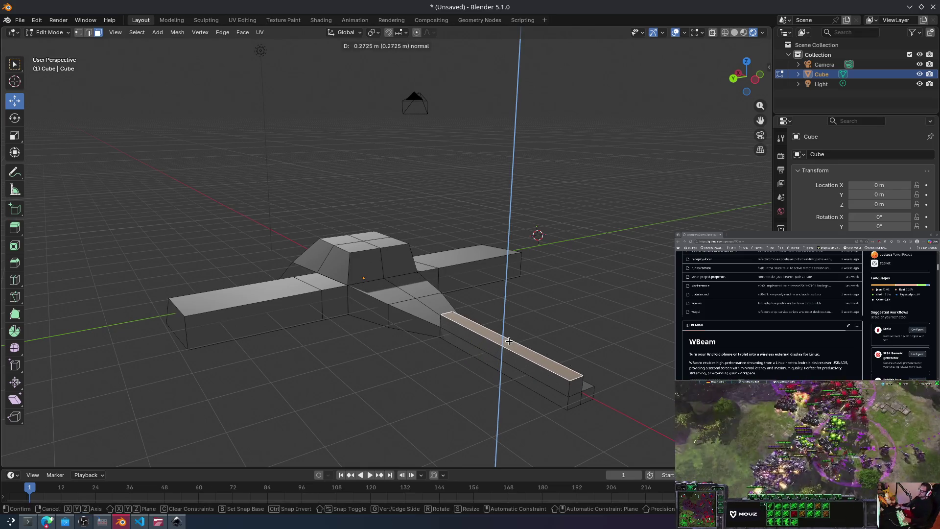
{"action": "left_click", "coordinate": [504, 342]}
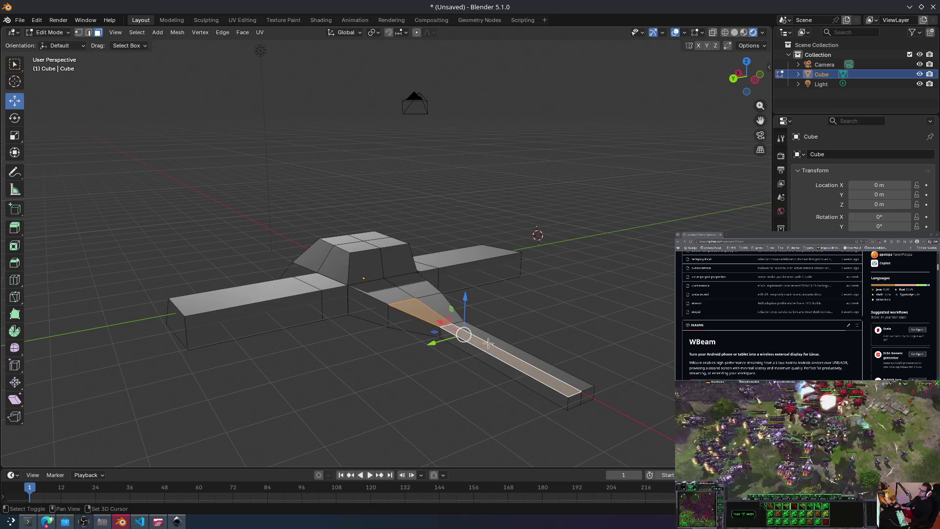
{"action": "key", "text": "e"}
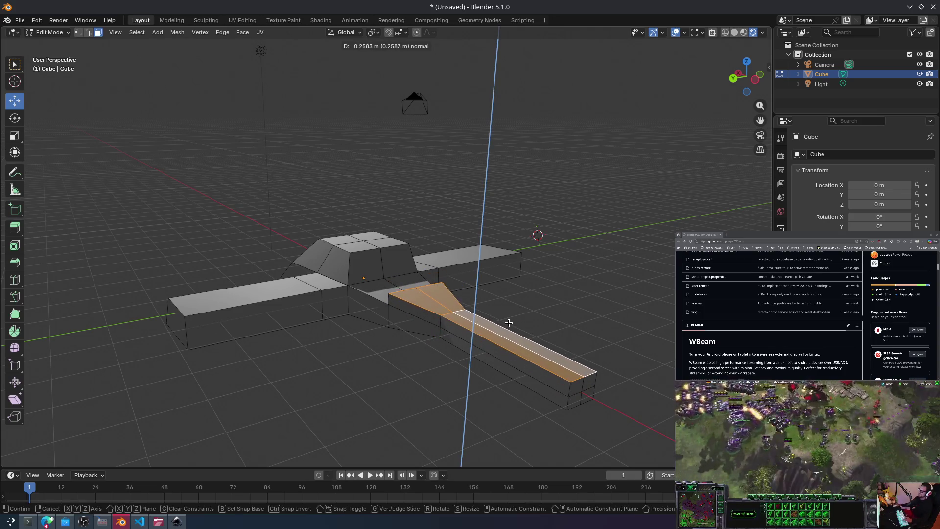
{"action": "left_click", "coordinate": [508, 323]}
{"action": "key", "text": "e"}
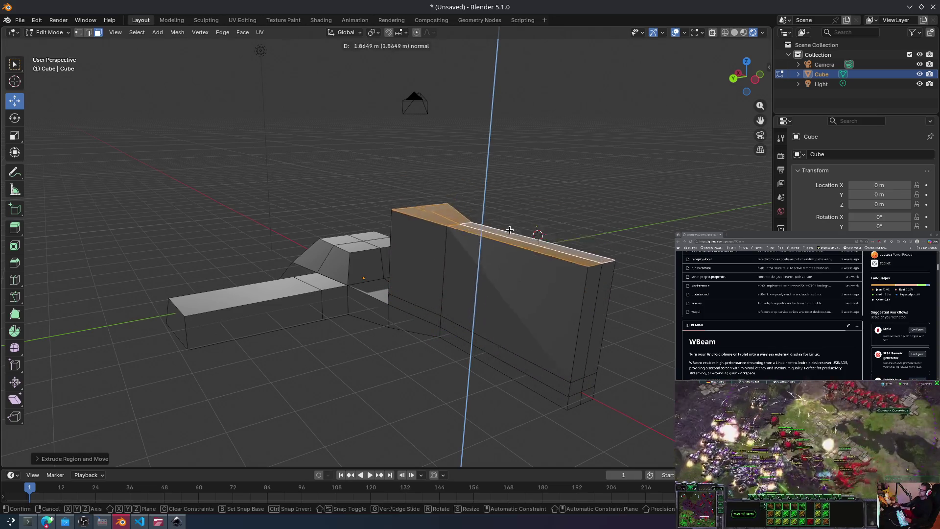
{"action": "left_click", "coordinate": [509, 161]}
{"action": "key", "text": "ctrl+z"}
{"action": "key", "text": "r"}
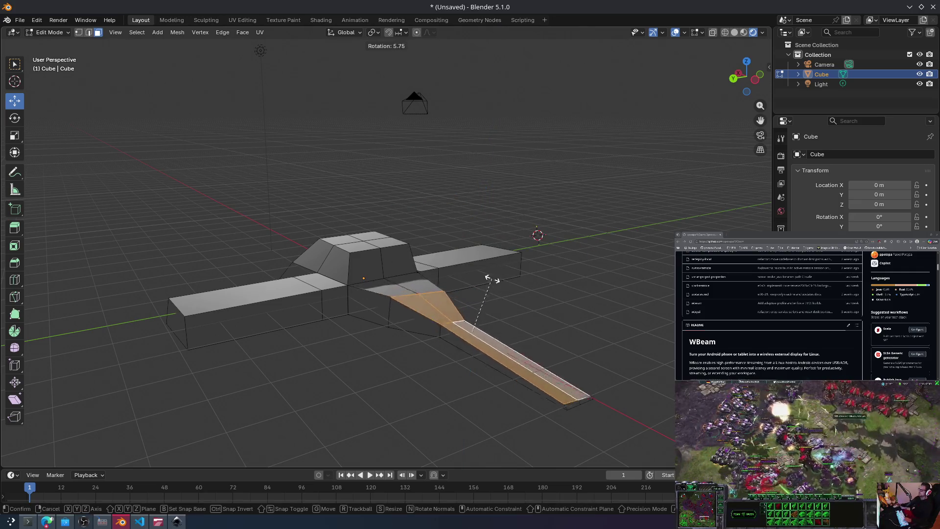
{"action": "key", "text": "Escape"}
Step: Select both wing end blocks, trial-rotate and cancel, then switch to the ChatGPT chat
{"action": "left_click", "coordinate": [269, 337]}
{"action": "mouse_move", "coordinate": [357, 314]}
{"action": "middle_mouse_down"}
{"action": "mouse_move", "coordinate": [435, 275]}
{"action": "mouse_move", "coordinate": [478, 316]}
{"action": "middle_mouse_up"}
{"action": "mouse_move", "coordinate": [428, 341]}
{"action": "middle_mouse_down"}
{"action": "mouse_move", "coordinate": [430, 329]}
{"action": "mouse_move", "coordinate": [336, 315]}
{"action": "mouse_move", "coordinate": [387, 292]}
{"action": "mouse_move", "coordinate": [439, 311]}
{"action": "mouse_move", "coordinate": [429, 323]}
{"action": "middle_mouse_up"}
{"action": "left_click", "coordinate": [338, 317], "text": "shift"}
{"action": "left_click_drag", "start_coordinate": [521, 402], "coordinate": [416, 268]}
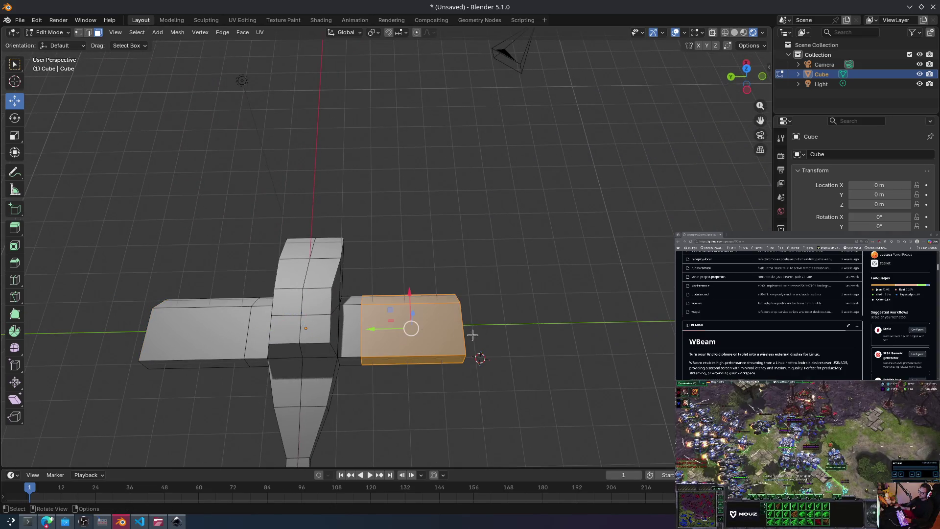
{"action": "key", "text": "r"}
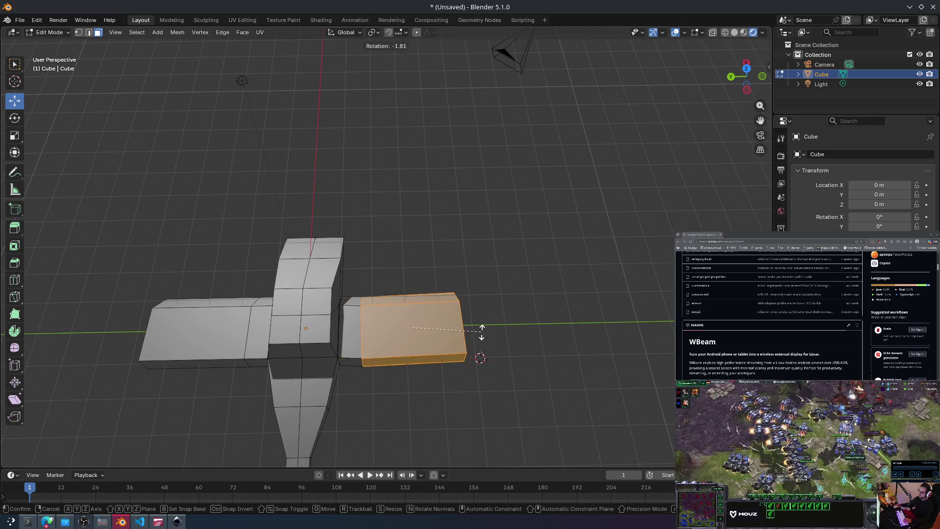
{"action": "key", "text": "Escape"}
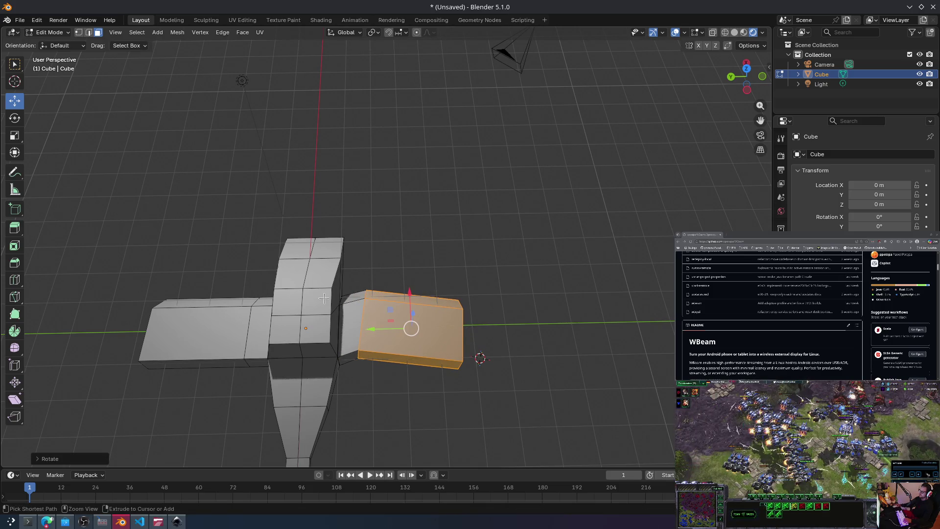
{"action": "left_click_drag", "start_coordinate": [157, 270], "coordinate": [225, 381], "text": "shift"}
{"action": "key", "text": "r"}
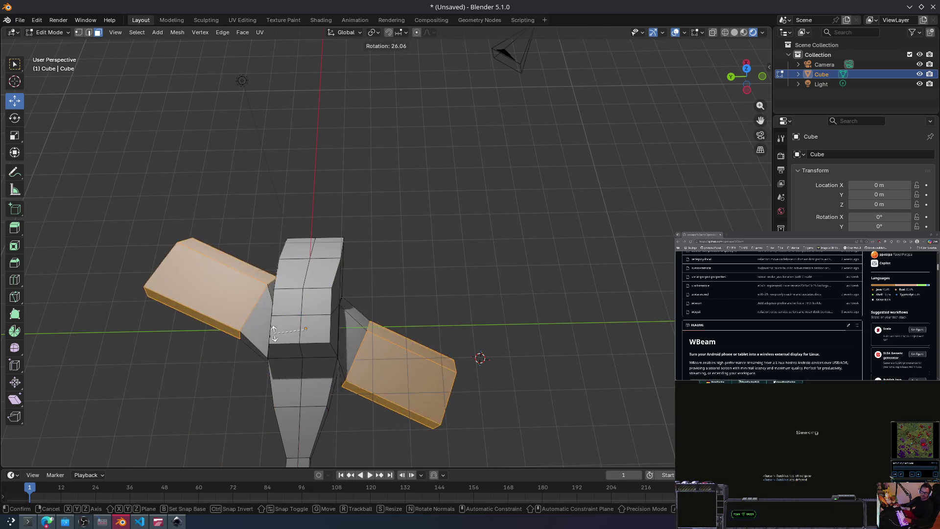
{"action": "key", "text": "Escape"}
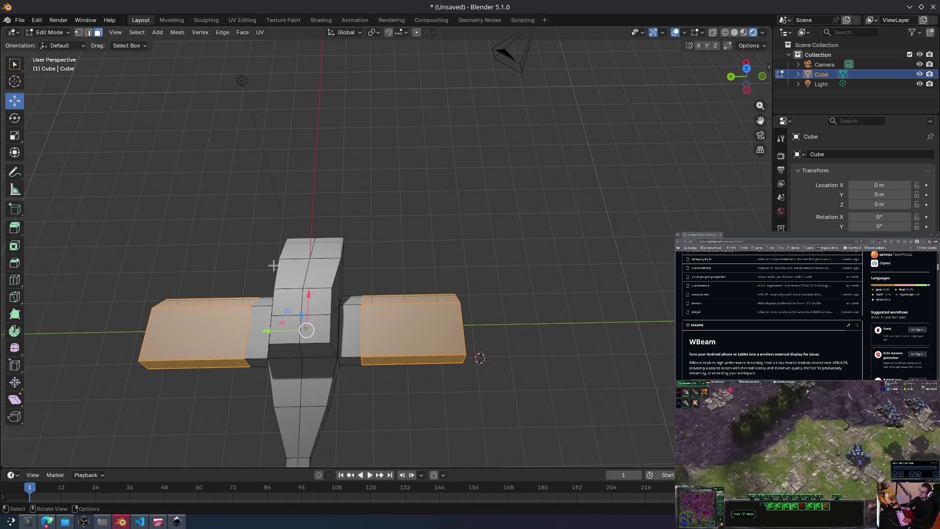
{"action": "left_click", "coordinate": [48, 522]}
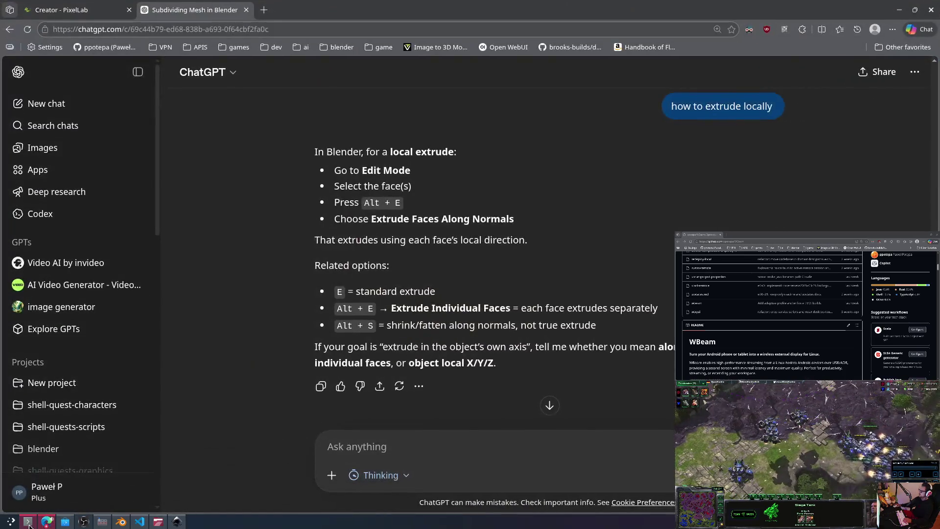
Step: Ask ChatGPT 'ow to mirror rotate?' and bring up the Konsole terminal
{"action": "type", "text": "how to mirror ro"}
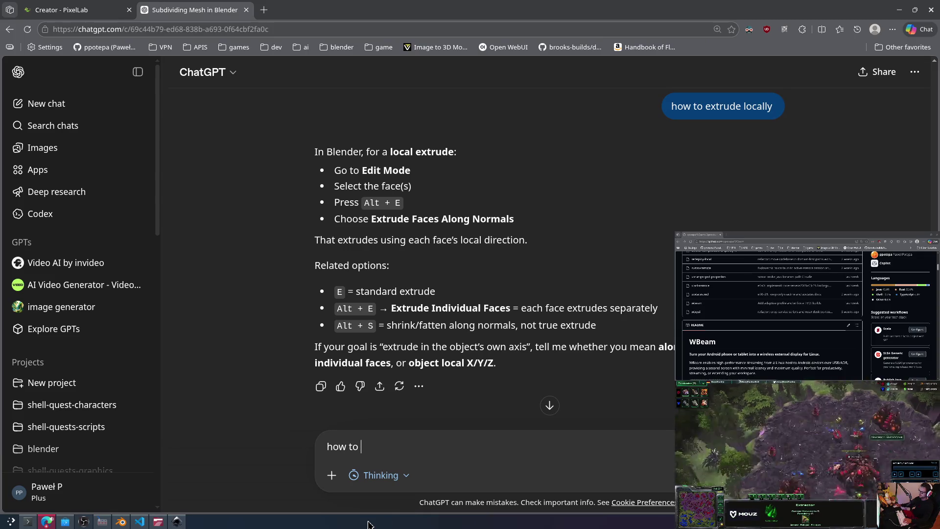
{"action": "type", "text": "tate?"}
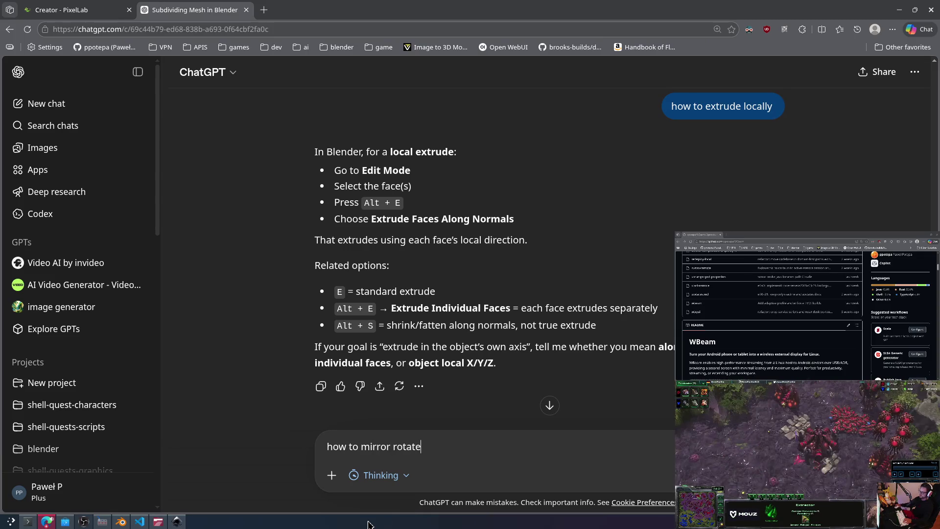
{"action": "key", "text": "Return"}
{"action": "left_click", "coordinate": [25, 522]}
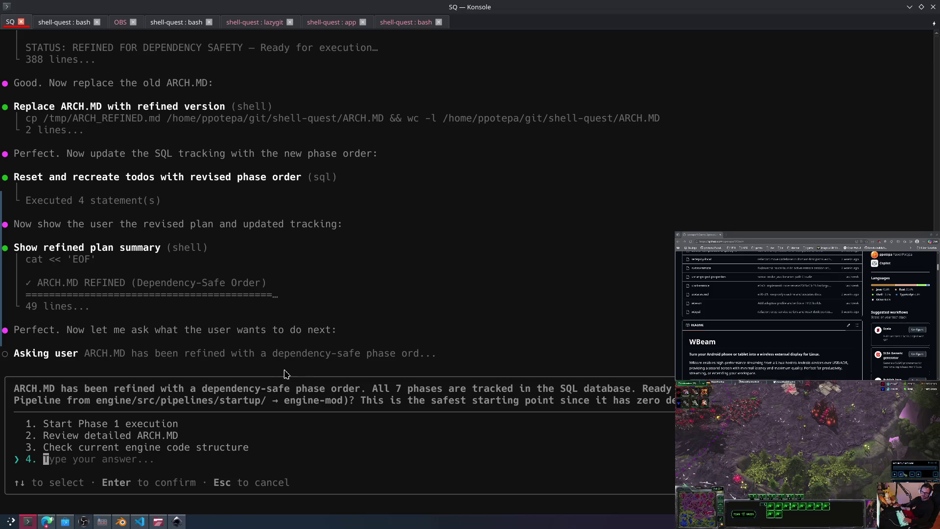
Step: In the bash tab, try opening ARCH.md in micro, close the empty buffer, and list the project files
{"action": "key", "text": "shift+Left"}
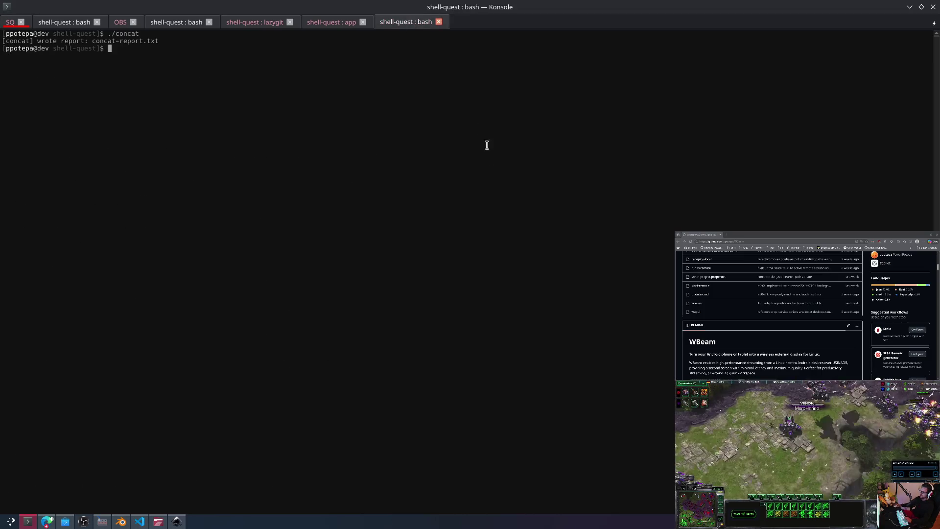
{"action": "type", "text": "mciro arc"}
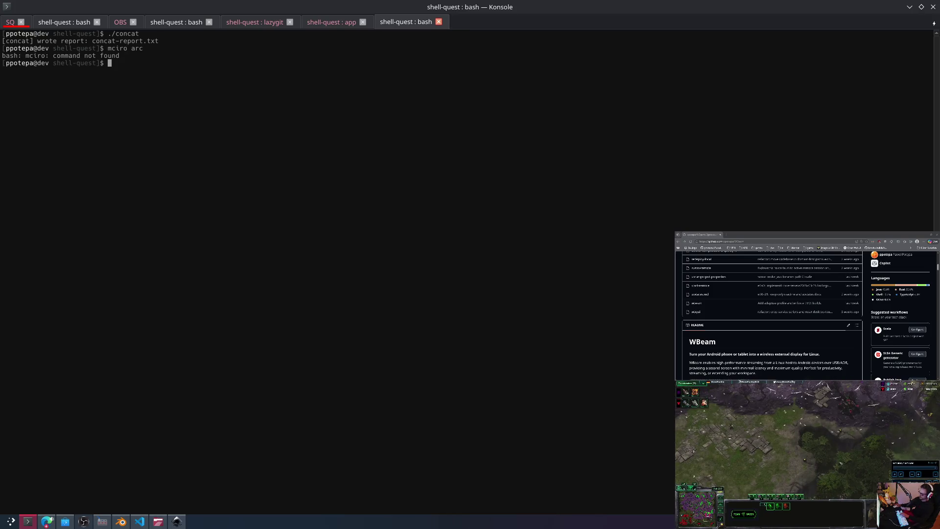
{"action": "type", "text": "micro ARCH/."}
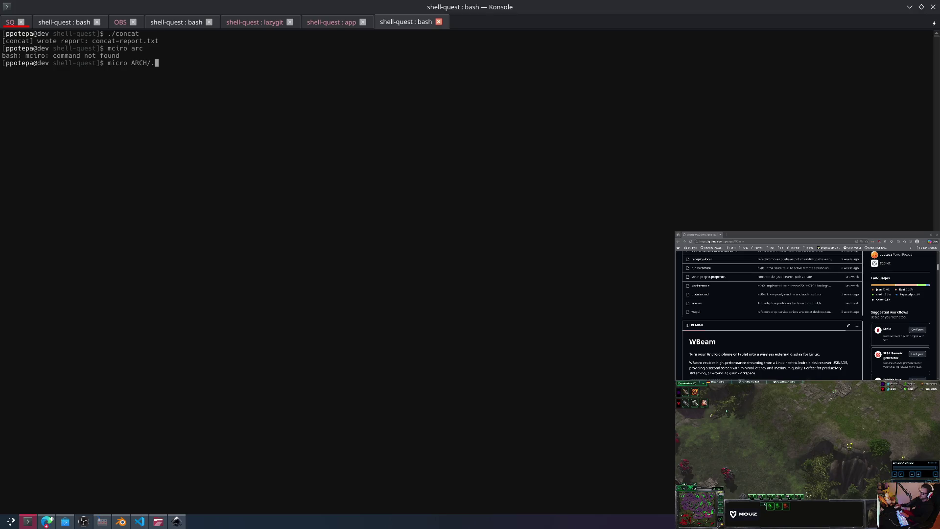
{"action": "key", "text": "BackSpace"}
{"action": "key", "text": "BackSpace"}
{"action": "type", "text": ".md"}
{"action": "key", "text": "Return"}
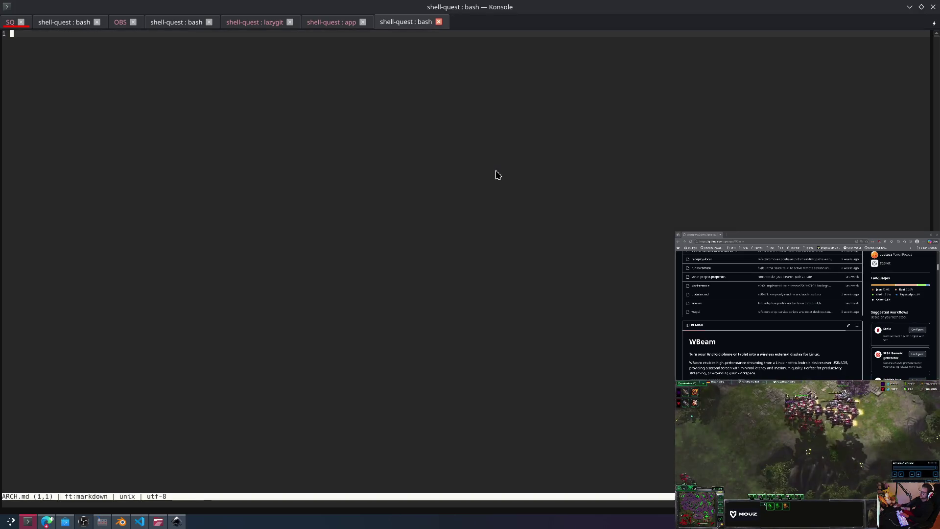
{"action": "key", "text": "ctrl+q"}
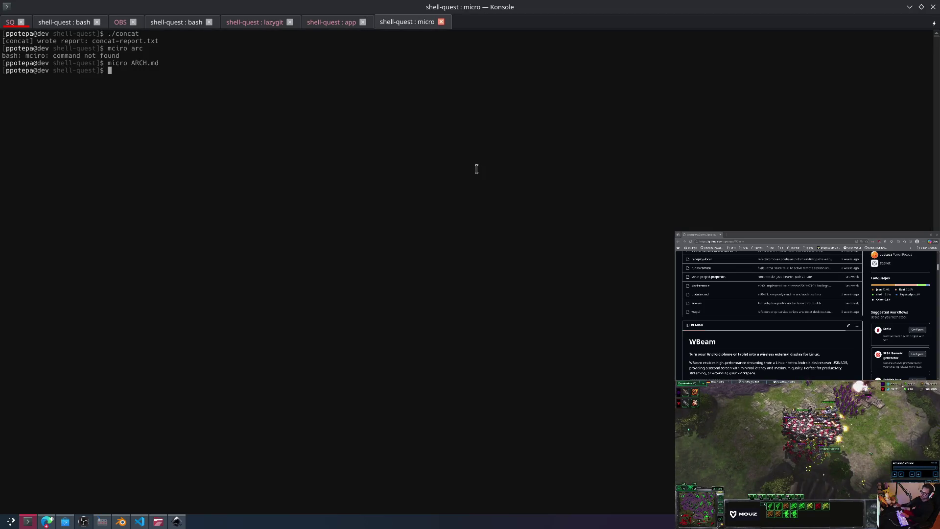
{"action": "type", "text": "ls"}
{"action": "key", "text": "Return"}
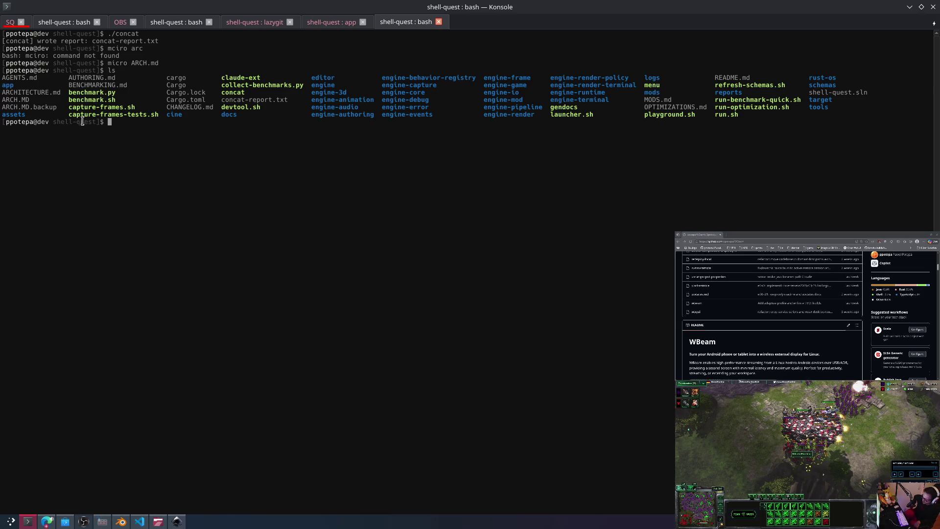
{"action": "type", "text": "micro ARCH.md"}
Step: Open ARCH.MD in micro and scroll through its crate rebalancing phases
{"action": "key", "text": "BackSpace"}
{"action": "key", "text": "BackSpace"}
{"action": "type", "text": "MD"}
{"action": "key", "text": "Return"}
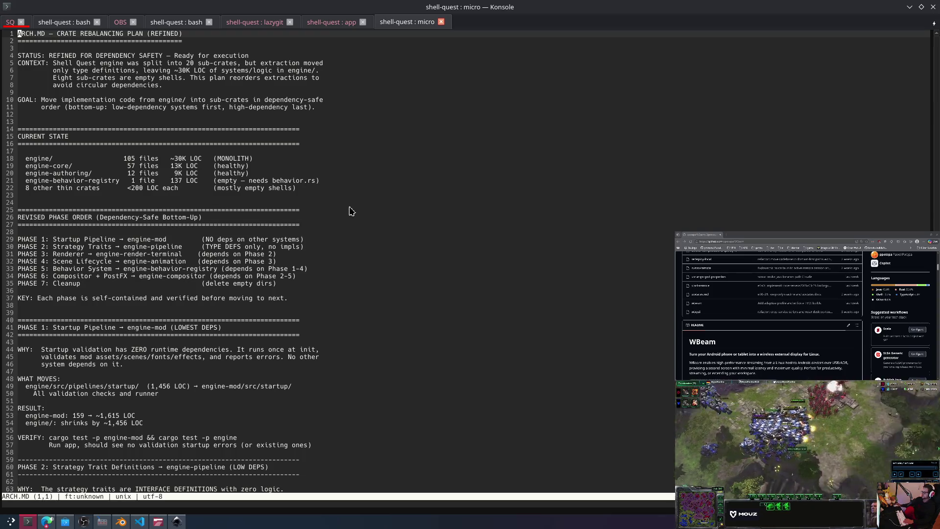
{"action": "scroll", "coordinate": [390, 213], "scroll_direction": "down", "scroll_amount": 20}
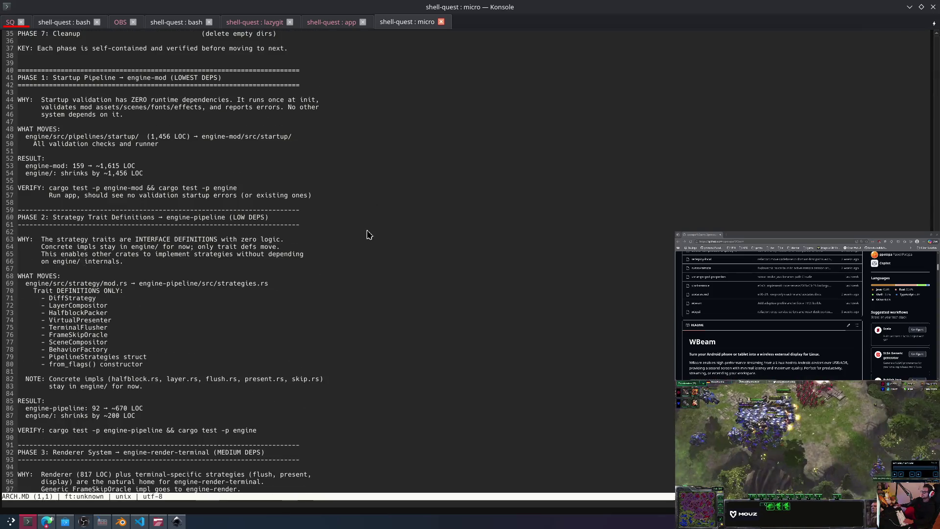
{"action": "scroll", "coordinate": [355, 228], "scroll_direction": "down", "scroll_amount": 20}
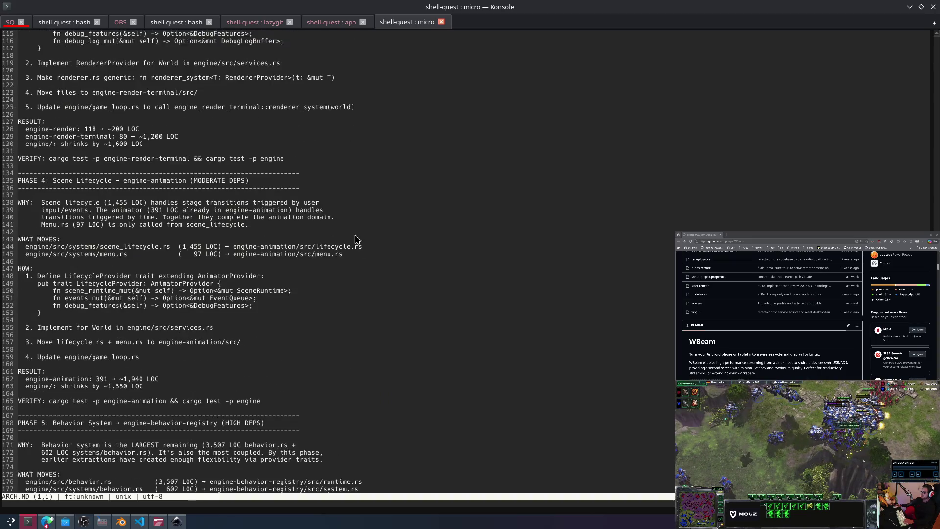
{"action": "scroll", "coordinate": [349, 216], "scroll_direction": "down", "scroll_amount": 20}
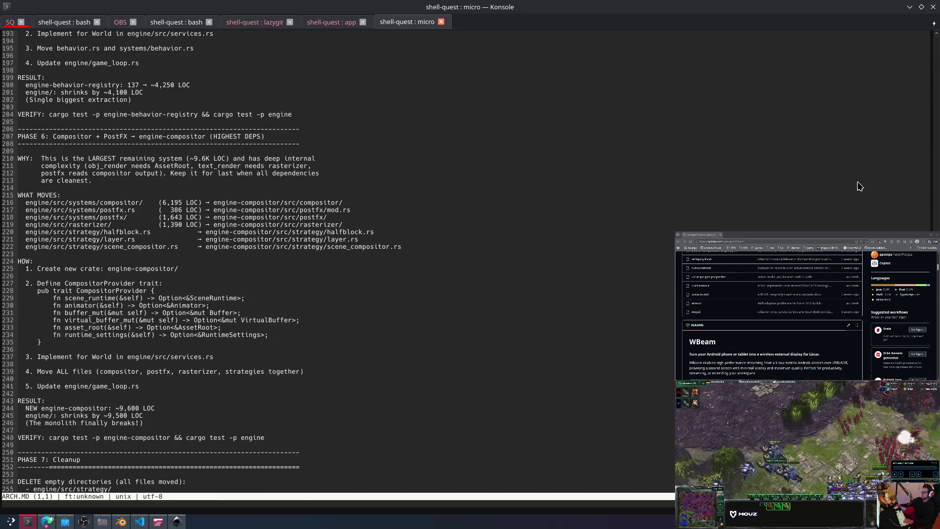
{"action": "scroll", "coordinate": [450, 284], "scroll_direction": "down", "scroll_amount": 20}
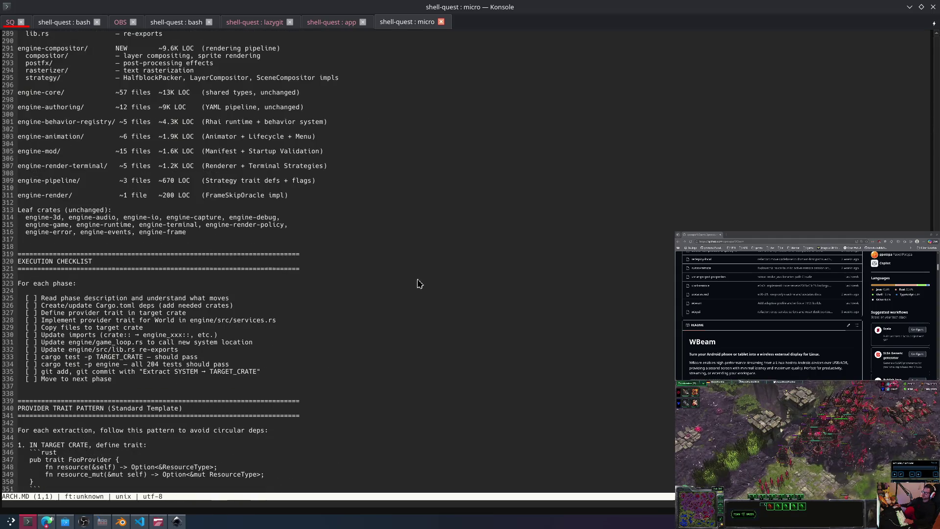
{"action": "scroll", "coordinate": [215, 274], "scroll_direction": "up", "scroll_amount": 4}
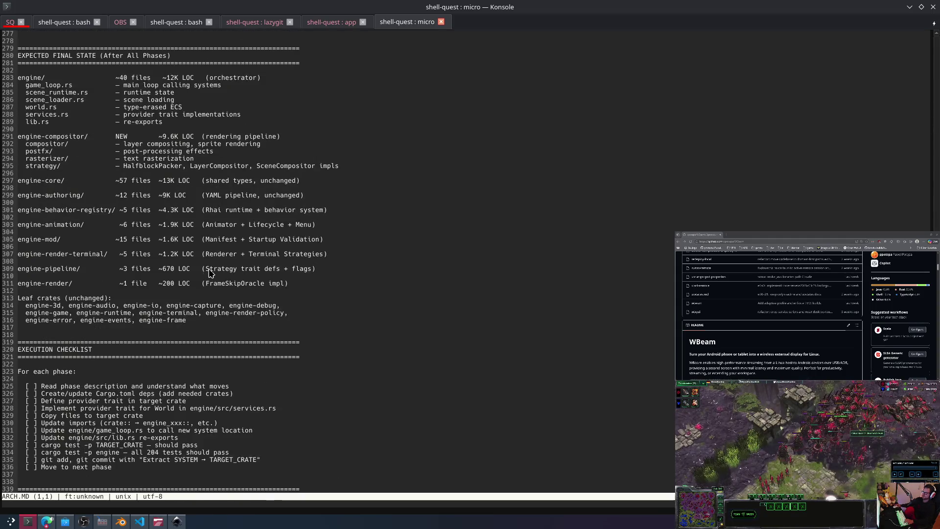
{"action": "left_click", "coordinate": [58, 22]}
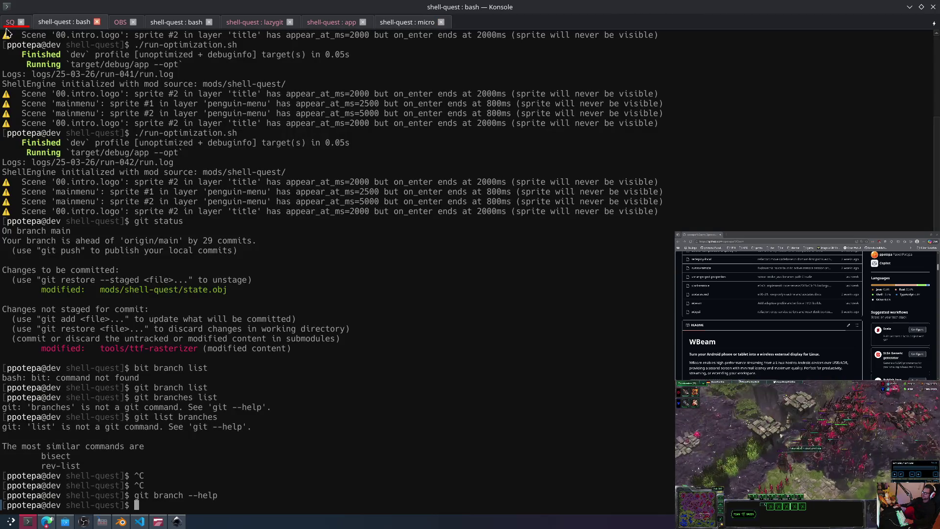
Step: Ask the SQ agent to print the final project structure with LOC for each module
{"action": "left_click", "coordinate": [9, 23]}
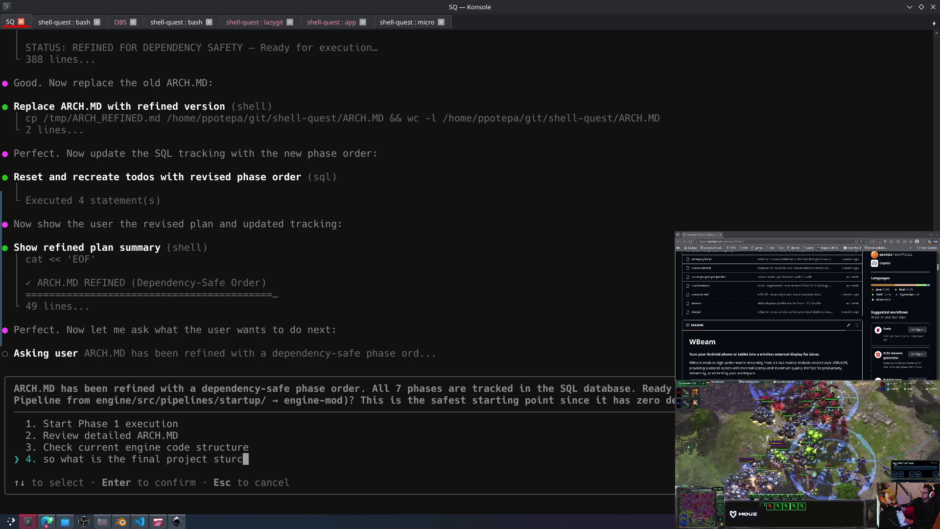
{"action": "type", "text": "ture, can youy please print it here with LOC "}
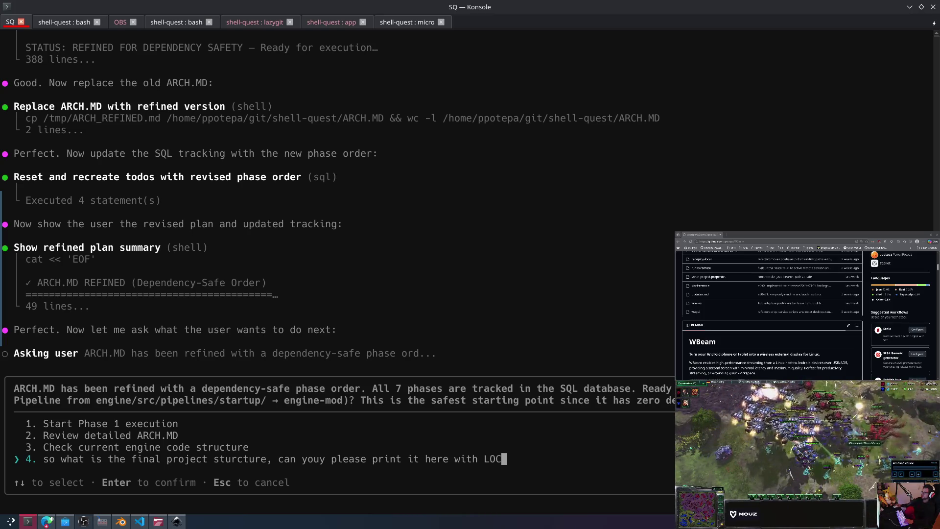
{"action": "type", "text": "for each module"}
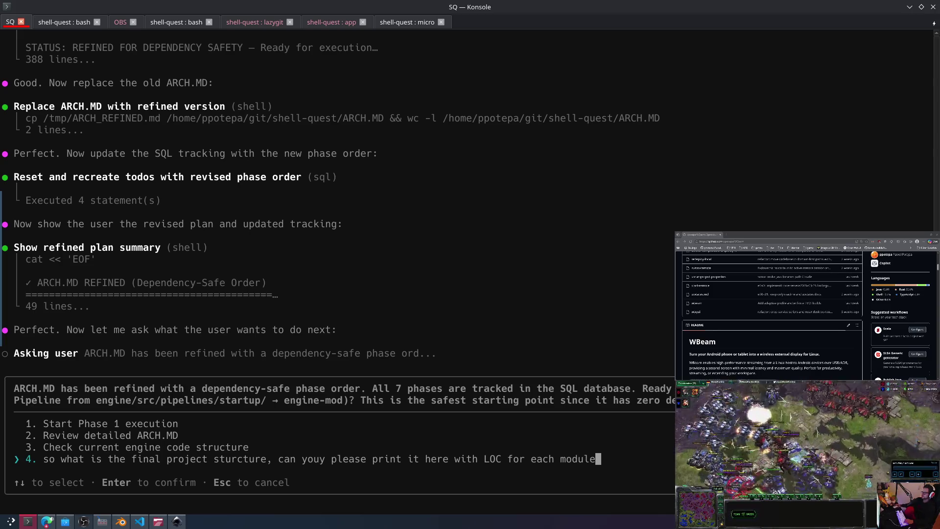
{"action": "key", "text": "Return"}
{"action": "key", "text": "alt+Tab"}
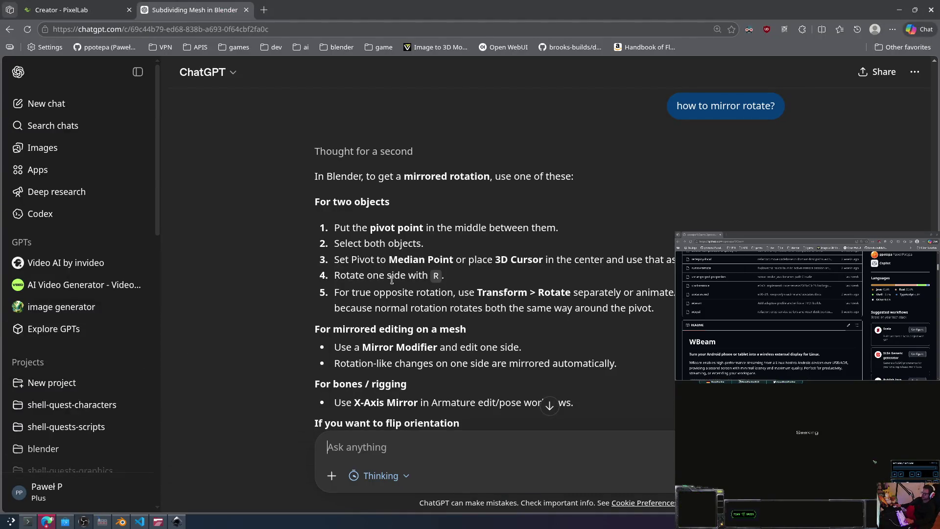
Step: Read down ChatGPT's mirrored-rotation reply, dismiss the Inkscape welcome window, and return to Blender with nothing selected
{"action": "scroll", "coordinate": [391, 279], "scroll_direction": "down", "scroll_amount": 3}
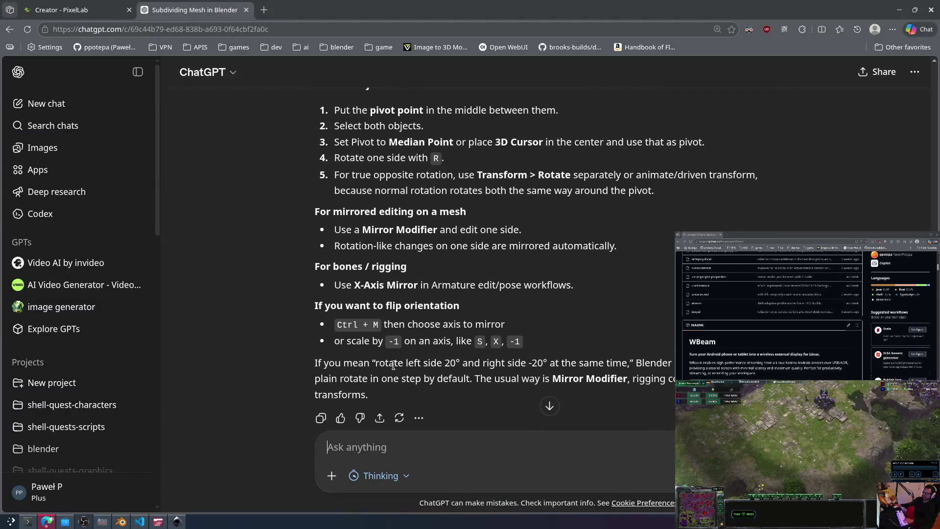
{"action": "left_click", "coordinate": [46, 521]}
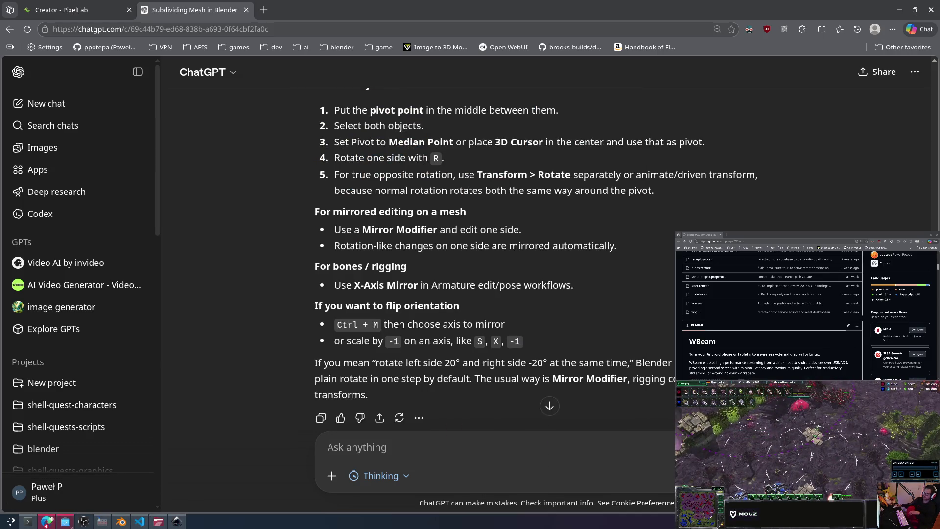
{"action": "left_click", "coordinate": [28, 522]}
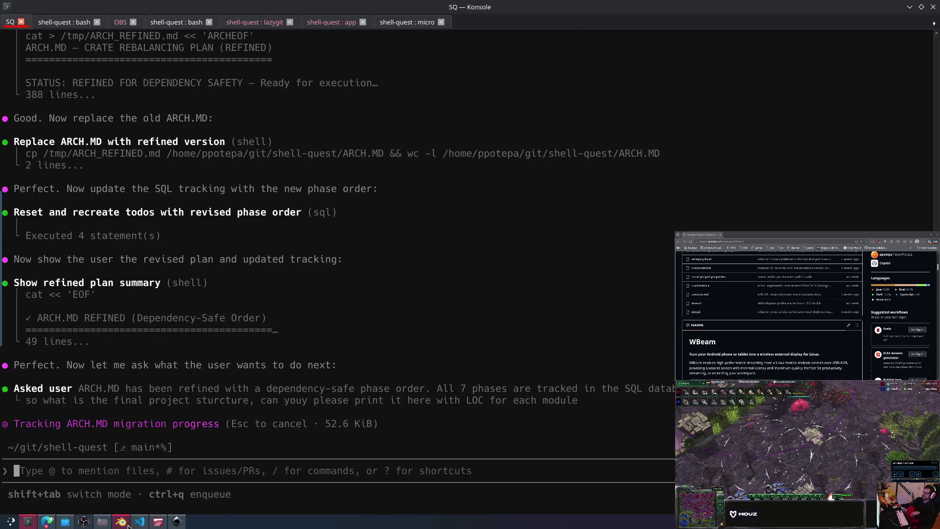
{"action": "left_click", "coordinate": [122, 522]}
{"action": "left_click", "coordinate": [497, 334]}
Step: Experiment with mirroring the wing's tip end face along Y and moving it
{"action": "middle_click_drag", "start_coordinate": [497, 333], "coordinate": [341, 317]}
{"action": "left_click", "coordinate": [342, 317]}
{"action": "left_click", "coordinate": [362, 333]}
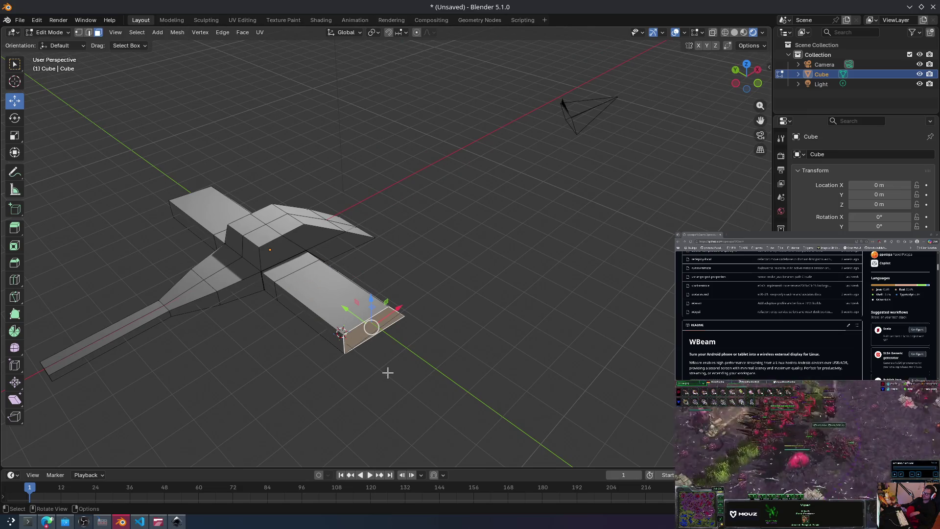
{"action": "key", "text": "ctrl+m"}
{"action": "left_click", "coordinate": [383, 331]}
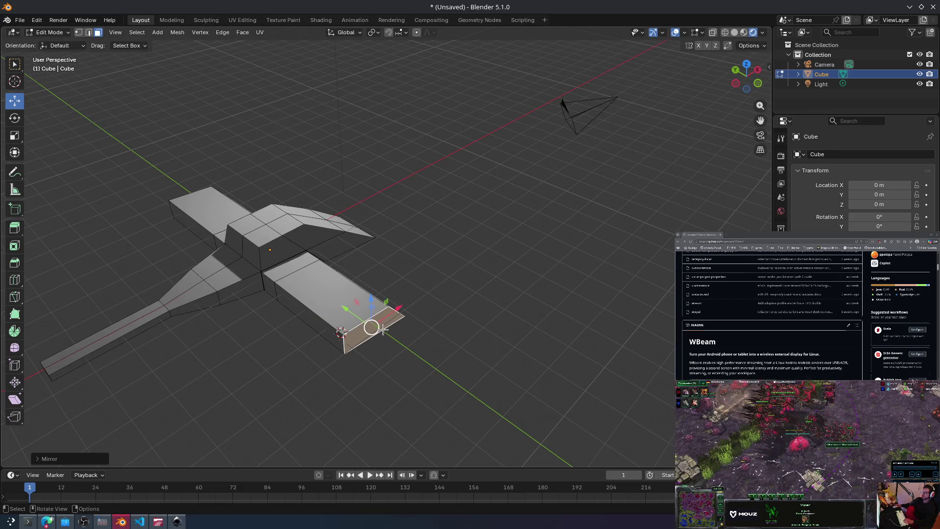
{"action": "key", "text": "ctrl+z"}
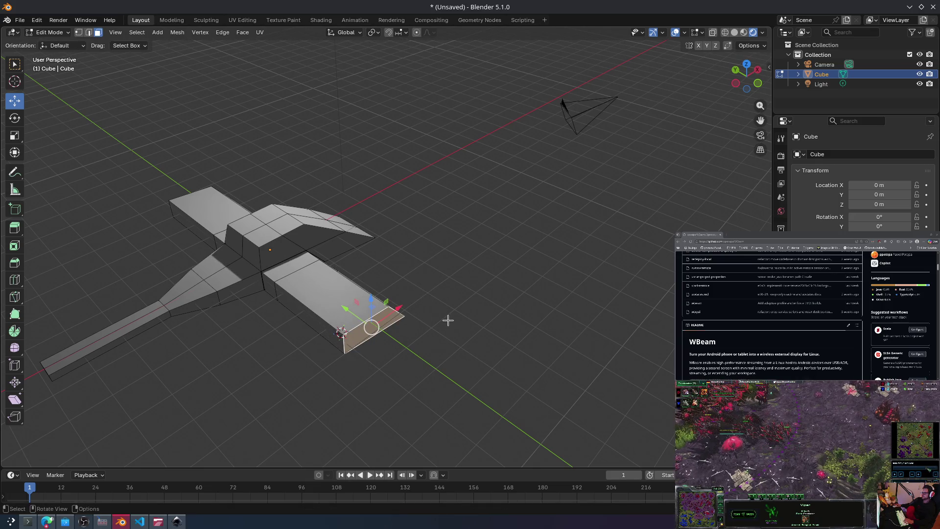
{"action": "key", "text": "ctrl+m"}
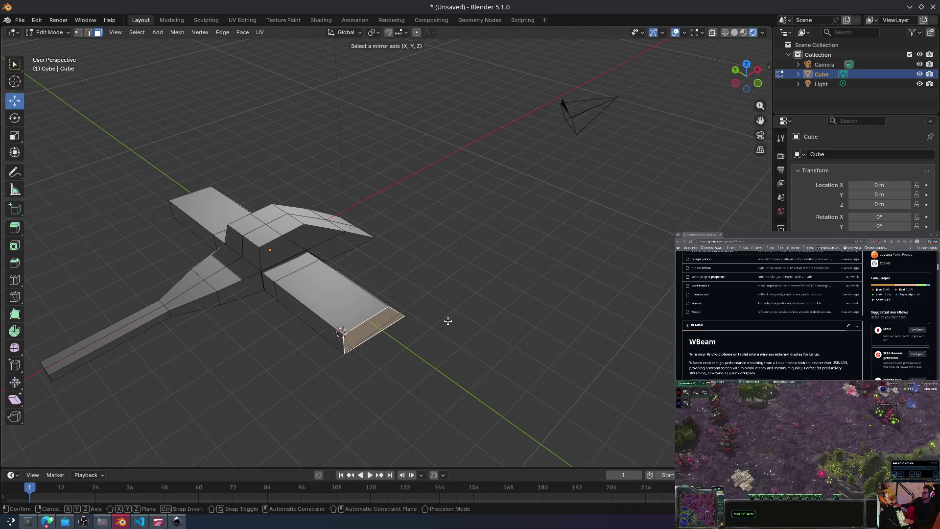
{"action": "key", "text": "y"}
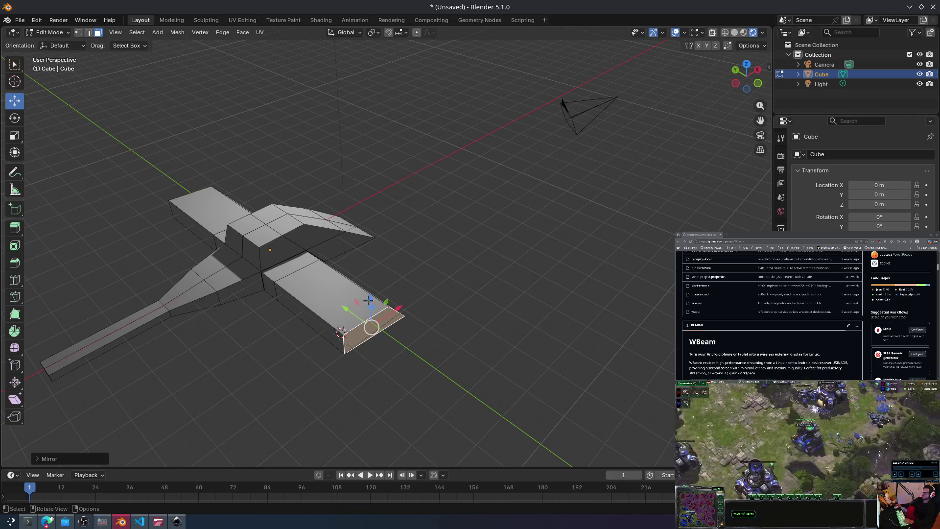
{"action": "key", "text": "g"}
{"action": "key", "text": "shift+z"}
{"action": "left_click", "coordinate": [300, 311]}
Step: Select an edge path along the wings, try mirroring and extruding it, then cancel
{"action": "middle_click_drag", "start_coordinate": [300, 311], "coordinate": [213, 338]}
{"action": "left_click", "coordinate": [213, 337], "text": "ctrl"}
{"action": "middle_click_drag", "start_coordinate": [340, 310], "coordinate": [350, 321]}
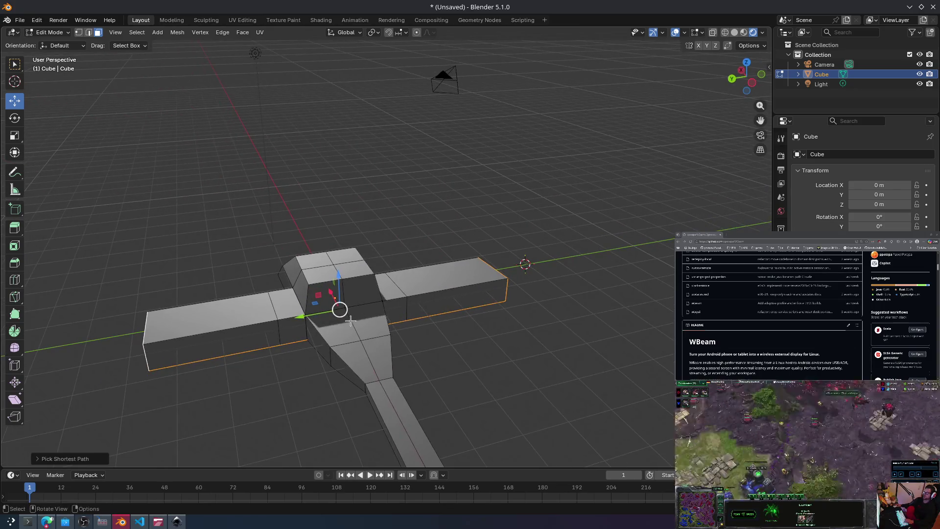
{"action": "key", "text": "g"}
{"action": "key", "text": "ctrl+m"}
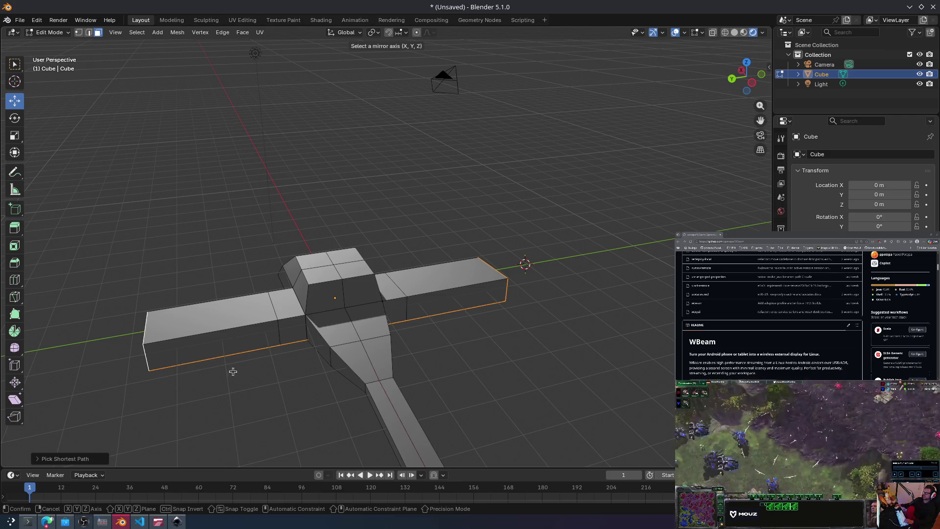
{"action": "left_click", "coordinate": [18, 99]}
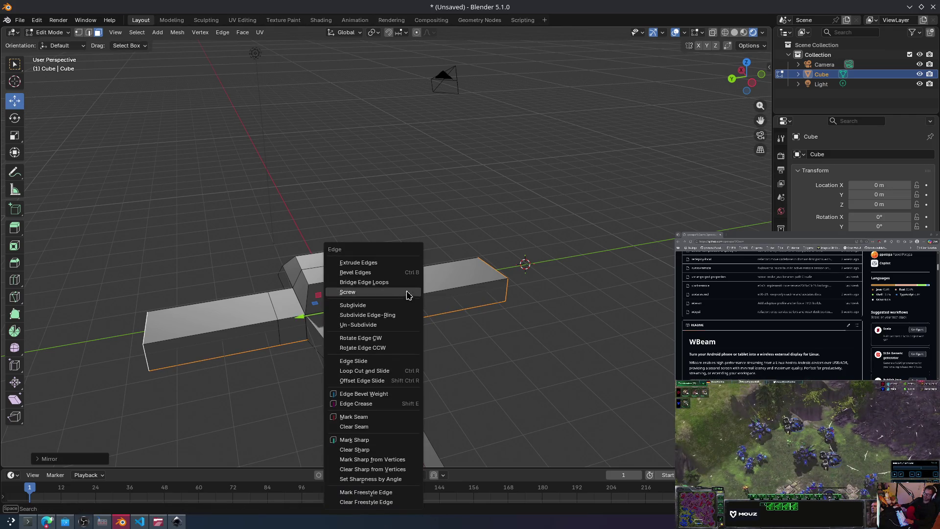
{"action": "key", "text": "ctrl+e"}
{"action": "key", "text": "Return"}
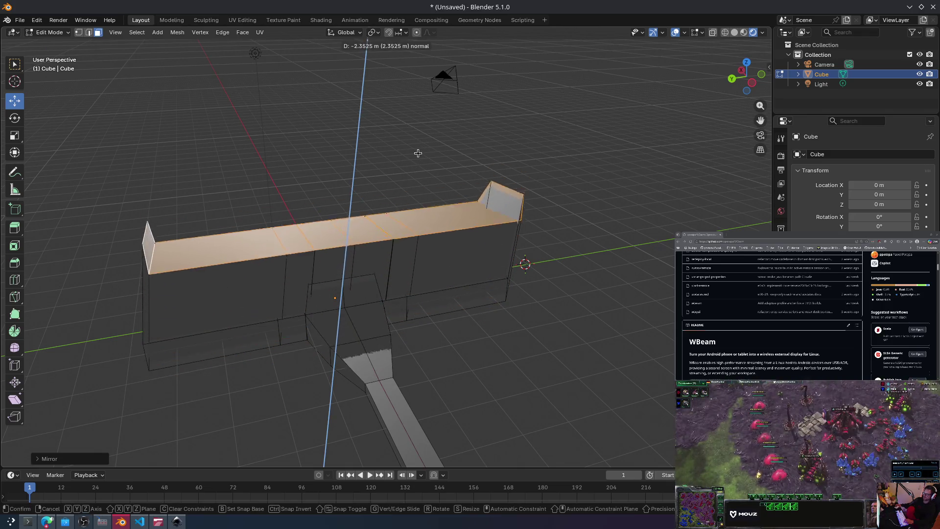
{"action": "key", "text": "Escape"}
Step: Select both wing top faces, try rotating them, then leave the wings lying flat
{"action": "middle_click_drag", "start_coordinate": [497, 329], "coordinate": [482, 318]}
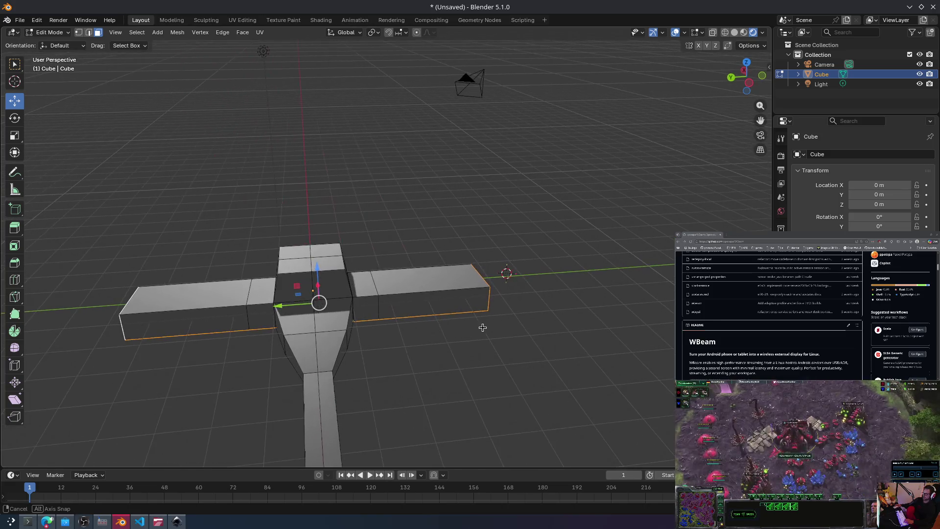
{"action": "key", "text": "r"}
{"action": "key", "text": "Escape"}
{"action": "left_click", "coordinate": [493, 329]}
{"action": "left_click", "coordinate": [447, 277]}
{"action": "left_click", "coordinate": [209, 292], "text": "shift"}
{"action": "key", "text": "r"}
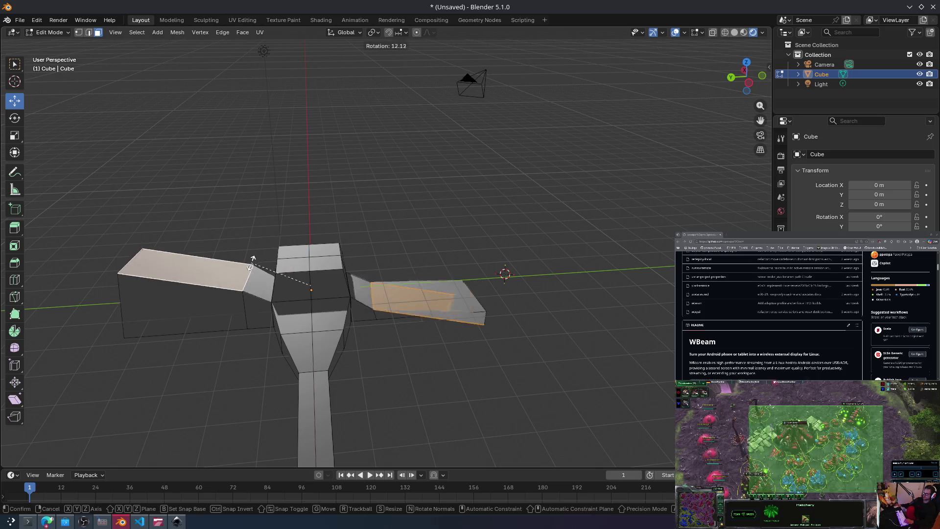
{"action": "key", "text": "BackSpace"}
{"action": "key", "text": "BackSpace"}
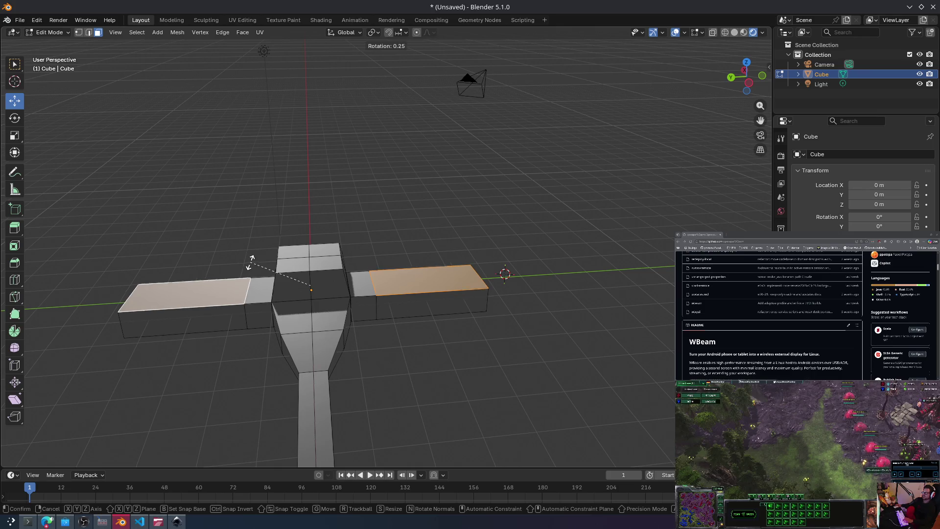
{"action": "left_click", "coordinate": [245, 224]}
{"action": "key", "text": "ctrl+z"}
{"action": "key", "text": "ctrl+z"}
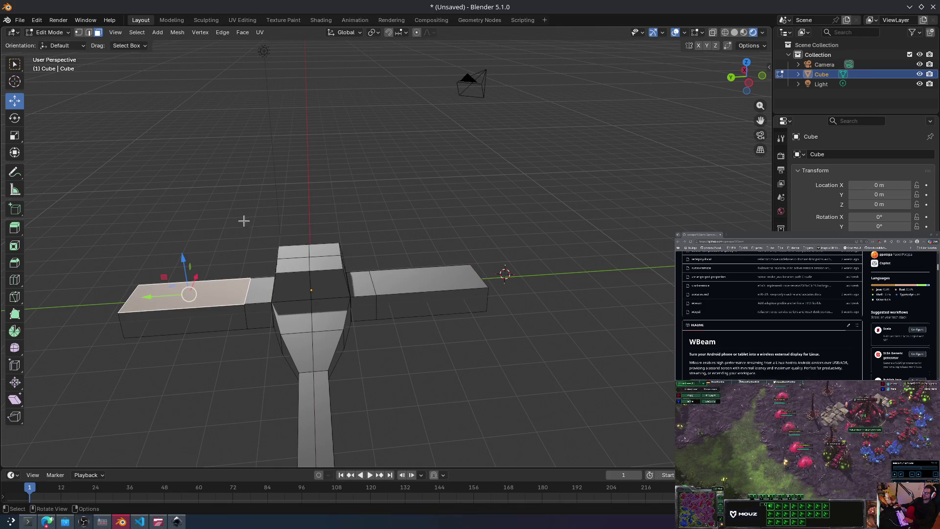
{"action": "key", "text": "alt+Tab"}
{"action": "key", "text": "alt+Tab"}
{"action": "key", "text": "alt+Tab"}
{"action": "key", "text": "Tab"}
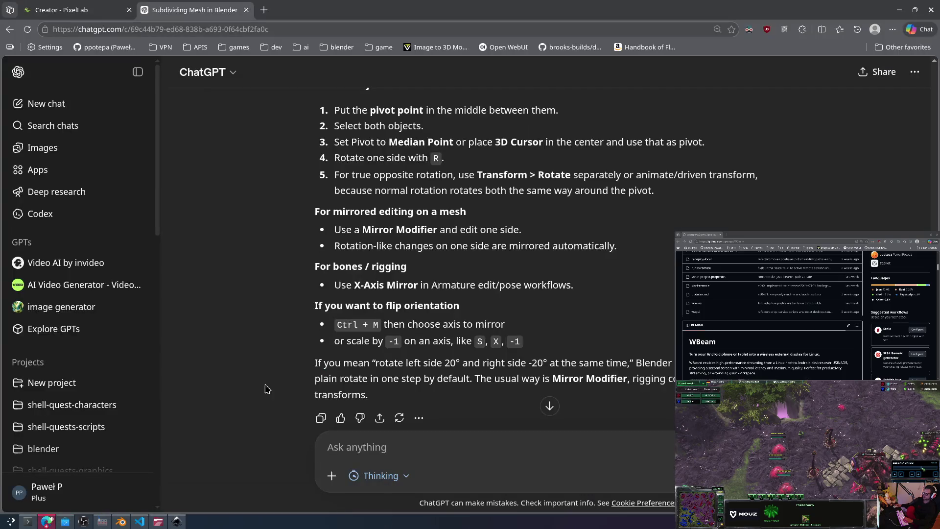
Step: Scroll up through ChatGPT's mirrored-rotation answer, then return to Blender
{"action": "scroll", "coordinate": [559, 247], "scroll_direction": "up", "scroll_amount": 3}
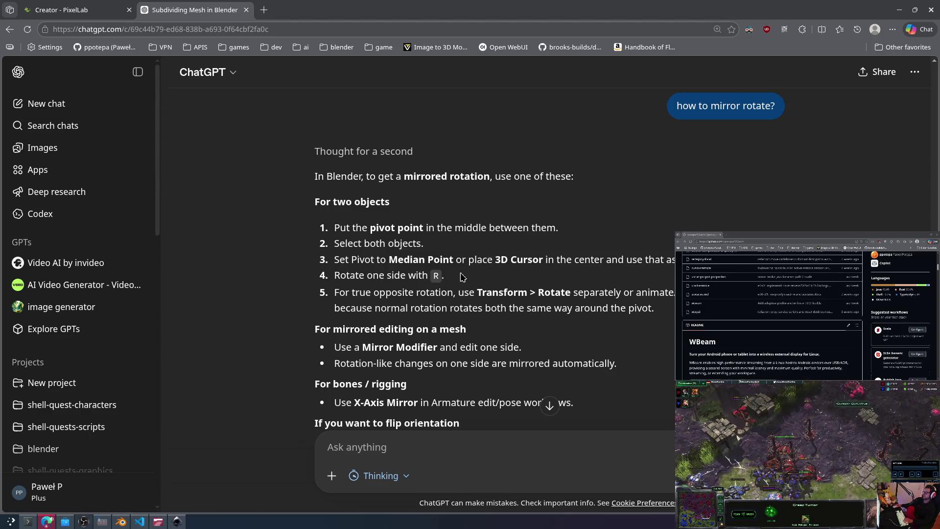
{"action": "key", "text": "alt+Tab"}
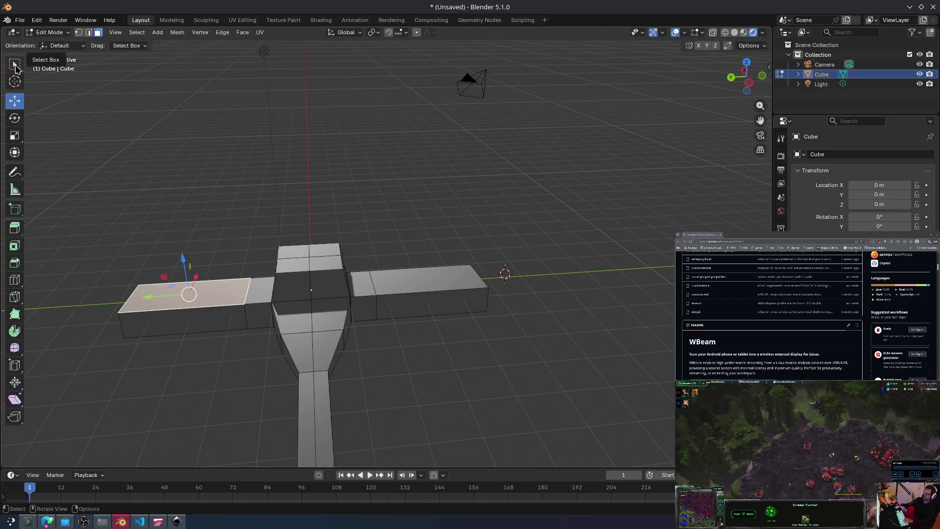
Step: Place the 3D cursor on the central hull face as a pivot and select both wing tops
{"action": "left_click", "coordinate": [15, 81]}
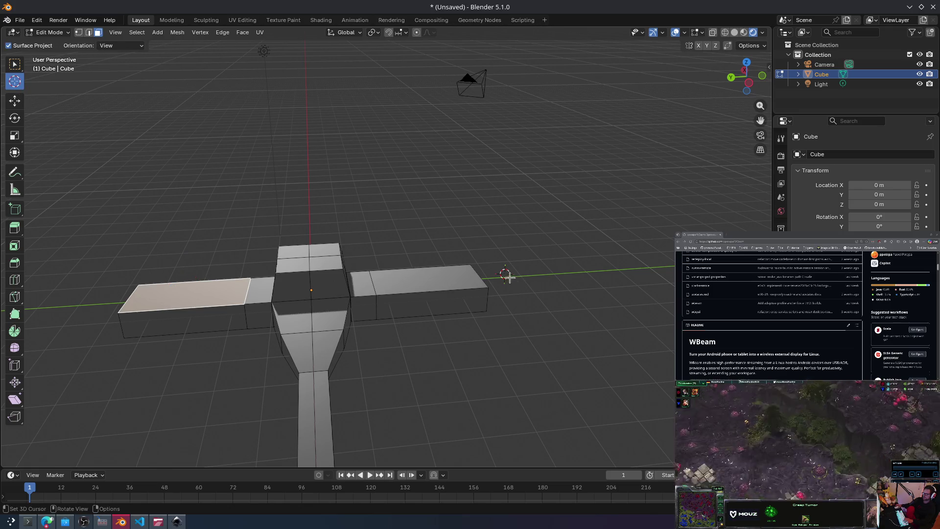
{"action": "mouse_move", "coordinate": [499, 274]}
{"action": "left_mouse_down"}
{"action": "mouse_move", "coordinate": [281, 292]}
{"action": "mouse_move", "coordinate": [311, 291]}
{"action": "left_mouse_up"}
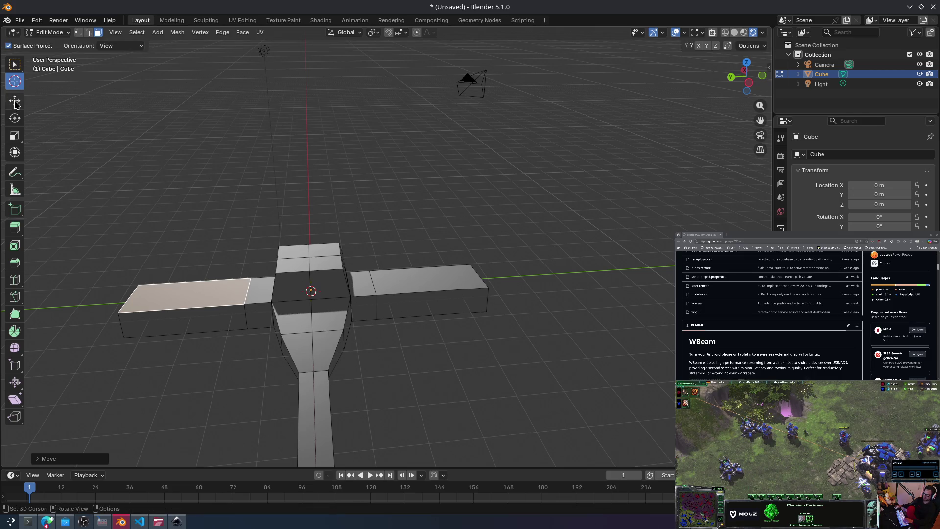
{"action": "left_click", "coordinate": [442, 276]}
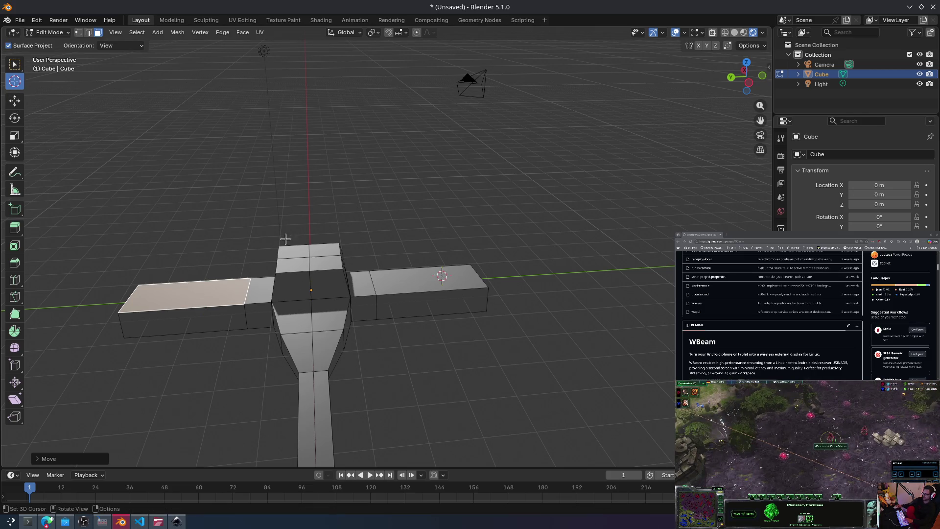
{"action": "left_click", "coordinate": [311, 291]}
{"action": "left_click", "coordinate": [17, 106]}
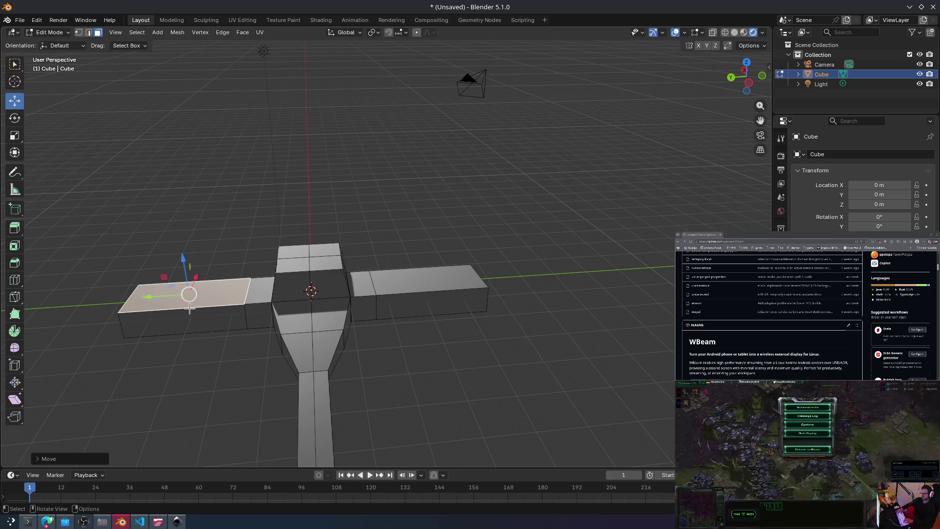
{"action": "left_click", "coordinate": [429, 274], "text": "shift"}
{"action": "mouse_move", "coordinate": [311, 273]}
{"action": "left_mouse_down"}
{"action": "mouse_move", "coordinate": [304, 204]}
{"action": "mouse_move", "coordinate": [311, 275]}
{"action": "left_mouse_up"}
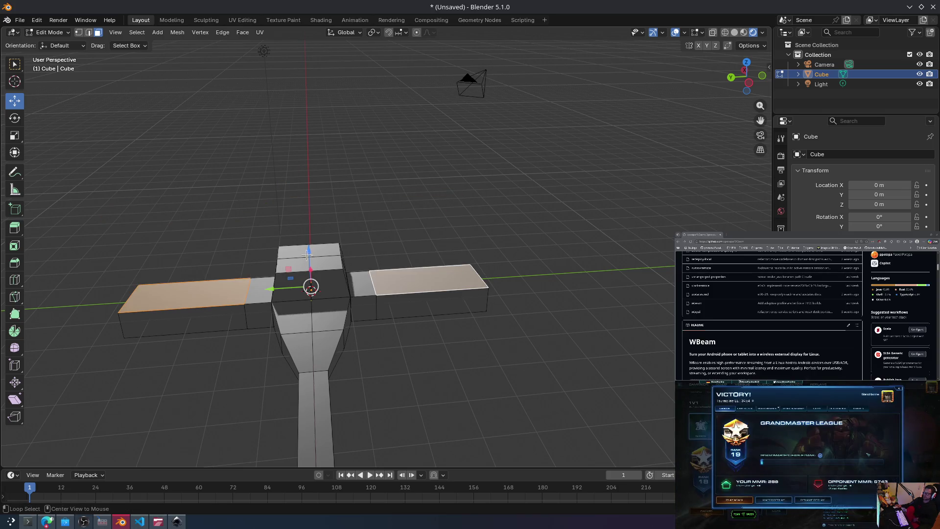
{"action": "key", "text": "alt+Tab"}
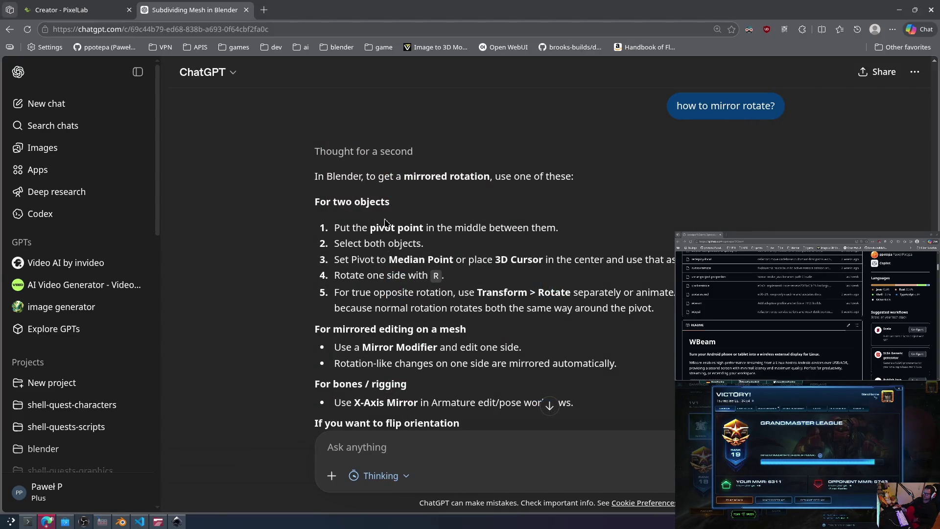
Step: Send ChatGPT a follow-up asking how to rotate both wings' vertices together
{"action": "type", "text": "i want to s"}
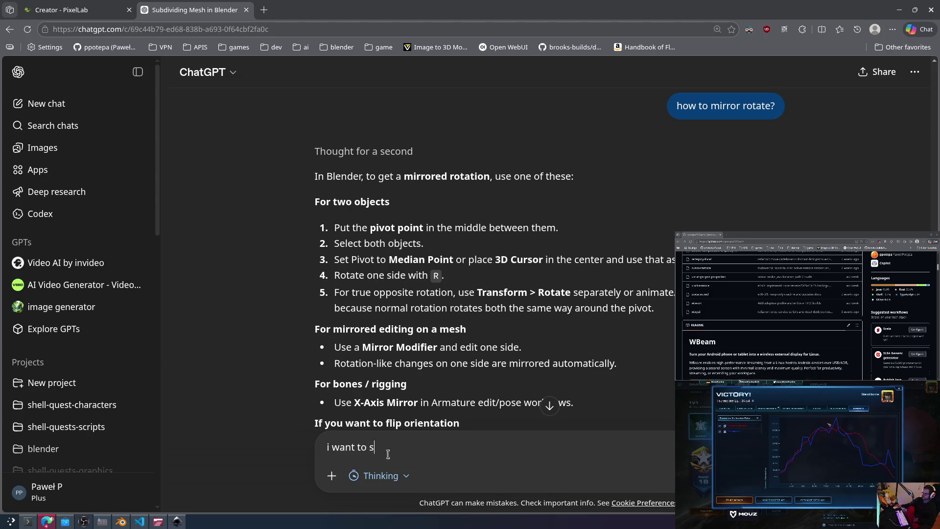
{"action": "key", "text": "BackSpace"}
{"action": "type", "text": "do it o"}
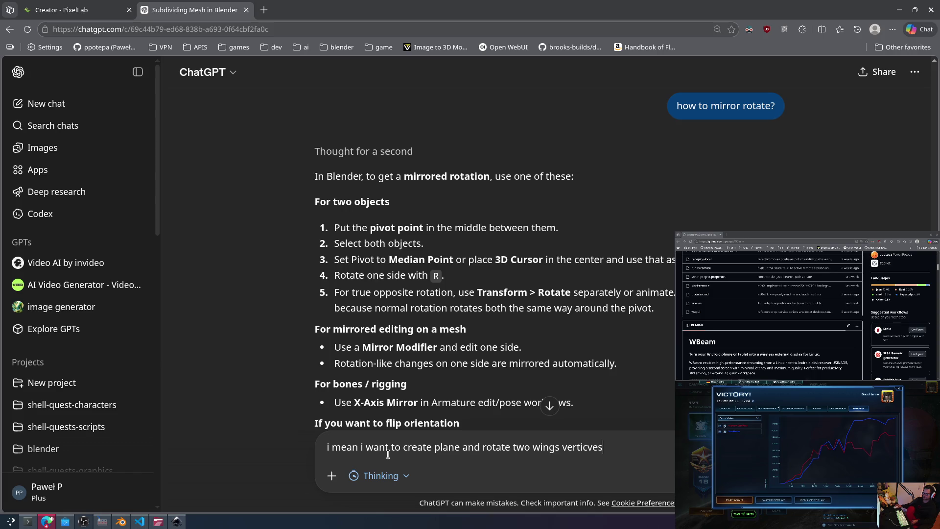
{"action": "key", "text": "Return"}
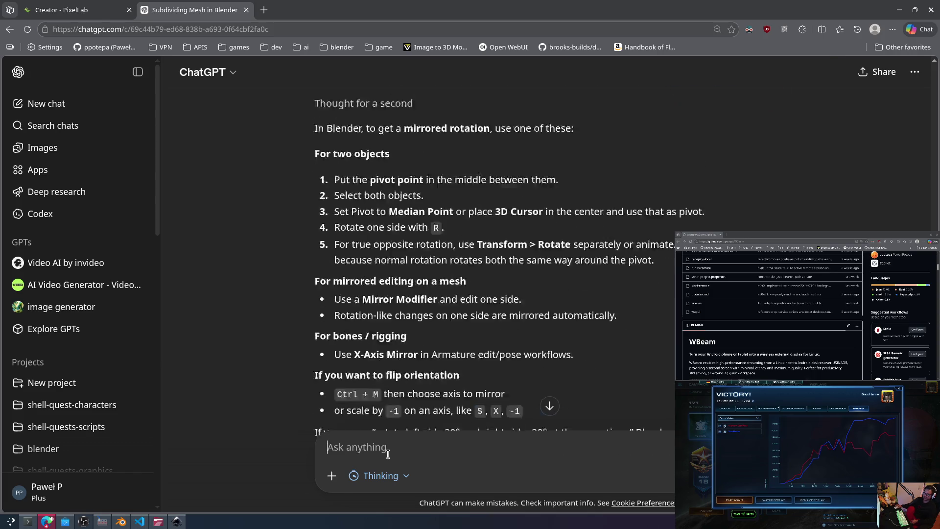
Step: Back in Blender, box-select the end faces of both wing blocks
{"action": "key", "text": "alt+Tab"}
{"action": "mouse_move", "coordinate": [386, 451]}
{"action": "middle_mouse_down"}
{"action": "mouse_move", "coordinate": [426, 359]}
{"action": "mouse_move", "coordinate": [291, 378]}
{"action": "mouse_move", "coordinate": [289, 336]}
{"action": "mouse_move", "coordinate": [344, 341]}
{"action": "mouse_move", "coordinate": [346, 321]}
{"action": "mouse_move", "coordinate": [388, 321]}
{"action": "mouse_move", "coordinate": [390, 308]}
{"action": "mouse_move", "coordinate": [436, 341]}
{"action": "mouse_move", "coordinate": [428, 348]}
{"action": "mouse_move", "coordinate": [379, 319]}
{"action": "middle_mouse_up"}
{"action": "left_click_drag", "start_coordinate": [319, 264], "coordinate": [450, 353]}
{"action": "mouse_move", "coordinate": [453, 361]}
{"action": "middle_mouse_down"}
{"action": "mouse_move", "coordinate": [418, 333]}
{"action": "mouse_move", "coordinate": [460, 329]}
{"action": "mouse_move", "coordinate": [441, 338]}
{"action": "middle_mouse_up"}
{"action": "mouse_move", "coordinate": [147, 262]}
{"action": "left_mouse_down"}
{"action": "mouse_move", "coordinate": [216, 357]}
{"action": "mouse_move", "coordinate": [213, 348]}
{"action": "left_mouse_up"}
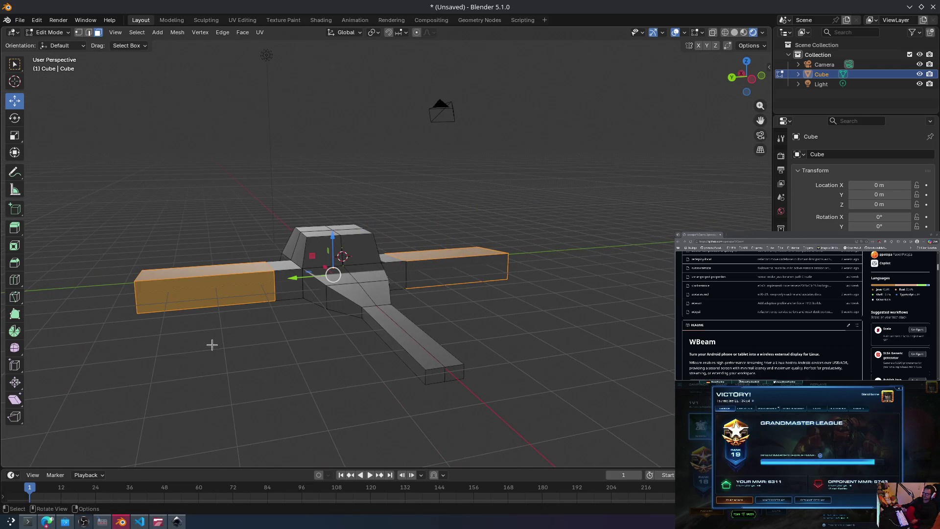
Step: Thicken both wing blocks with two successive extrusions of their faces
{"action": "key", "text": "e"}
{"action": "left_click", "coordinate": [206, 348]}
{"action": "mouse_move", "coordinate": [205, 343]}
{"action": "middle_mouse_down"}
{"action": "mouse_move", "coordinate": [399, 298]}
{"action": "mouse_move", "coordinate": [350, 296]}
{"action": "mouse_move", "coordinate": [360, 319]}
{"action": "middle_mouse_up"}
{"action": "key", "text": "e"}
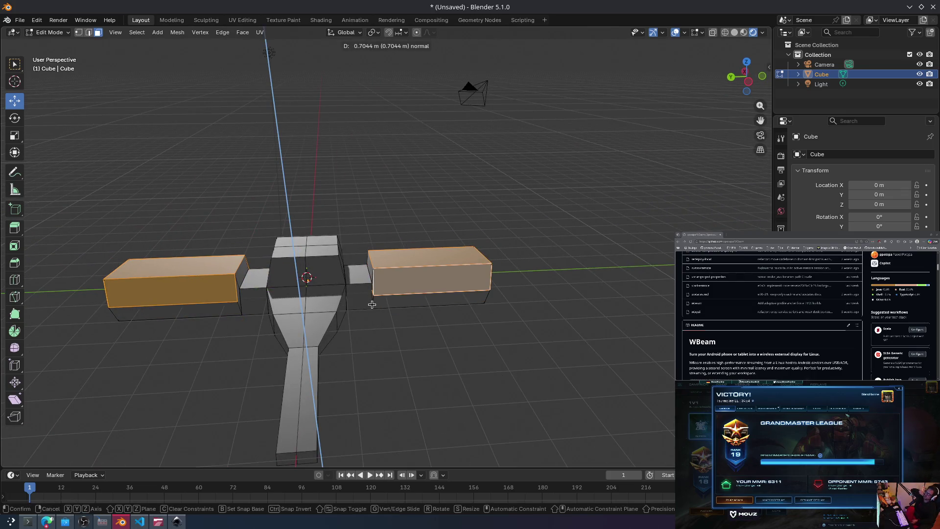
{"action": "left_click", "coordinate": [374, 318]}
{"action": "mouse_move", "coordinate": [374, 318]}
{"action": "middle_mouse_down"}
{"action": "mouse_move", "coordinate": [375, 295]}
{"action": "mouse_move", "coordinate": [285, 249]}
{"action": "middle_mouse_up"}
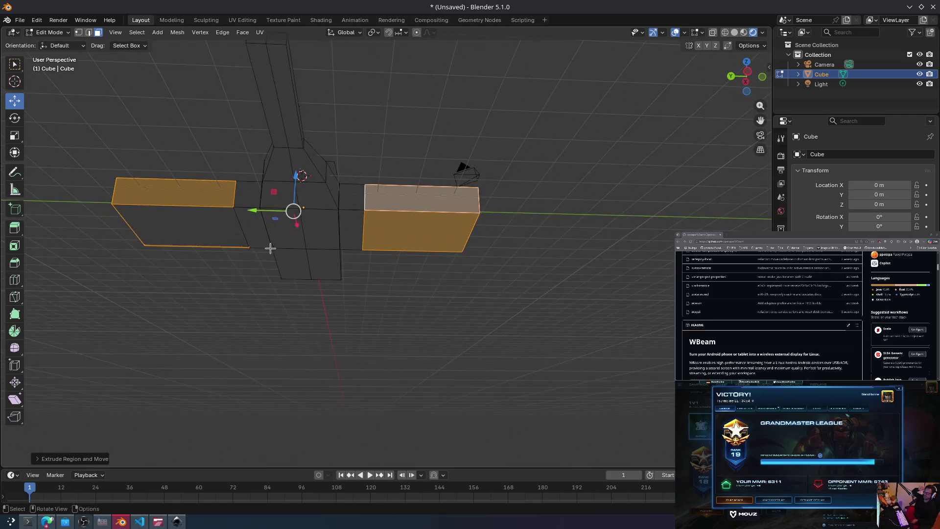
Step: Extrude thin plates from the outer wing faces and tilt them about -25 degrees
{"action": "left_click", "coordinate": [202, 237], "text": "shift"}
{"action": "left_click", "coordinate": [359, 241], "text": "shift"}
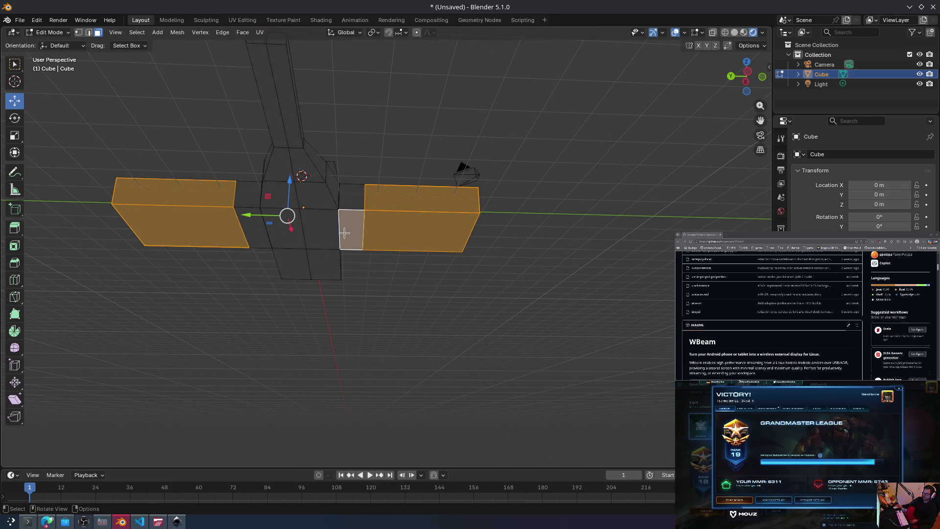
{"action": "left_click", "coordinate": [349, 235], "text": "shift"}
{"action": "key", "text": "e"}
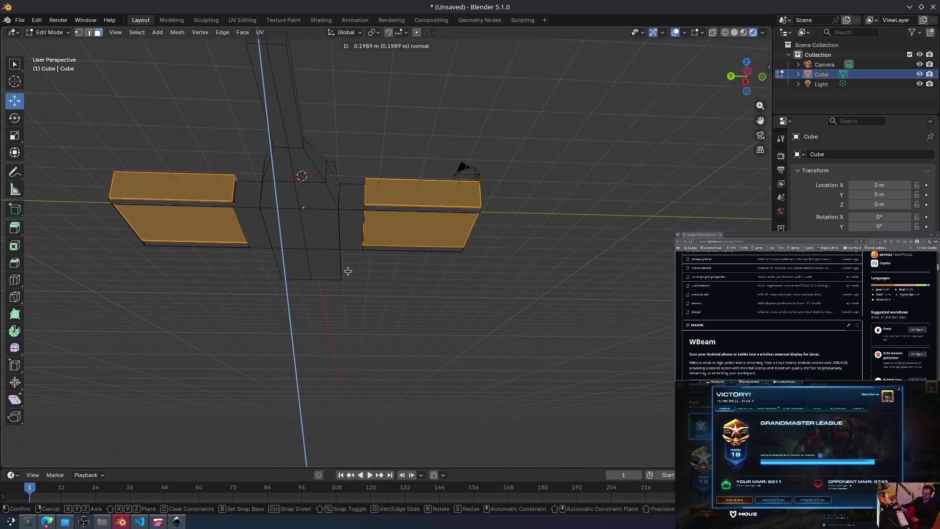
{"action": "key", "text": "Escape"}
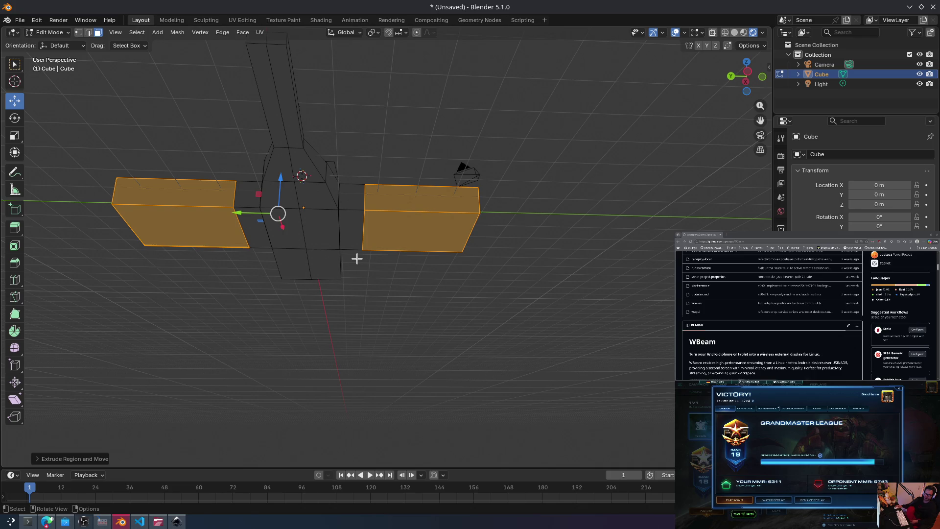
{"action": "key", "text": "r"}
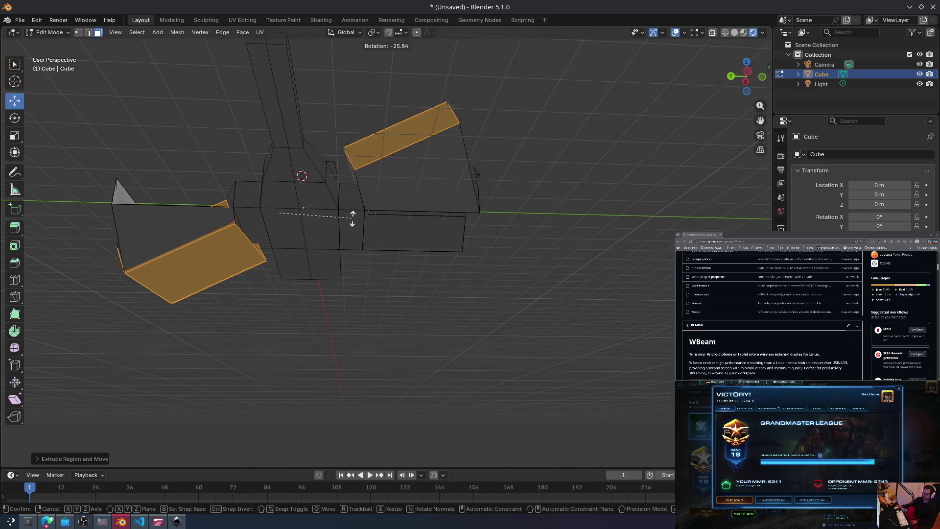
{"action": "left_click", "coordinate": [385, 285]}
{"action": "mouse_move", "coordinate": [550, 284]}
{"action": "middle_mouse_down"}
{"action": "mouse_move", "coordinate": [300, 321]}
{"action": "mouse_move", "coordinate": [384, 327]}
{"action": "mouse_move", "coordinate": [450, 303]}
{"action": "mouse_move", "coordinate": [646, 318]}
{"action": "mouse_move", "coordinate": [593, 284]}
{"action": "middle_mouse_up"}
{"action": "key", "text": "alt+Tab"}
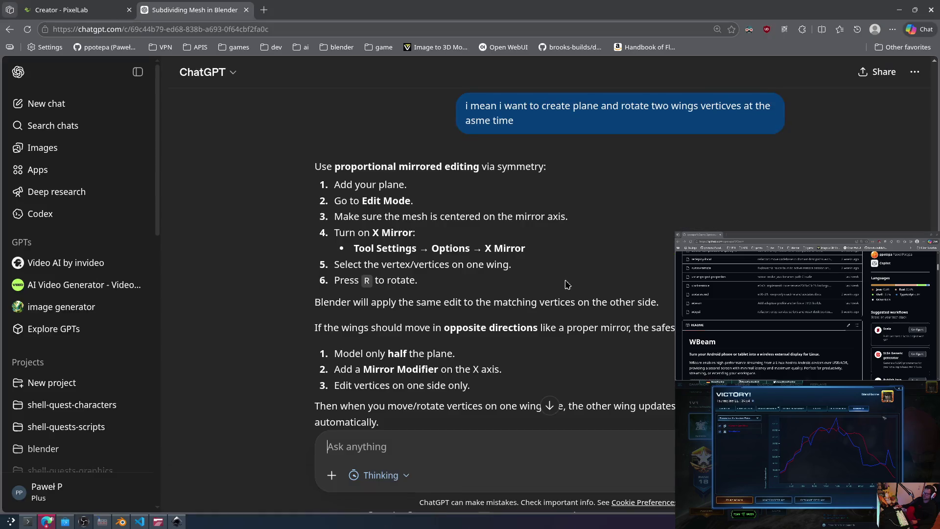
Step: Scroll through ChatGPT's X Mirror and half-plane Mirror Modifier advice, then return to Blender
{"action": "scroll", "coordinate": [465, 213], "scroll_direction": "down", "scroll_amount": 5}
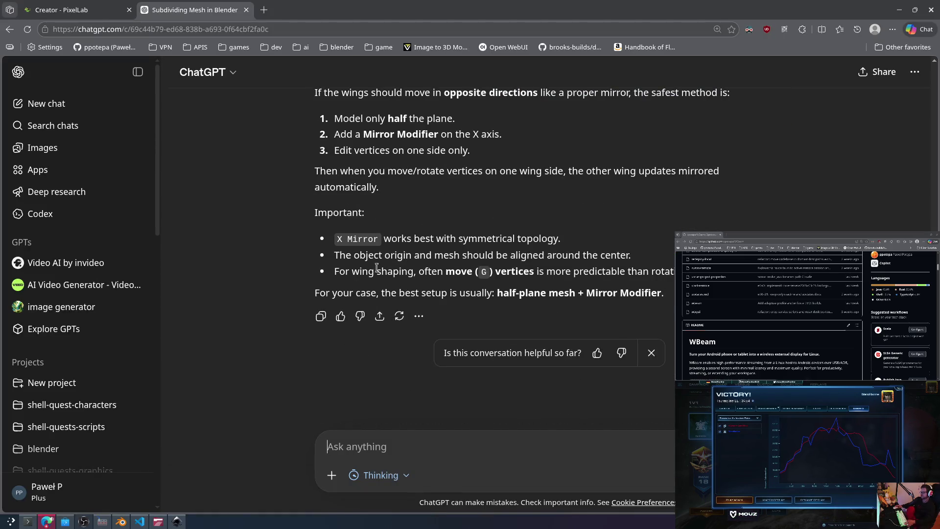
{"action": "scroll", "coordinate": [373, 268], "scroll_direction": "up", "scroll_amount": 4}
{"action": "scroll", "coordinate": [440, 274], "scroll_direction": "down", "scroll_amount": 3}
{"action": "scroll", "coordinate": [520, 283], "scroll_direction": "up", "scroll_amount": 7}
{"action": "scroll", "coordinate": [520, 283], "scroll_direction": "down", "scroll_amount": 4}
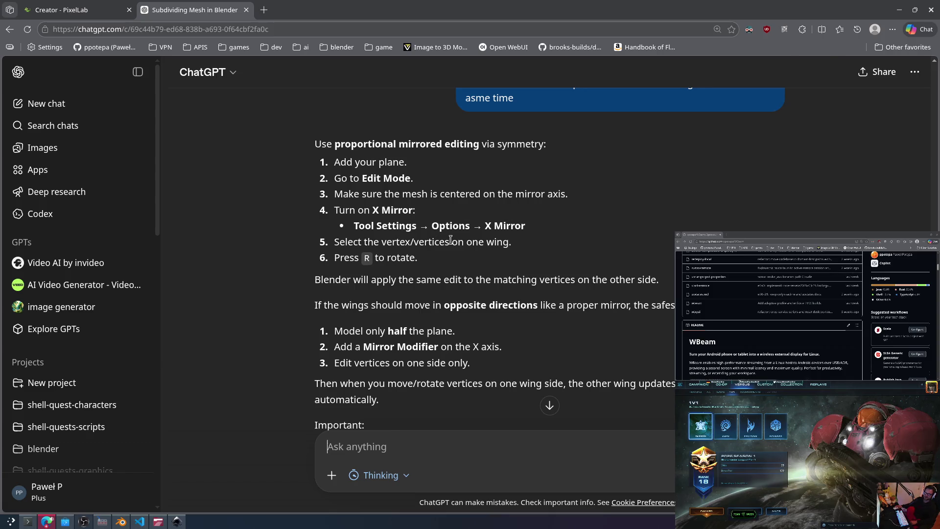
{"action": "key", "text": "alt+Tab"}
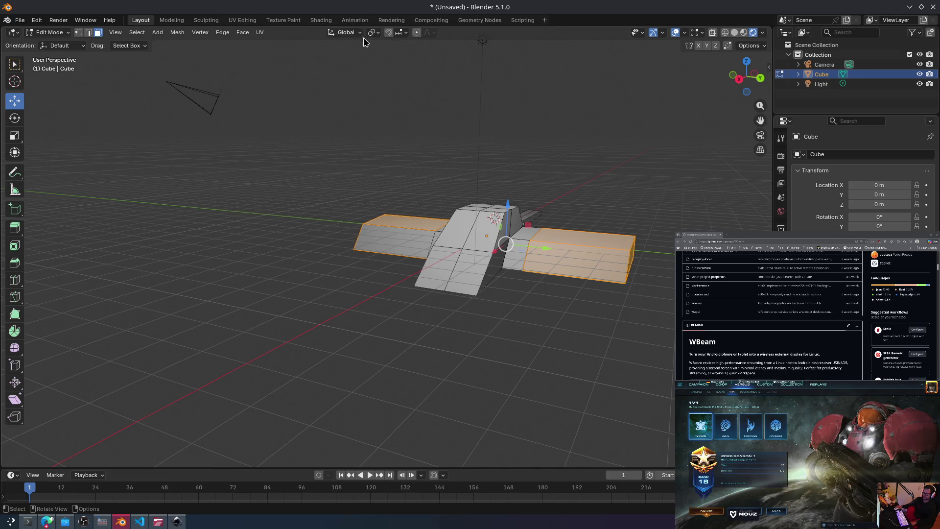
Step: Extrude the selected wing faces upward
{"action": "left_click", "coordinate": [748, 45]}
{"action": "left_click", "coordinate": [749, 47]}
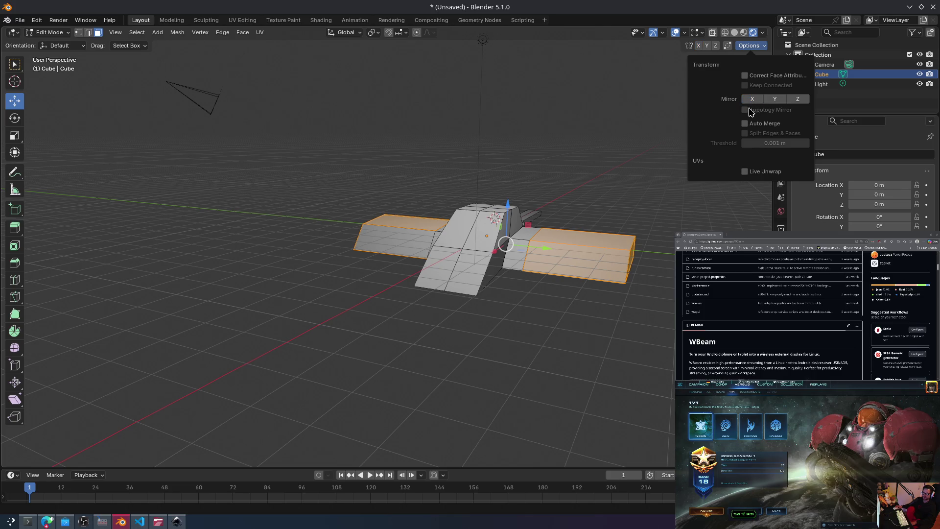
{"action": "key", "text": "e"}
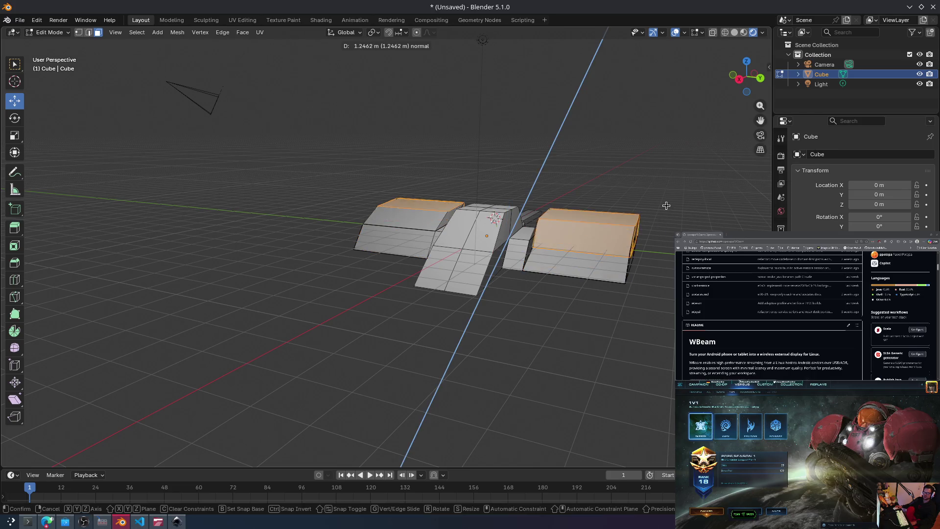
{"action": "left_click", "coordinate": [663, 169]}
{"action": "mouse_move", "coordinate": [663, 168]}
{"action": "middle_mouse_down"}
{"action": "mouse_move", "coordinate": [559, 175]}
{"action": "mouse_move", "coordinate": [582, 168]}
{"action": "middle_mouse_up"}
Step: Tilt the extruded wing faces around the global X axis and open the mirror options
{"action": "key", "text": "r"}
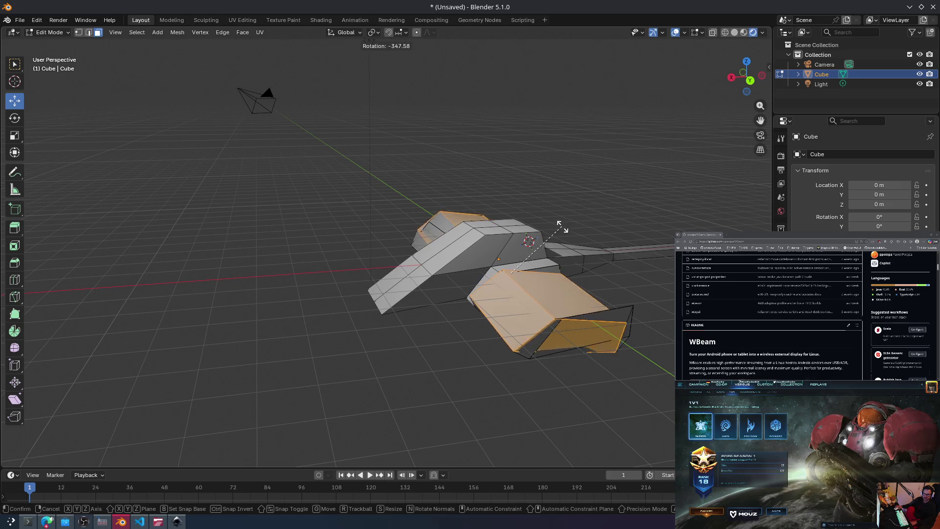
{"action": "key", "text": "x"}
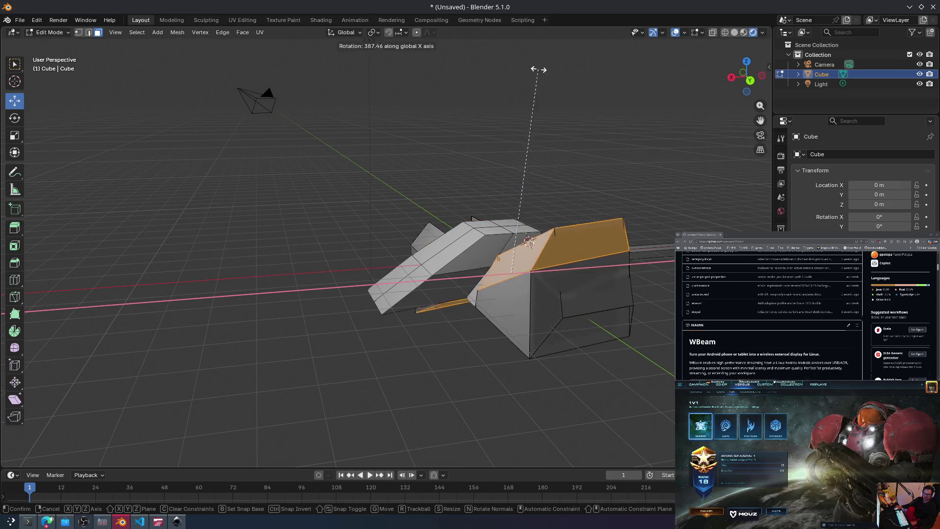
{"action": "left_click", "coordinate": [485, 122]}
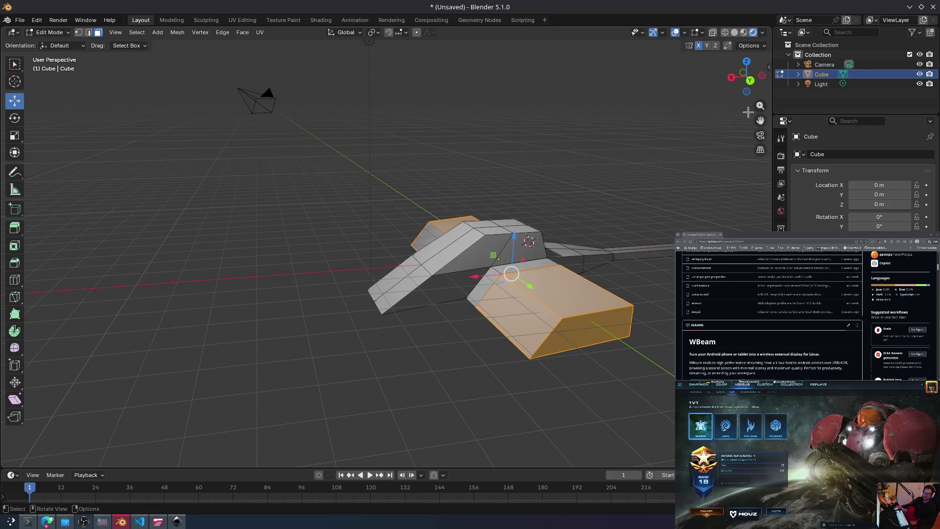
{"action": "left_click", "coordinate": [746, 46]}
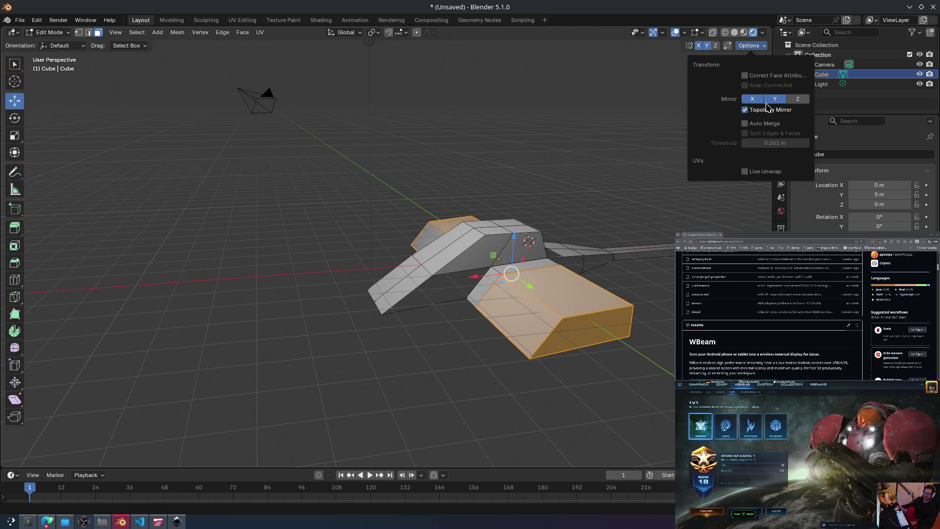
Step: Rotate the selected wing faces twice until both wing blocks sit level, then orbit to check
{"action": "key", "text": "r"}
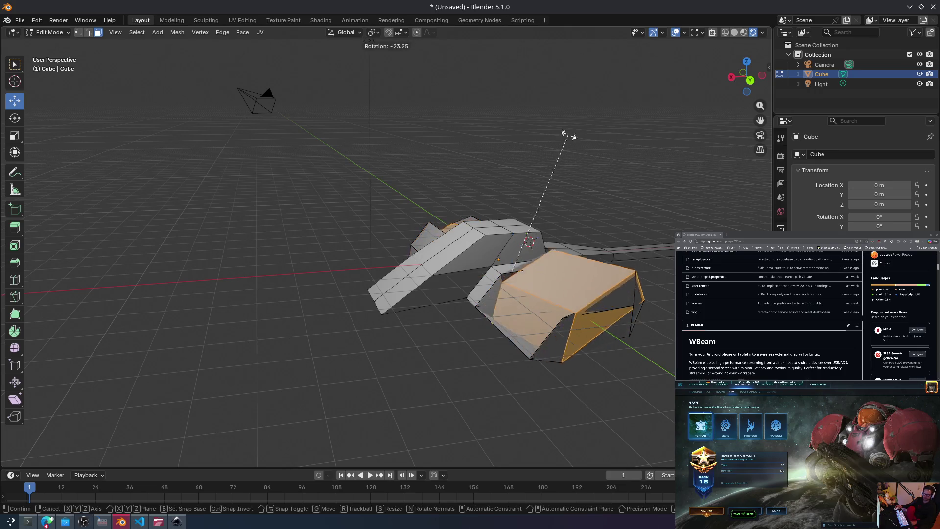
{"action": "left_click", "coordinate": [560, 183]}
{"action": "mouse_move", "coordinate": [573, 182]}
{"action": "middle_mouse_down"}
{"action": "mouse_move", "coordinate": [560, 151]}
{"action": "mouse_move", "coordinate": [567, 143]}
{"action": "mouse_move", "coordinate": [601, 167]}
{"action": "middle_mouse_up"}
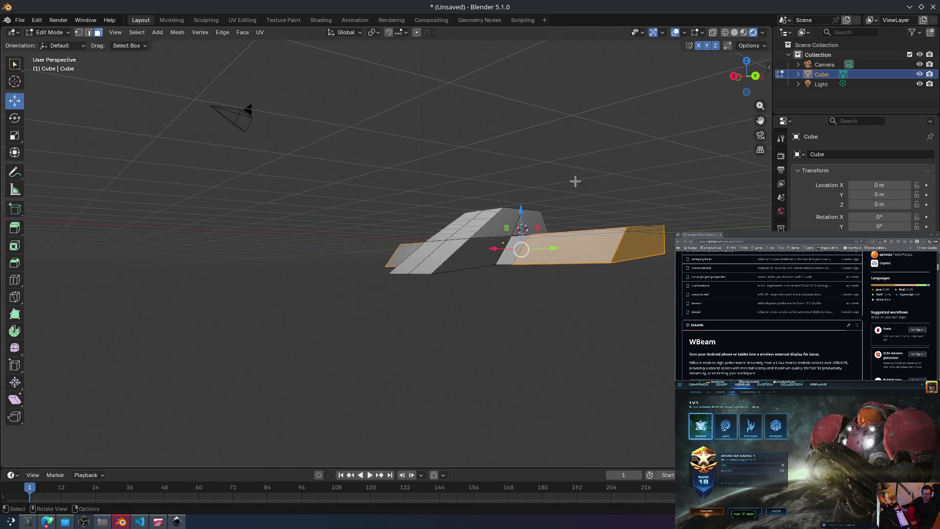
{"action": "key", "text": "r"}
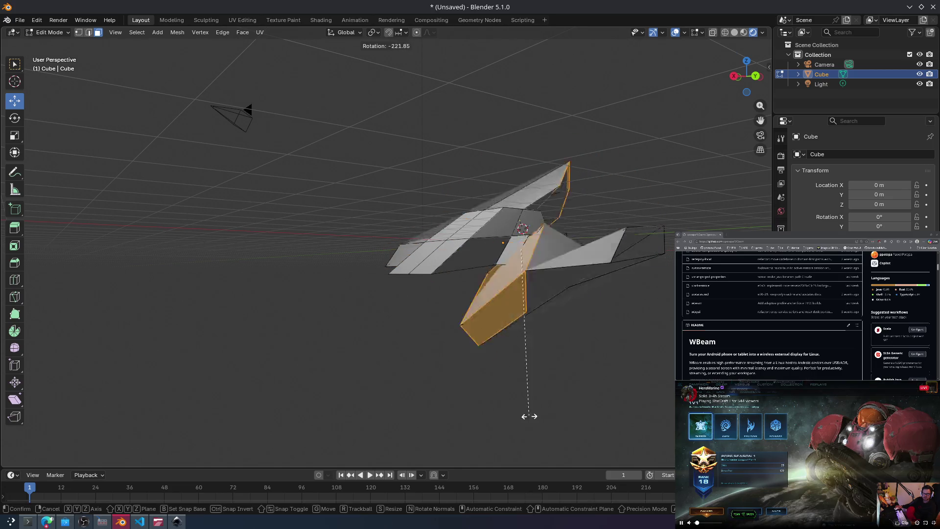
{"action": "left_click", "coordinate": [453, 163]}
{"action": "mouse_move", "coordinate": [453, 164]}
{"action": "middle_mouse_down"}
{"action": "mouse_move", "coordinate": [441, 186]}
{"action": "mouse_move", "coordinate": [367, 221]}
{"action": "mouse_move", "coordinate": [464, 226]}
{"action": "middle_mouse_up"}
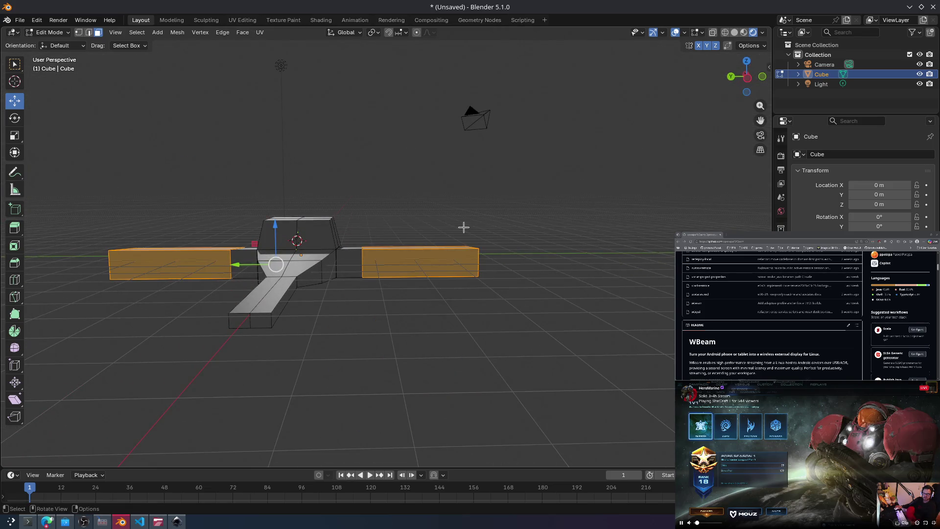
{"action": "mouse_move", "coordinate": [710, 172]}
{"action": "middle_mouse_down"}
{"action": "mouse_move", "coordinate": [505, 191]}
{"action": "mouse_move", "coordinate": [489, 245]}
{"action": "mouse_move", "coordinate": [496, 250]}
{"action": "middle_mouse_up"}
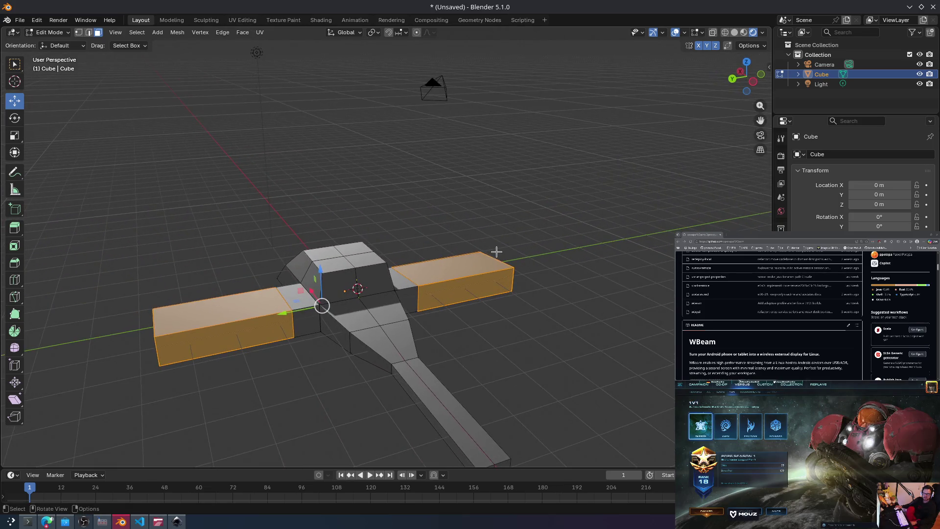
{"action": "scroll", "coordinate": [496, 250], "scroll_direction": "down", "scroll_amount": 2}
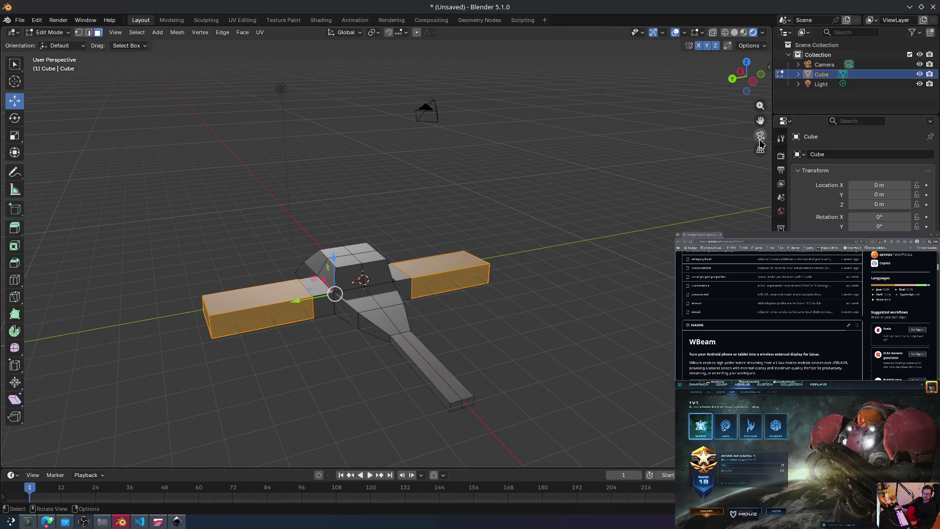
{"action": "mouse_move", "coordinate": [605, 212]}
{"action": "middle_mouse_down"}
{"action": "mouse_move", "coordinate": [566, 219]}
{"action": "mouse_move", "coordinate": [574, 213]}
{"action": "middle_mouse_up"}
{"action": "mouse_move", "coordinate": [610, 186]}
{"action": "middle_mouse_down"}
{"action": "mouse_move", "coordinate": [577, 208]}
{"action": "mouse_move", "coordinate": [640, 217]}
{"action": "middle_mouse_up"}
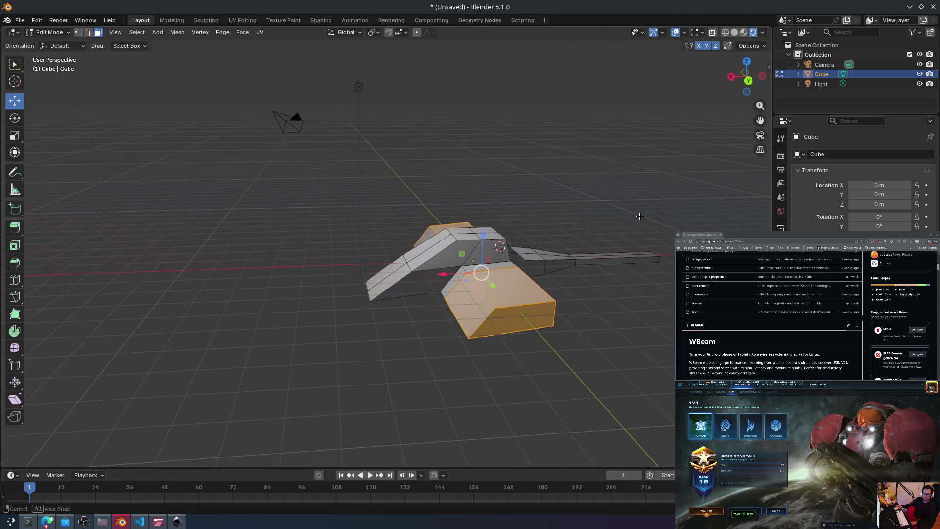
Step: Slide the left wing's leading face about 1.3 m outward along X to lengthen it
{"action": "left_click", "coordinate": [386, 279]}
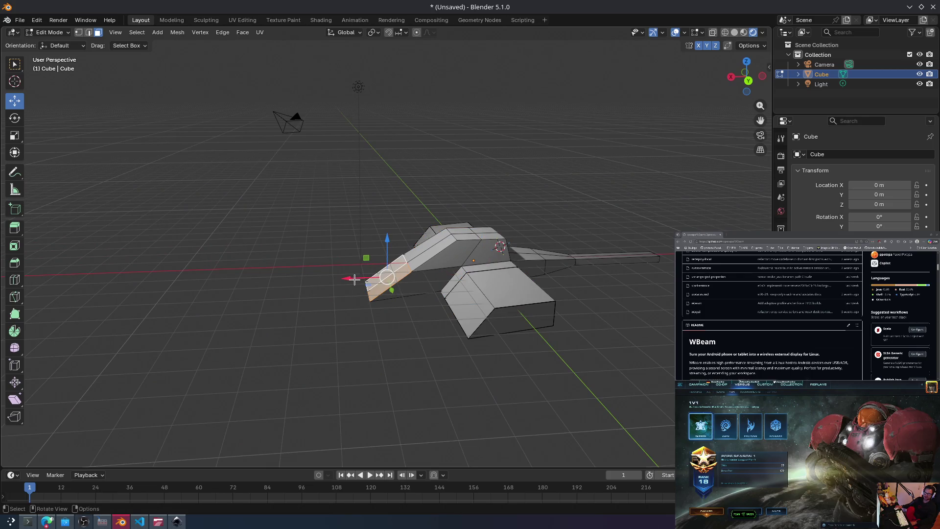
{"action": "left_click_drag", "start_coordinate": [355, 279], "coordinate": [340, 282]}
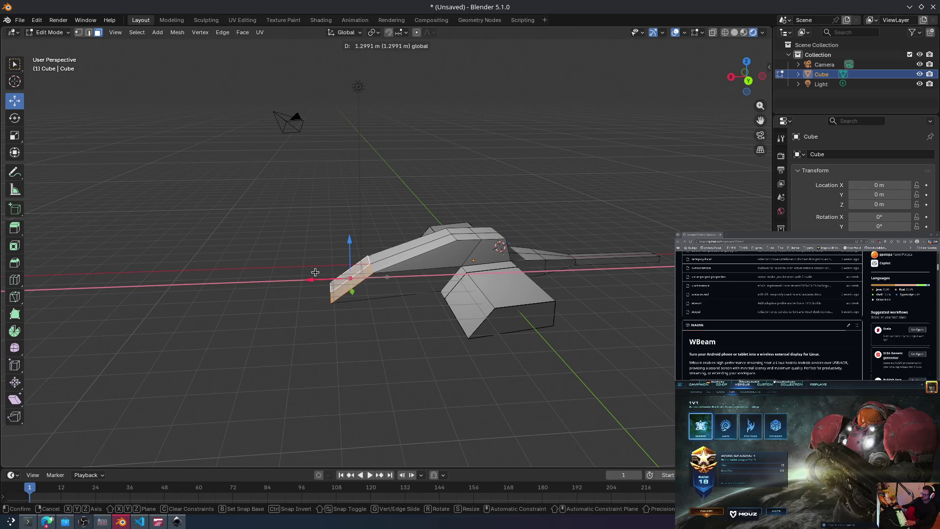
{"action": "left_click", "coordinate": [313, 272]}
{"action": "left_click", "coordinate": [405, 296]}
{"action": "mouse_move", "coordinate": [405, 296]}
{"action": "middle_mouse_down"}
{"action": "mouse_move", "coordinate": [521, 289]}
{"action": "mouse_move", "coordinate": [611, 250]}
{"action": "mouse_move", "coordinate": [640, 274]}
{"action": "mouse_move", "coordinate": [428, 257]}
{"action": "mouse_move", "coordinate": [519, 264]}
{"action": "mouse_move", "coordinate": [463, 279]}
{"action": "mouse_move", "coordinate": [504, 267]}
{"action": "mouse_move", "coordinate": [538, 271]}
{"action": "mouse_move", "coordinate": [362, 294]}
{"action": "mouse_move", "coordinate": [466, 297]}
{"action": "mouse_move", "coordinate": [431, 304]}
{"action": "mouse_move", "coordinate": [447, 315]}
{"action": "mouse_move", "coordinate": [499, 283]}
{"action": "mouse_move", "coordinate": [477, 280]}
{"action": "mouse_move", "coordinate": [453, 292]}
{"action": "mouse_move", "coordinate": [495, 296]}
{"action": "middle_mouse_up"}
{"action": "left_click", "coordinate": [494, 339], "text": "shift"}
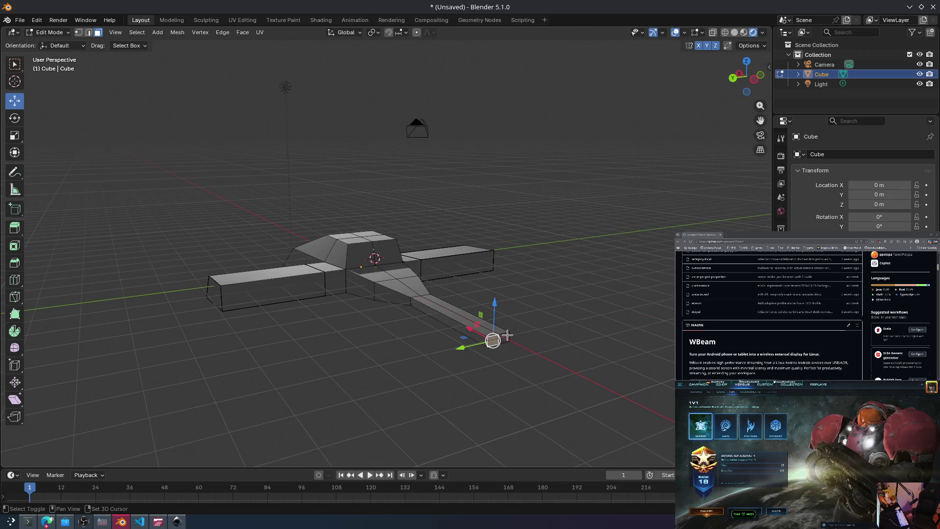
Step: Extrude the nose tip twice, then tilt the last section and scale it to about 0.75
{"action": "key", "text": "e"}
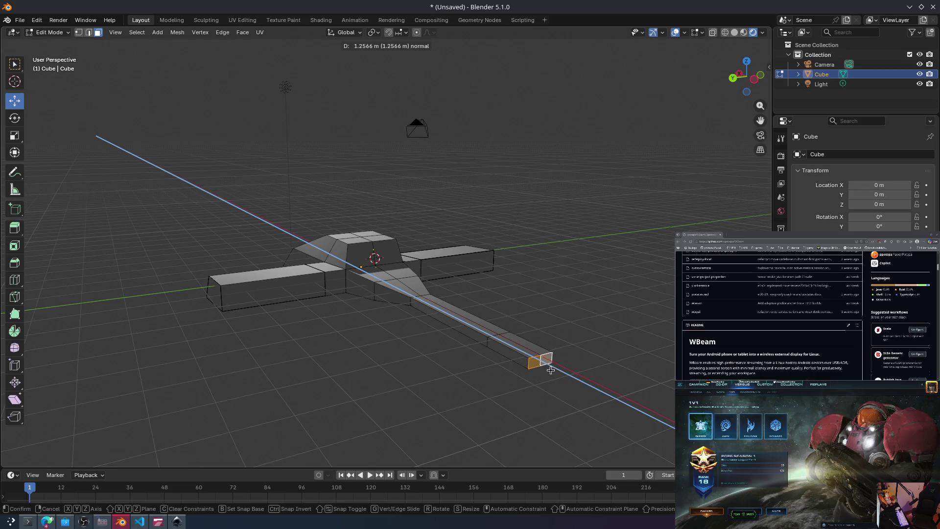
{"action": "left_click", "coordinate": [560, 381]}
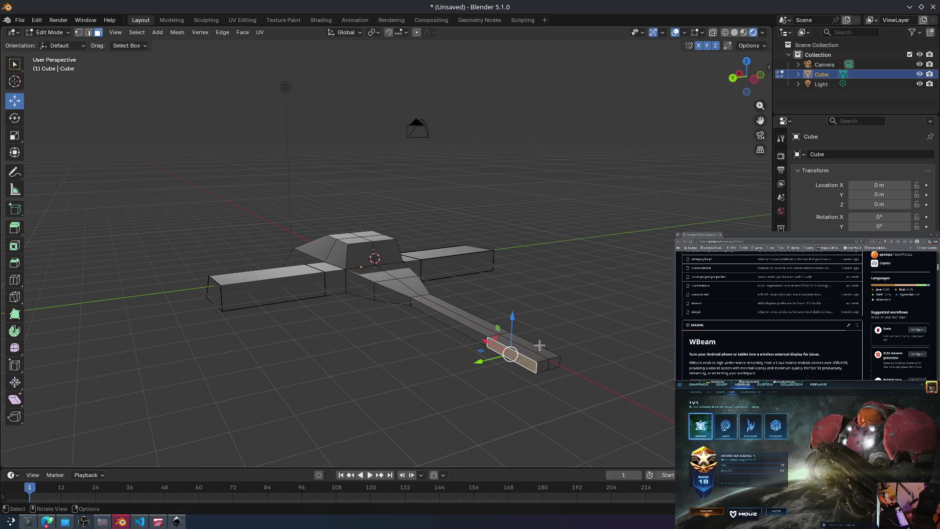
{"action": "key", "text": "e"}
{"action": "left_click", "coordinate": [544, 291]}
{"action": "key", "text": "r"}
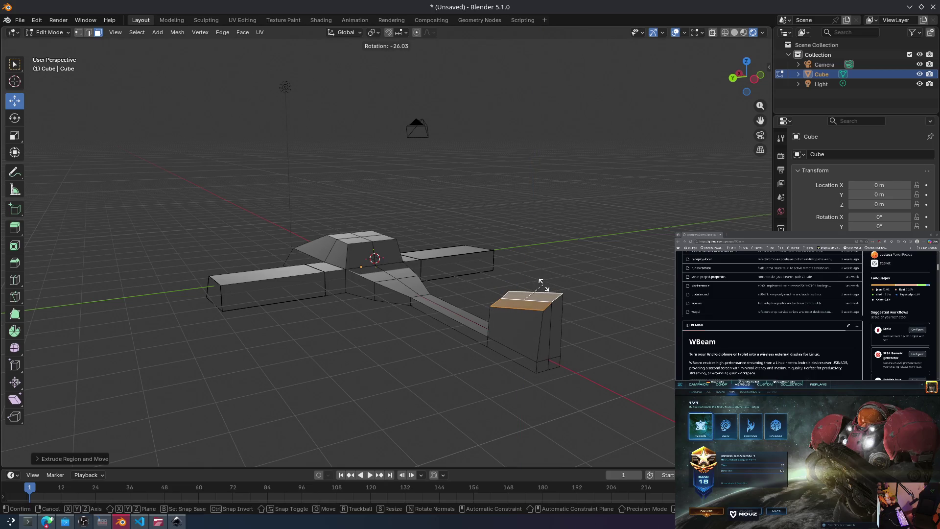
{"action": "left_click", "coordinate": [541, 284]}
{"action": "mouse_move", "coordinate": [543, 288]}
{"action": "middle_mouse_down"}
{"action": "mouse_move", "coordinate": [551, 303]}
{"action": "mouse_move", "coordinate": [521, 318]}
{"action": "middle_mouse_up"}
{"action": "key", "text": "s"}
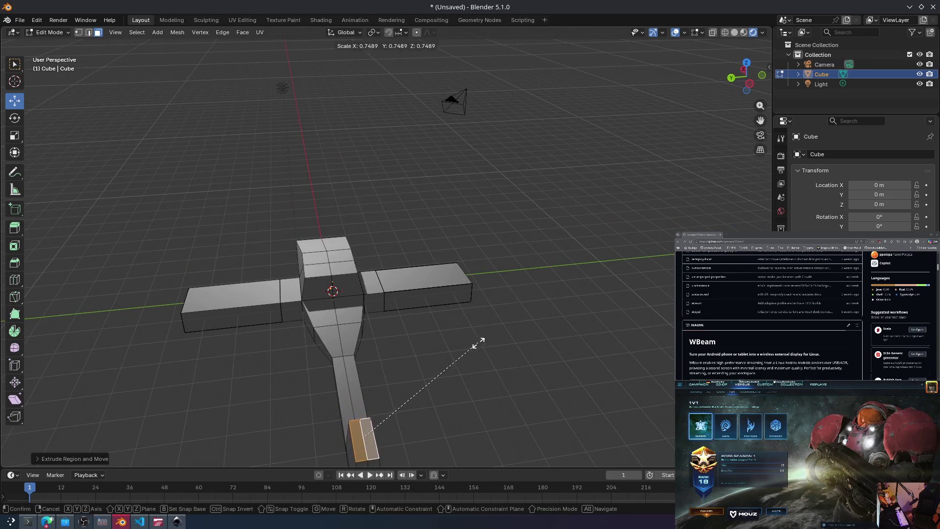
{"action": "left_click", "coordinate": [441, 438]}
Step: Orbit around the ship, try selecting box and wing faces, then clear the selection
{"action": "mouse_move", "coordinate": [440, 426]}
{"action": "middle_mouse_down"}
{"action": "mouse_move", "coordinate": [535, 363]}
{"action": "mouse_move", "coordinate": [511, 378]}
{"action": "mouse_move", "coordinate": [475, 376]}
{"action": "middle_mouse_up"}
{"action": "middle_click_drag", "start_coordinate": [288, 328], "coordinate": [395, 321]}
{"action": "middle_click_drag", "start_coordinate": [514, 340], "coordinate": [445, 325]}
{"action": "left_click", "coordinate": [432, 315]}
{"action": "left_click", "coordinate": [459, 371]}
{"action": "middle_click_drag", "start_coordinate": [459, 372], "coordinate": [514, 357]}
{"action": "left_click_drag", "start_coordinate": [639, 335], "coordinate": [587, 273]}
{"action": "mouse_move", "coordinate": [587, 273]}
{"action": "middle_mouse_down"}
{"action": "mouse_move", "coordinate": [562, 330]}
{"action": "mouse_move", "coordinate": [480, 374]}
{"action": "middle_mouse_up"}
{"action": "left_click_drag", "start_coordinate": [524, 359], "coordinate": [418, 224]}
{"action": "middle_click_drag", "start_coordinate": [299, 375], "coordinate": [284, 392]}
{"action": "key", "text": "alt+a"}
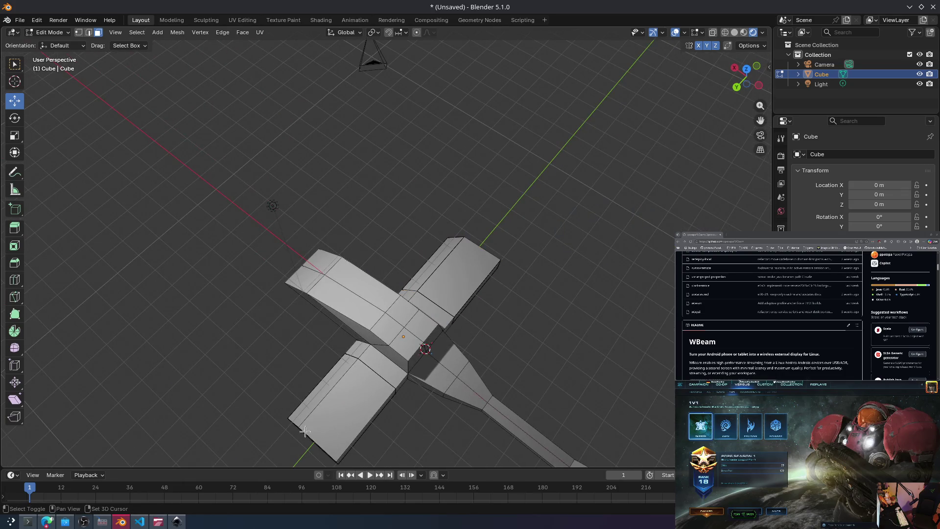
Step: Select both wing end faces and extrude them a short way along their normals
{"action": "left_click_drag", "start_coordinate": [435, 217], "coordinate": [524, 271]}
{"action": "left_click_drag", "start_coordinate": [278, 400], "coordinate": [377, 459], "text": "shift"}
{"action": "mouse_move", "coordinate": [377, 460]}
{"action": "middle_mouse_down"}
{"action": "mouse_move", "coordinate": [445, 318]}
{"action": "mouse_move", "coordinate": [406, 186]}
{"action": "mouse_move", "coordinate": [384, 170]}
{"action": "mouse_move", "coordinate": [329, 185]}
{"action": "mouse_move", "coordinate": [343, 230]}
{"action": "mouse_move", "coordinate": [382, 235]}
{"action": "middle_mouse_up"}
{"action": "left_click", "coordinate": [345, 204], "text": "shift"}
{"action": "left_click", "coordinate": [348, 211], "text": "shift"}
{"action": "key", "text": "e"}
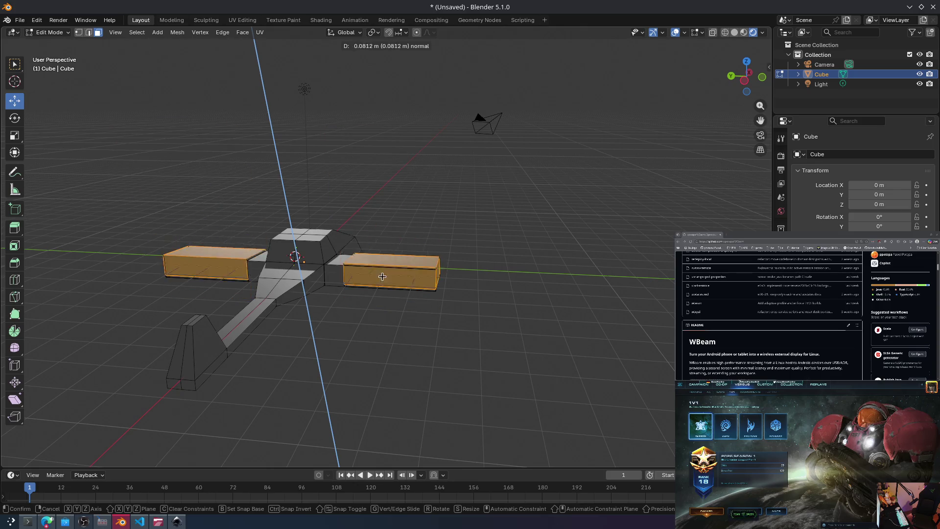
{"action": "left_click", "coordinate": [389, 249]}
{"action": "mouse_move", "coordinate": [377, 229]}
{"action": "middle_mouse_down"}
{"action": "mouse_move", "coordinate": [441, 215]}
{"action": "mouse_move", "coordinate": [538, 228]}
{"action": "mouse_move", "coordinate": [455, 215]}
{"action": "mouse_move", "coordinate": [421, 223]}
{"action": "mouse_move", "coordinate": [419, 202]}
{"action": "middle_mouse_up"}
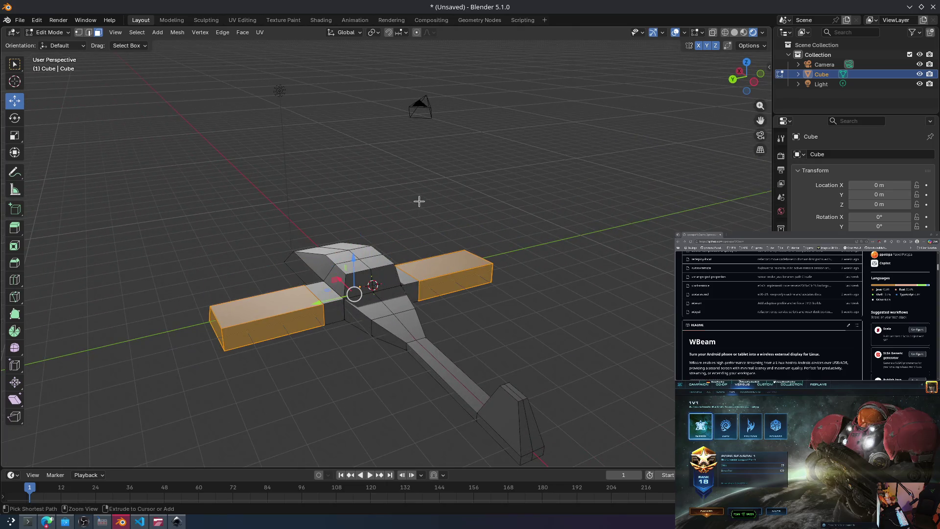
Step: Rotate both wings so they sweep at an angle from the hull
{"action": "key", "text": "r"}
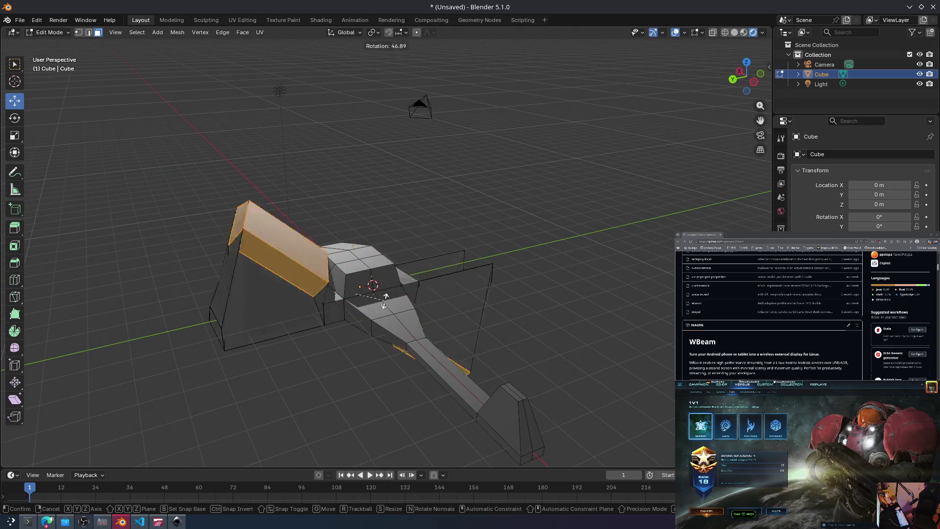
{"action": "left_click", "coordinate": [281, 307]}
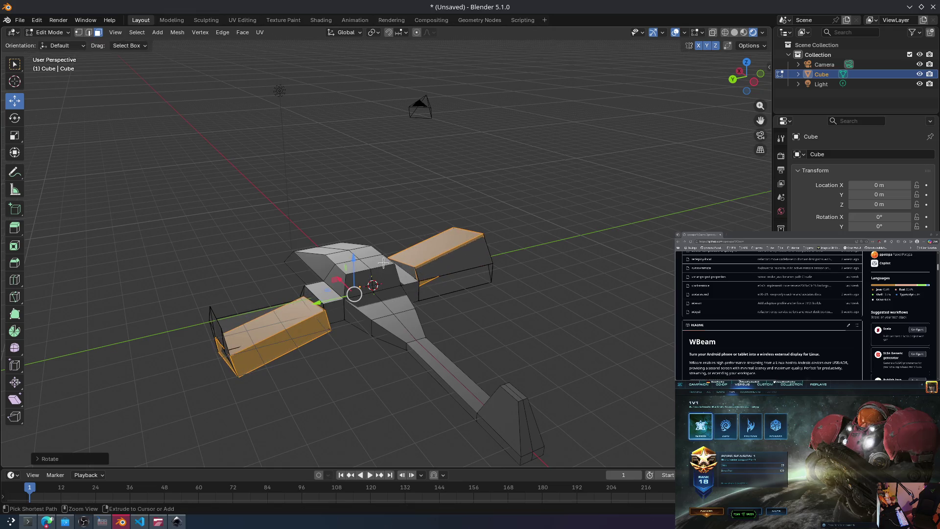
{"action": "middle_click_drag", "start_coordinate": [282, 307], "coordinate": [302, 302]}
{"action": "mouse_move", "coordinate": [474, 243]}
{"action": "middle_mouse_down"}
{"action": "mouse_move", "coordinate": [480, 307]}
{"action": "mouse_move", "coordinate": [483, 281]}
{"action": "mouse_move", "coordinate": [394, 301]}
{"action": "middle_mouse_up"}
{"action": "left_click", "coordinate": [502, 316]}
{"action": "left_click", "coordinate": [397, 302]}
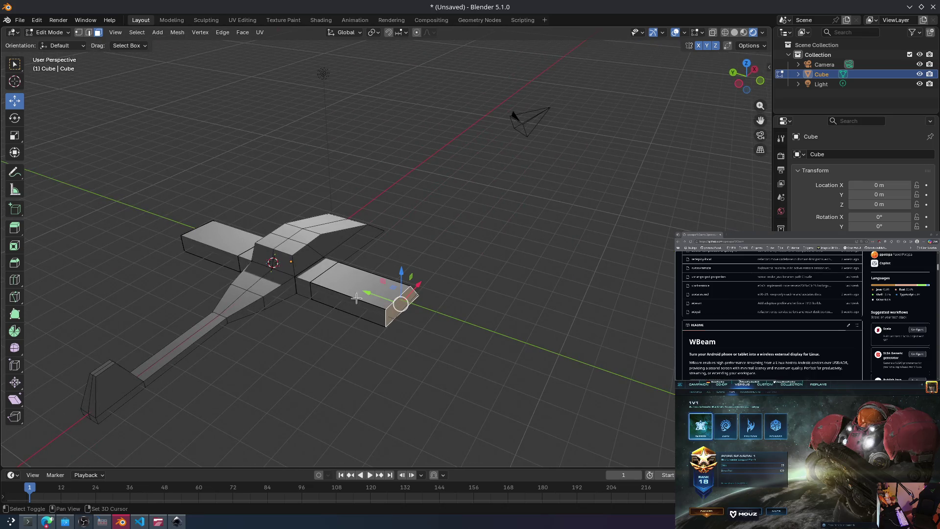
Step: Try tilting the right wing end twice, undoing each attempt and checking the mirror Options
{"action": "mouse_move", "coordinate": [311, 290]}
{"action": "middle_mouse_down"}
{"action": "mouse_move", "coordinate": [361, 317]}
{"action": "mouse_move", "coordinate": [325, 300]}
{"action": "mouse_move", "coordinate": [315, 318]}
{"action": "middle_mouse_up"}
{"action": "key", "text": "r"}
{"action": "left_click", "coordinate": [318, 306]}
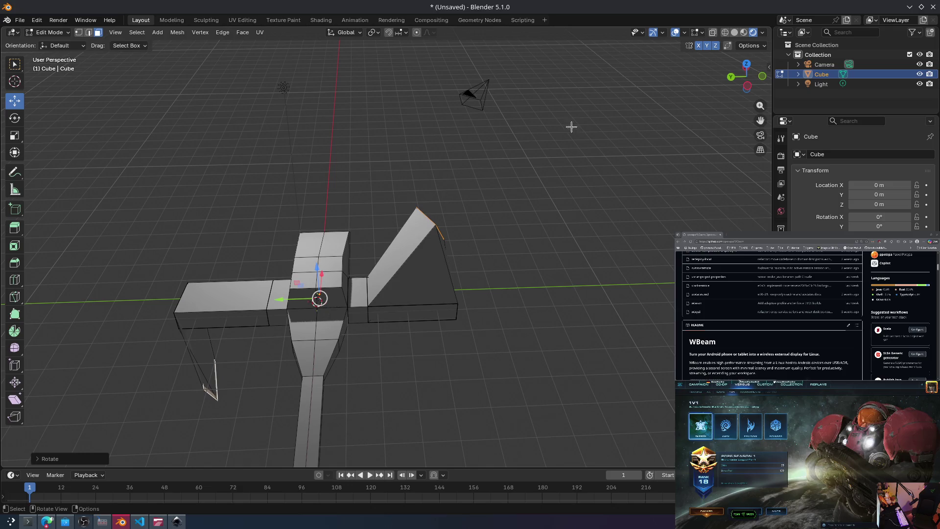
{"action": "key", "text": "ctrl+z"}
{"action": "left_click", "coordinate": [743, 46]}
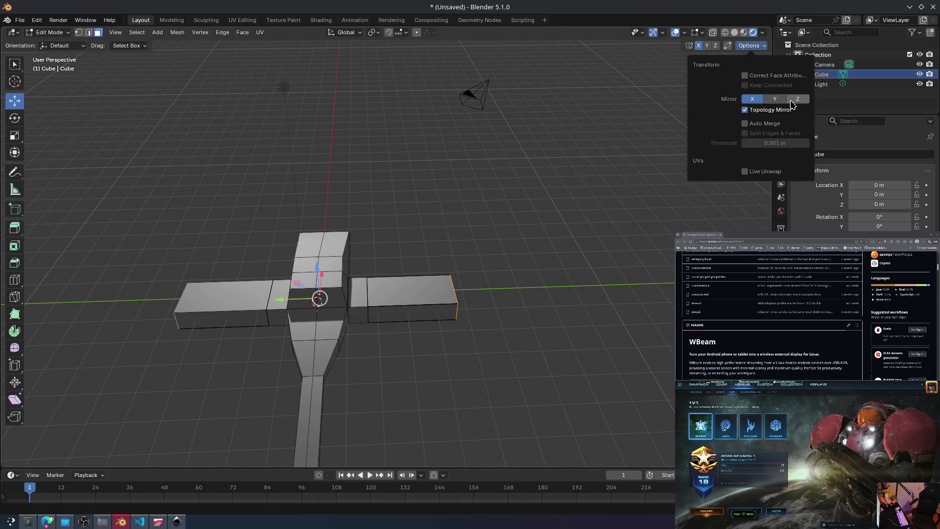
{"action": "key", "text": "r"}
{"action": "left_click", "coordinate": [470, 260]}
{"action": "key", "text": "ctrl+z"}
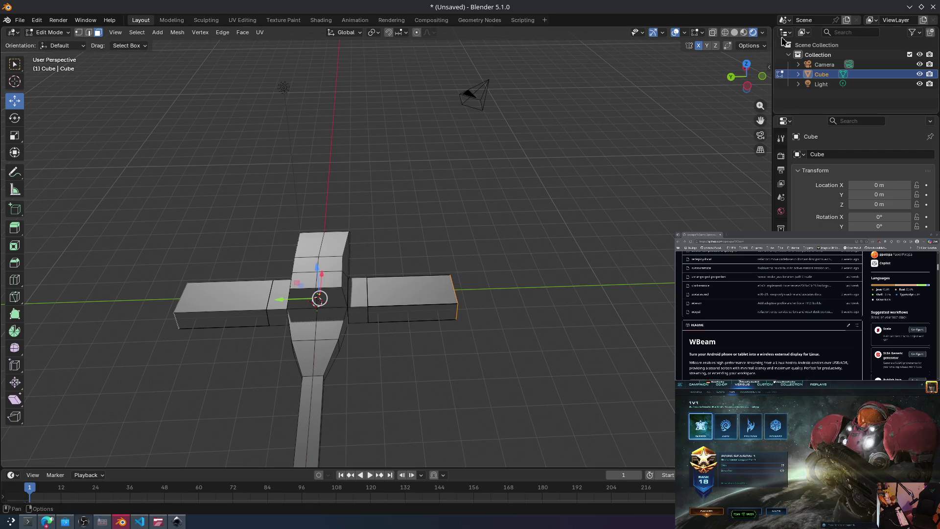
{"action": "left_click", "coordinate": [749, 45]}
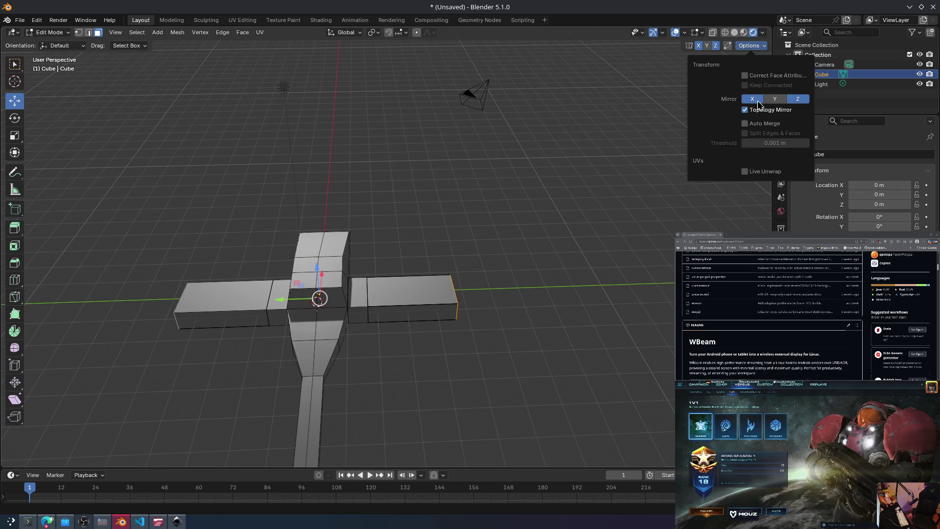
Step: Cancel another wing-end rotation and toggle Auto Merge on and back off in Options
{"action": "key", "text": "r"}
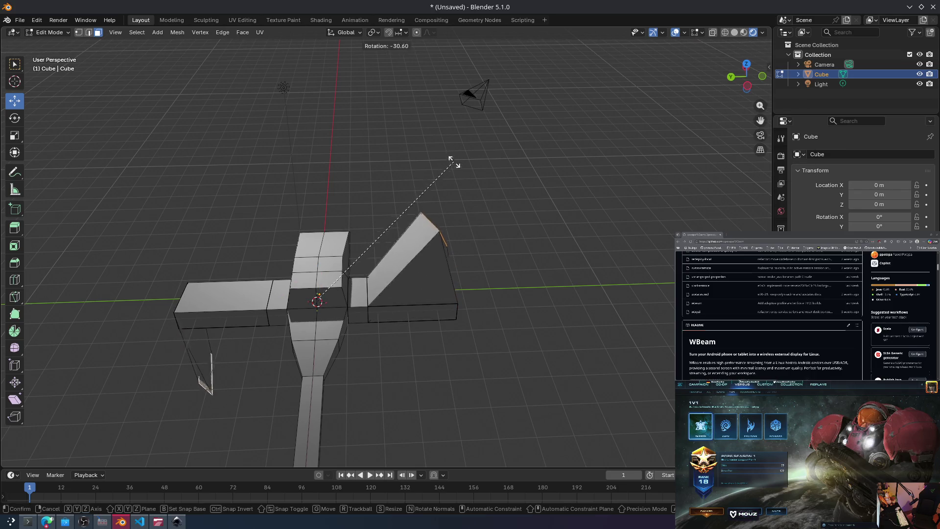
{"action": "left_click", "coordinate": [418, 273]}
{"action": "key", "text": "ctrl+z"}
{"action": "left_click", "coordinate": [754, 47]}
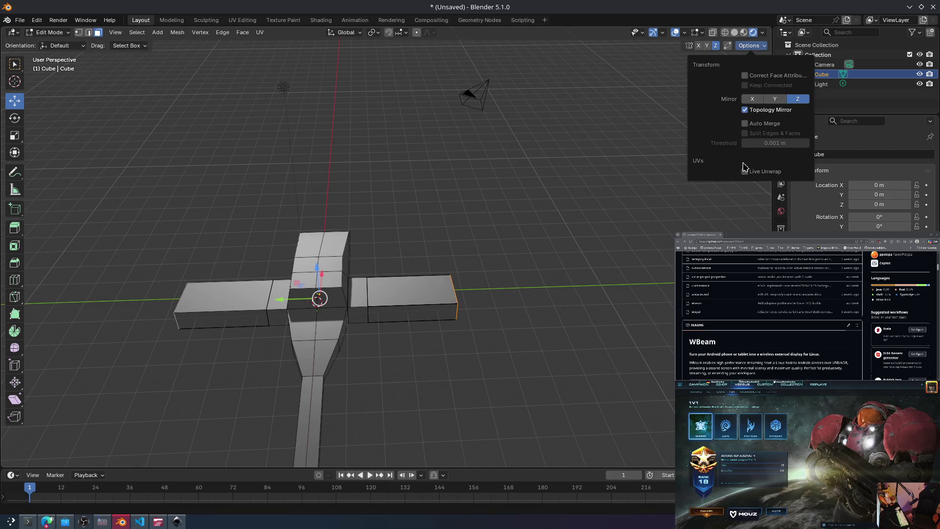
{"action": "left_click", "coordinate": [745, 124]}
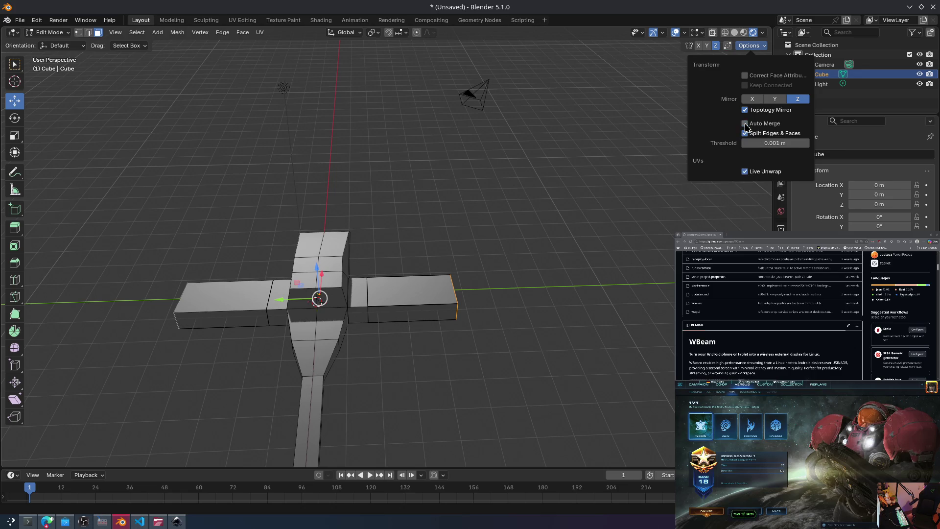
{"action": "left_click", "coordinate": [744, 124]}
Step: Tilt the right wing's outer end so it angles steeply upward from the hull
{"action": "key", "text": "r"}
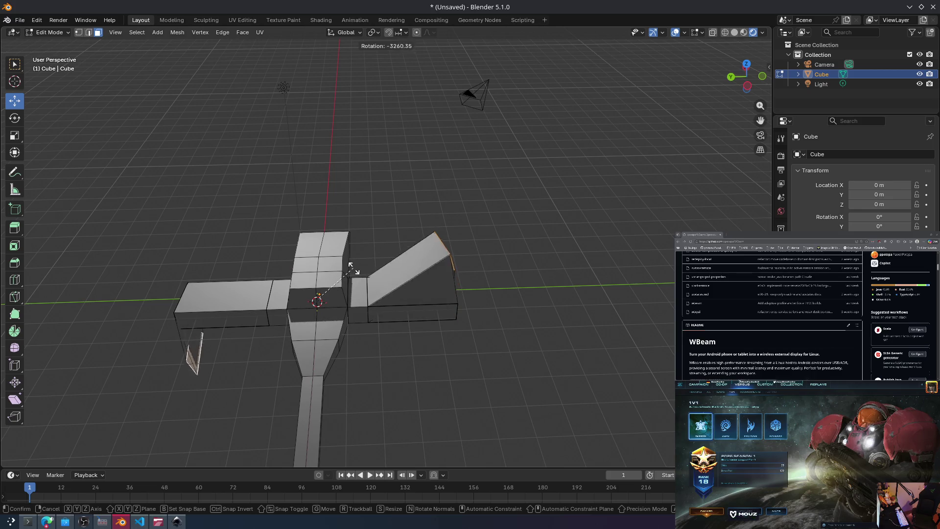
{"action": "left_click", "coordinate": [400, 221]}
{"action": "mouse_move", "coordinate": [497, 254]}
{"action": "middle_mouse_down"}
{"action": "mouse_move", "coordinate": [436, 264]}
{"action": "mouse_move", "coordinate": [496, 131]}
{"action": "mouse_move", "coordinate": [354, 241]}
{"action": "middle_mouse_up"}
{"action": "left_click", "coordinate": [354, 242]}
{"action": "key", "text": "ctrl+z"}
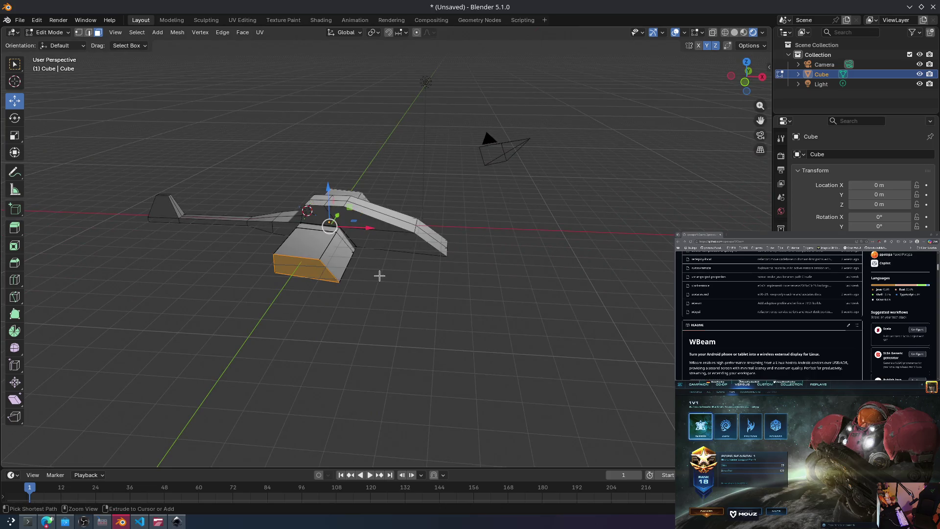
Step: Extrude the hull's large side face a short way outward
{"action": "mouse_move", "coordinate": [370, 292]}
{"action": "middle_mouse_down"}
{"action": "mouse_move", "coordinate": [323, 233]}
{"action": "mouse_move", "coordinate": [308, 248]}
{"action": "mouse_move", "coordinate": [352, 261]}
{"action": "middle_mouse_up"}
{"action": "left_click", "coordinate": [307, 273]}
{"action": "key", "text": "e"}
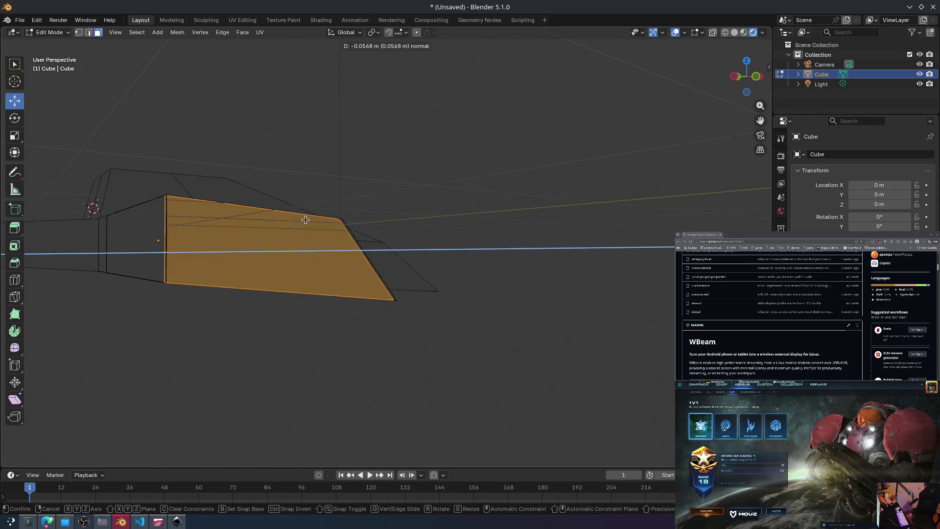
{"action": "left_click", "coordinate": [379, 319]}
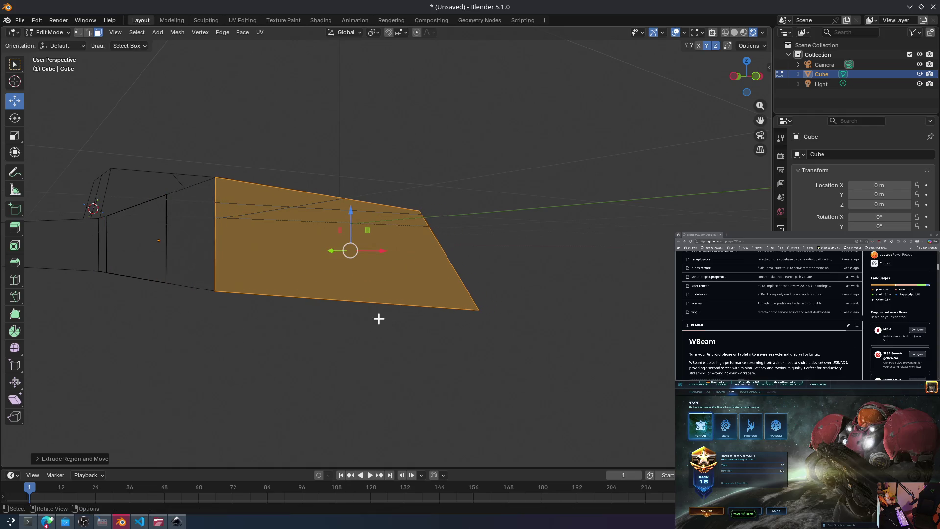
{"action": "mouse_move", "coordinate": [345, 312]}
{"action": "middle_mouse_down"}
{"action": "mouse_move", "coordinate": [340, 294]}
{"action": "mouse_move", "coordinate": [434, 317]}
{"action": "mouse_move", "coordinate": [423, 331]}
{"action": "middle_mouse_up"}
Step: Select the hull's front face, glance at ChatGPT, and reopen the mirror Options dropdown
{"action": "left_click", "coordinate": [343, 372]}
{"action": "middle_click_drag", "start_coordinate": [531, 300], "coordinate": [482, 311]}
{"action": "key", "text": "alt+Tab"}
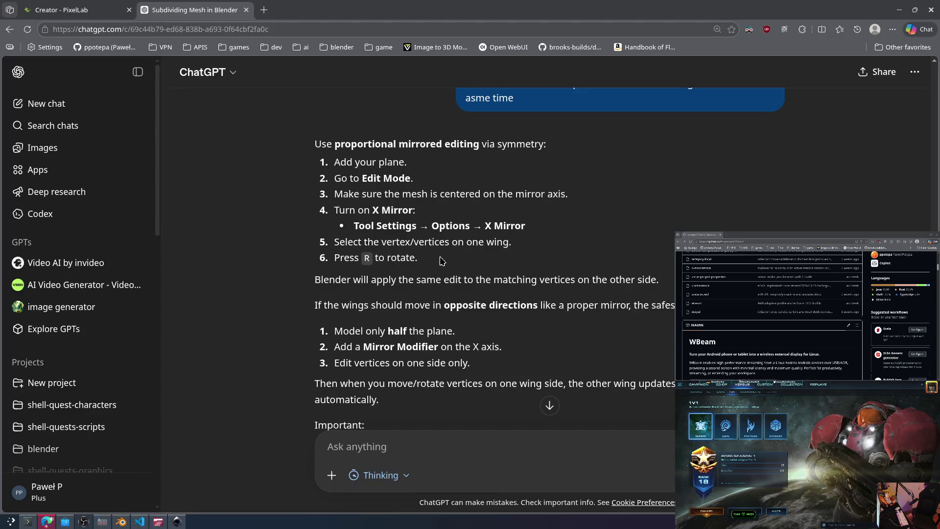
{"action": "key", "text": "alt+Tab"}
{"action": "left_click", "coordinate": [749, 46]}
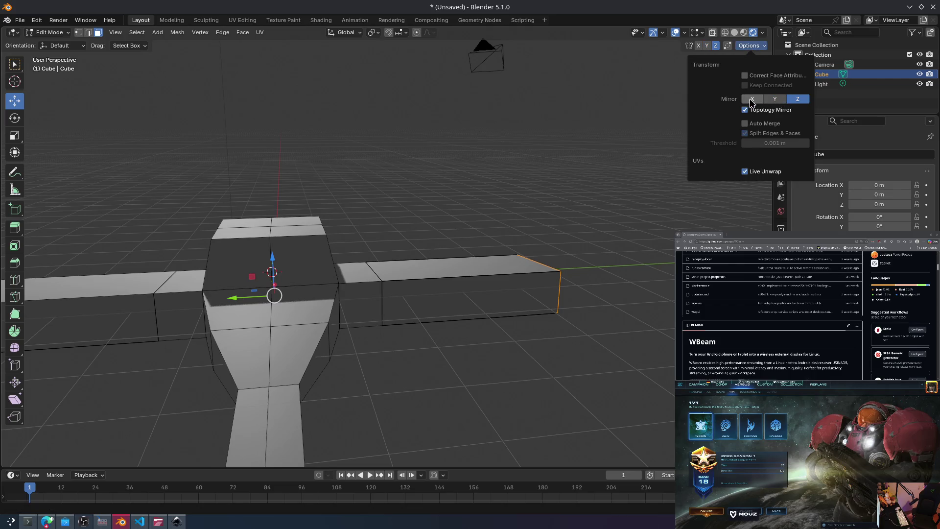
Step: Select the two middle-row hull faces and try rotating them on Y, then cancel
{"action": "mouse_move", "coordinate": [524, 189]}
{"action": "middle_mouse_down"}
{"action": "mouse_move", "coordinate": [590, 221]}
{"action": "mouse_move", "coordinate": [590, 268]}
{"action": "mouse_move", "coordinate": [514, 243]}
{"action": "mouse_move", "coordinate": [596, 229]}
{"action": "mouse_move", "coordinate": [603, 215]}
{"action": "middle_mouse_up"}
{"action": "left_click", "coordinate": [523, 309]}
{"action": "left_click", "coordinate": [551, 306], "text": "shift"}
{"action": "key", "text": "g"}
{"action": "key", "text": "z"}
{"action": "key", "text": "y"}
{"action": "key", "text": "r"}
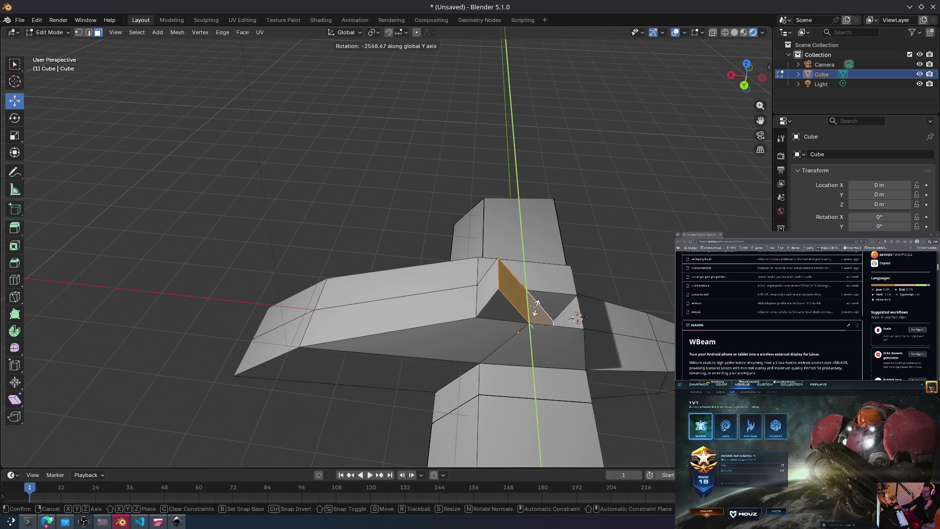
{"action": "key", "text": "Escape"}
Step: Try extruding the faces, cancel, select the whole mesh, and bring up ChatGPT
{"action": "mouse_move", "coordinate": [586, 275]}
{"action": "middle_mouse_down"}
{"action": "mouse_move", "coordinate": [457, 265]}
{"action": "mouse_move", "coordinate": [437, 237]}
{"action": "mouse_move", "coordinate": [427, 291]}
{"action": "mouse_move", "coordinate": [392, 298]}
{"action": "mouse_move", "coordinate": [446, 288]}
{"action": "middle_mouse_up"}
{"action": "key", "text": "e"}
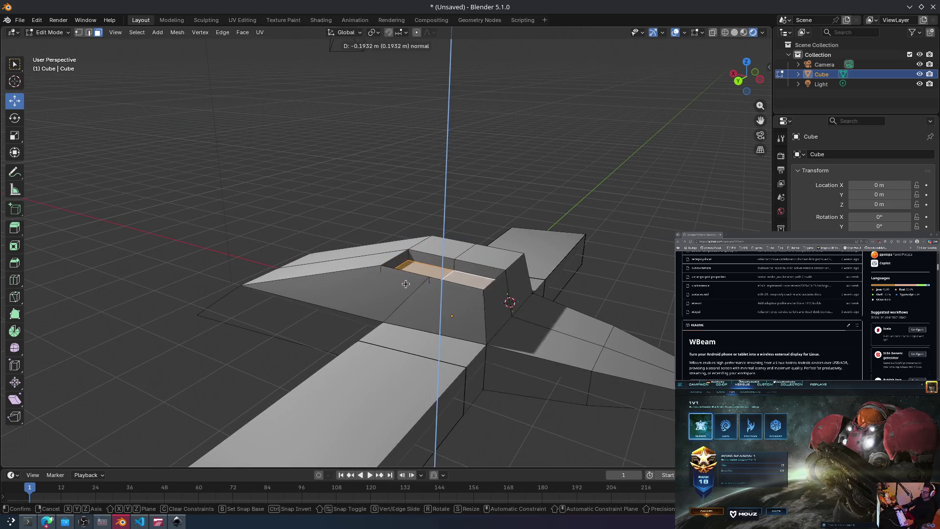
{"action": "key", "text": "Escape"}
{"action": "key", "text": "a"}
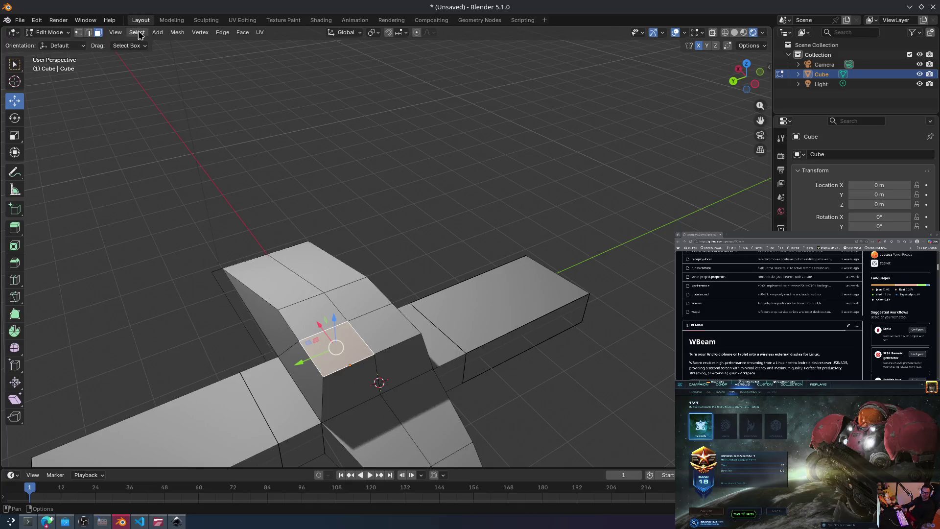
{"action": "key", "text": "alt+Tab"}
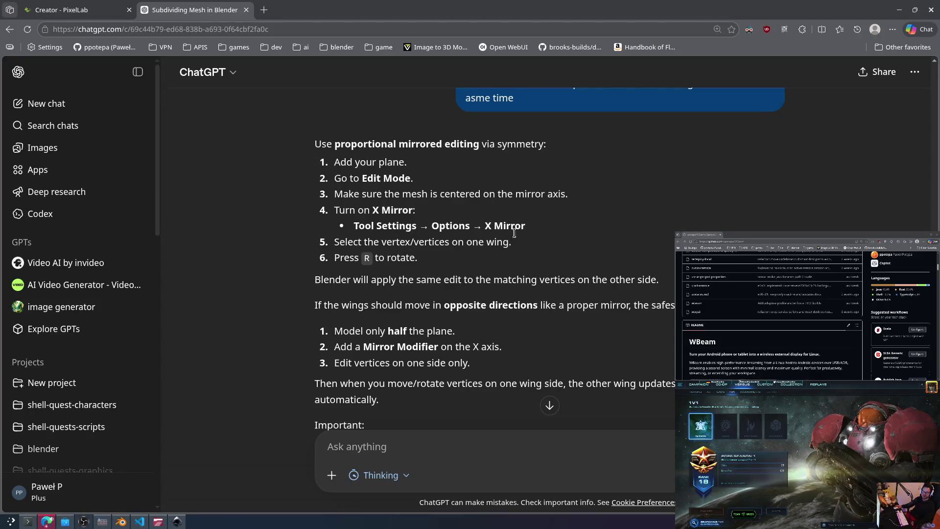
Step: Quote the 'Turn on X Mirror' step and ask ChatGPT where that setting lives, then go to Konsole
{"action": "left_click_drag", "start_coordinate": [509, 228], "coordinate": [319, 218]}
{"action": "left_click", "coordinate": [409, 442]}
{"action": "type", "text": "this :"}
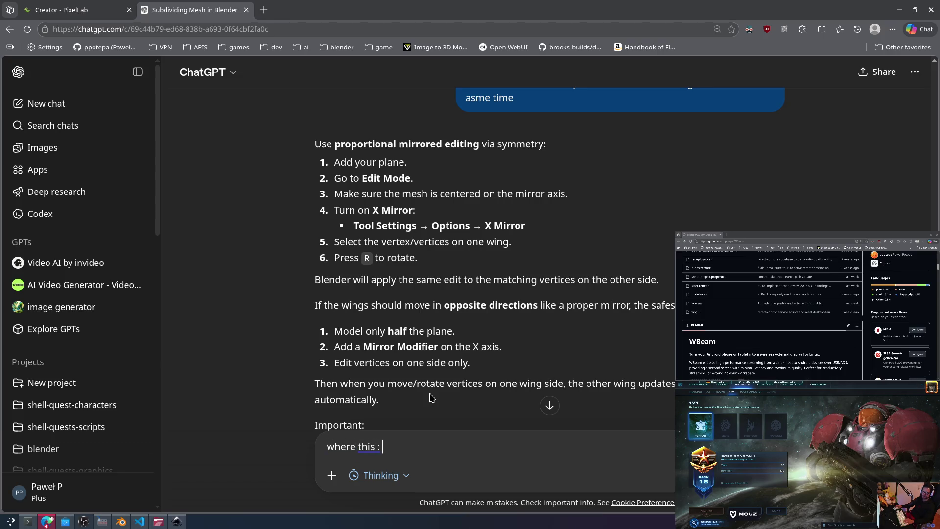
{"action": "key", "text": "Return"}
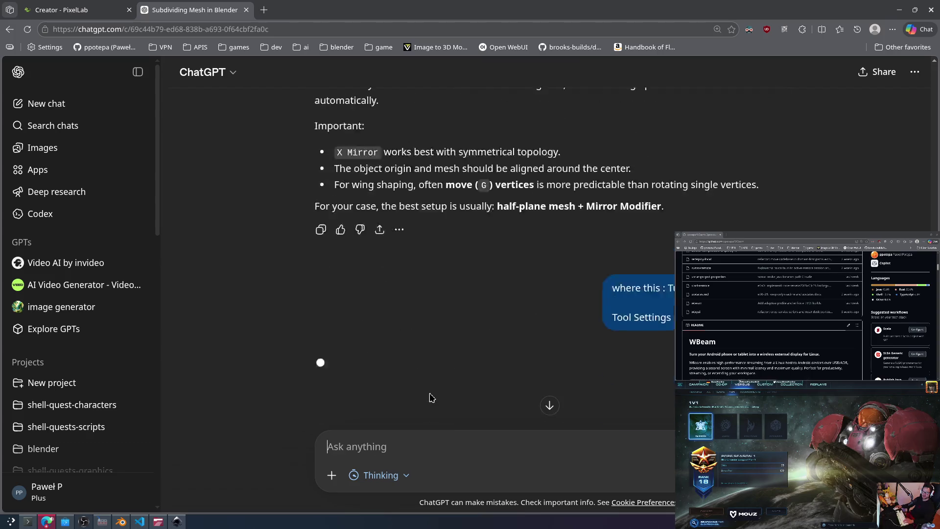
{"action": "left_click", "coordinate": [28, 522]}
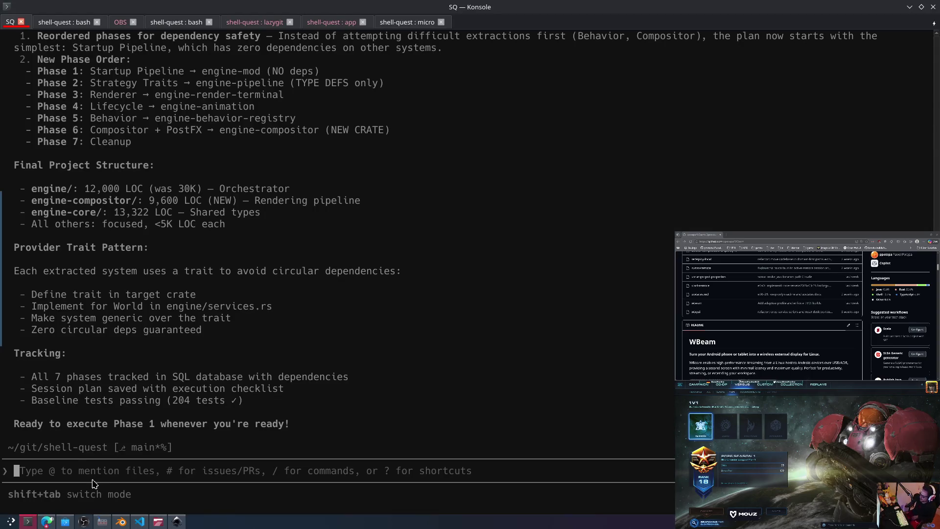
Step: Send 'pleawe carry on' so the agent begins Phase 1, and review its output
{"action": "type", "text": "pleawe carry on"}
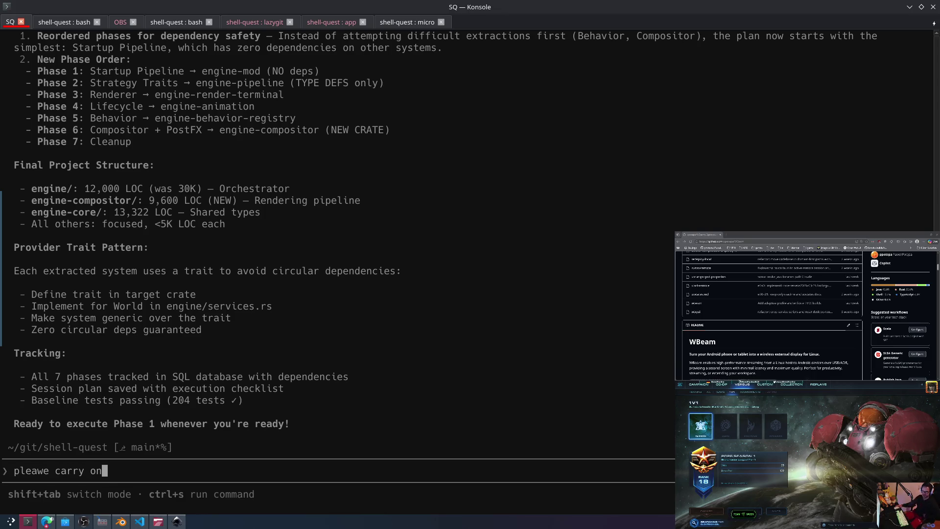
{"action": "key", "text": "Return"}
{"action": "scroll", "coordinate": [218, 275], "scroll_direction": "up", "scroll_amount": 4}
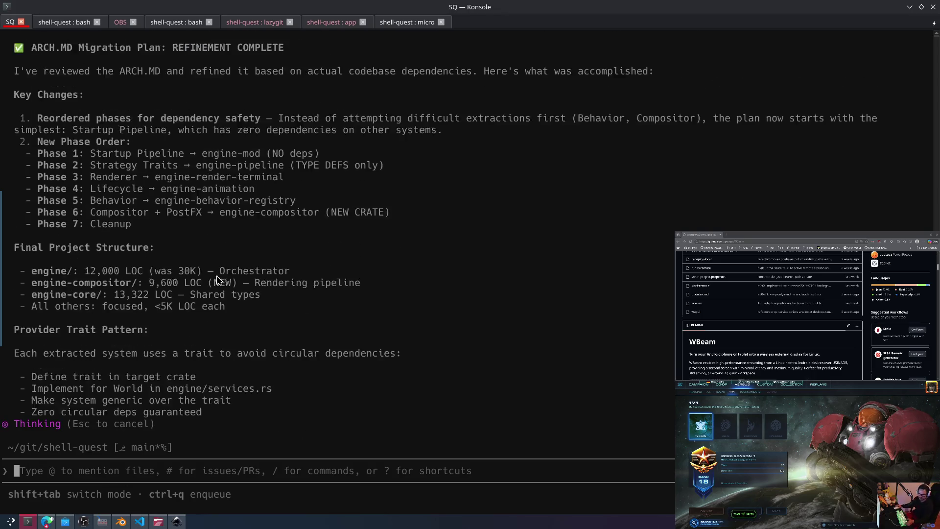
{"action": "scroll", "coordinate": [221, 278], "scroll_direction": "up", "scroll_amount": 1}
{"action": "scroll", "coordinate": [223, 286], "scroll_direction": "down", "scroll_amount": 5}
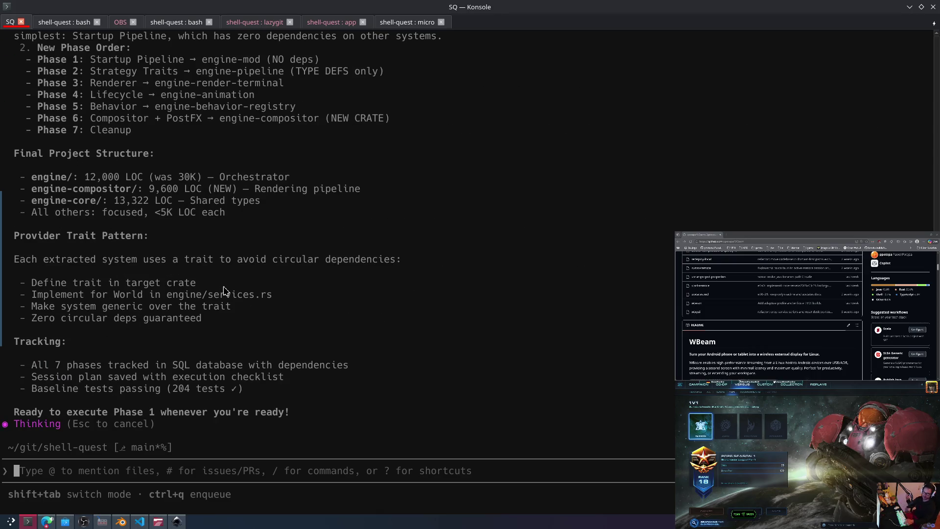
{"action": "scroll", "coordinate": [224, 290], "scroll_direction": "up", "scroll_amount": 4}
{"action": "type", "text": "pleawe carry on"}
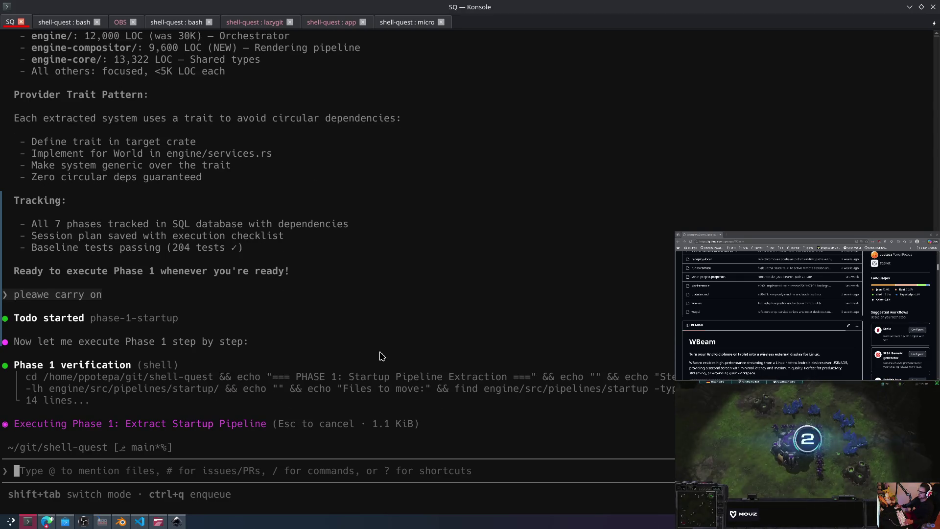
{"action": "scroll", "coordinate": [274, 289], "scroll_direction": "up", "scroll_amount": 5}
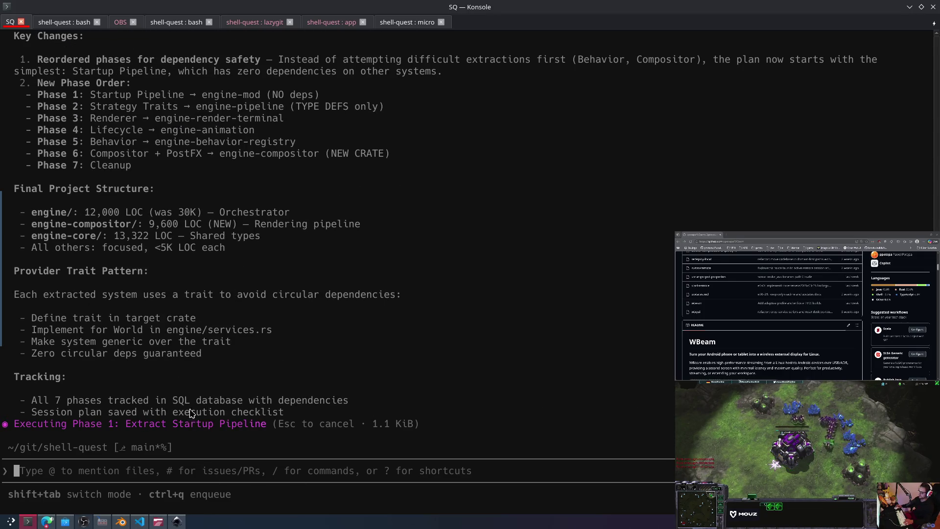
{"action": "scroll", "coordinate": [230, 479], "scroll_direction": "down", "scroll_amount": 5}
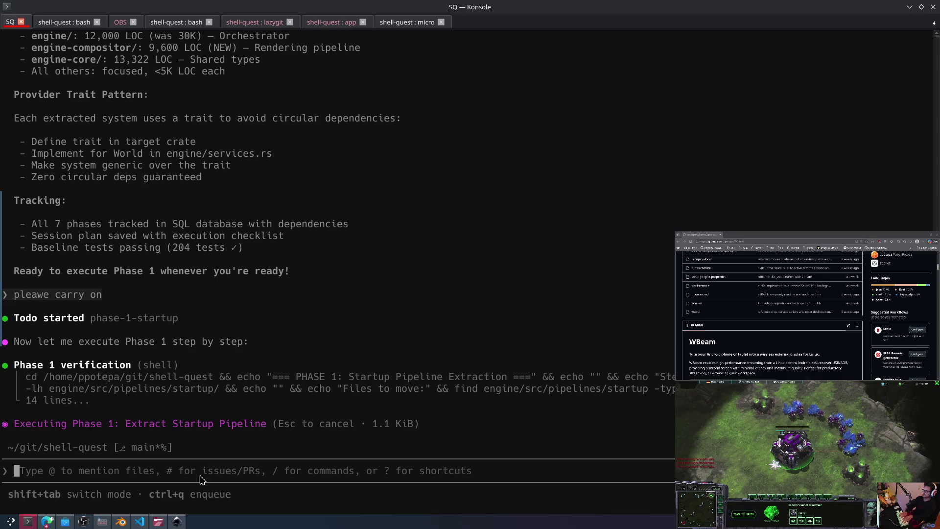
{"action": "key", "text": "alt+Tab"}
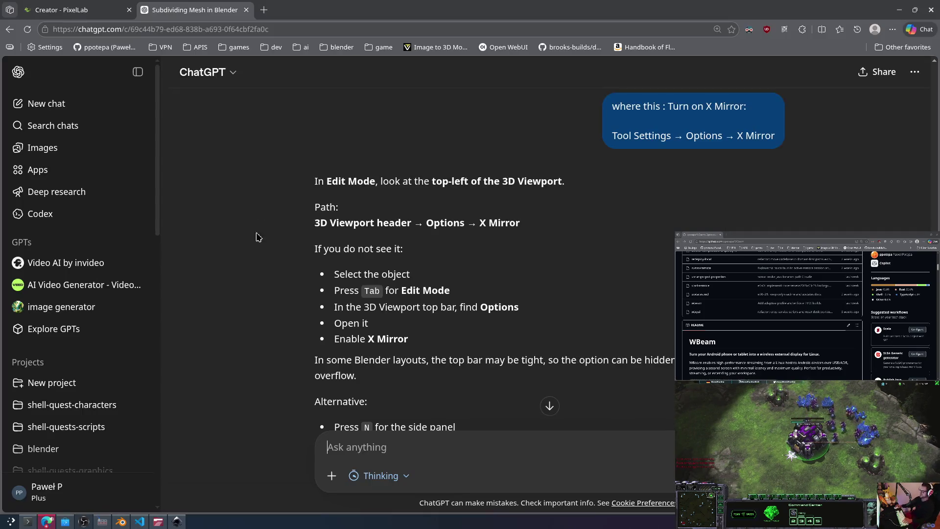
Step: Read ChatGPT's reply placing X Mirror under the 3D Viewport header Options, then return to Konsole
{"action": "key", "text": "alt+Tab"}
{"action": "key", "text": "alt+Tab"}
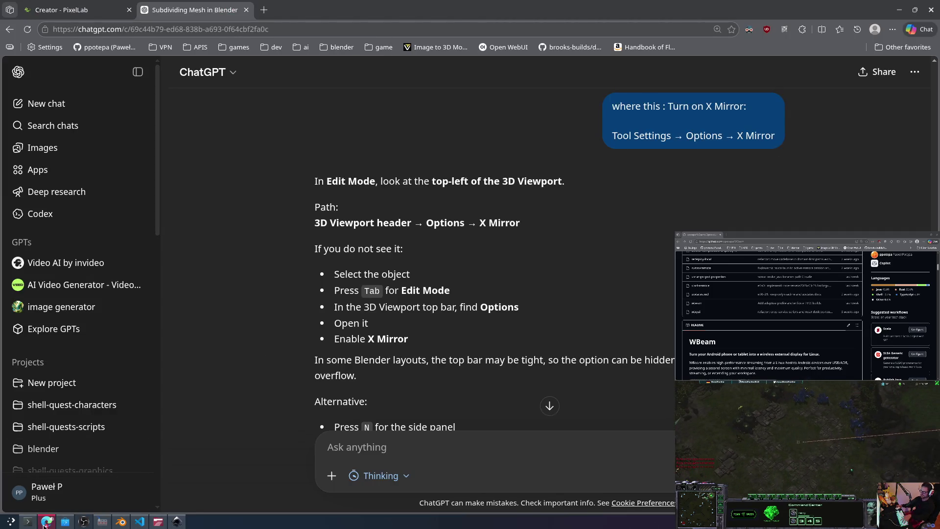
{"action": "key", "text": "alt+Tab"}
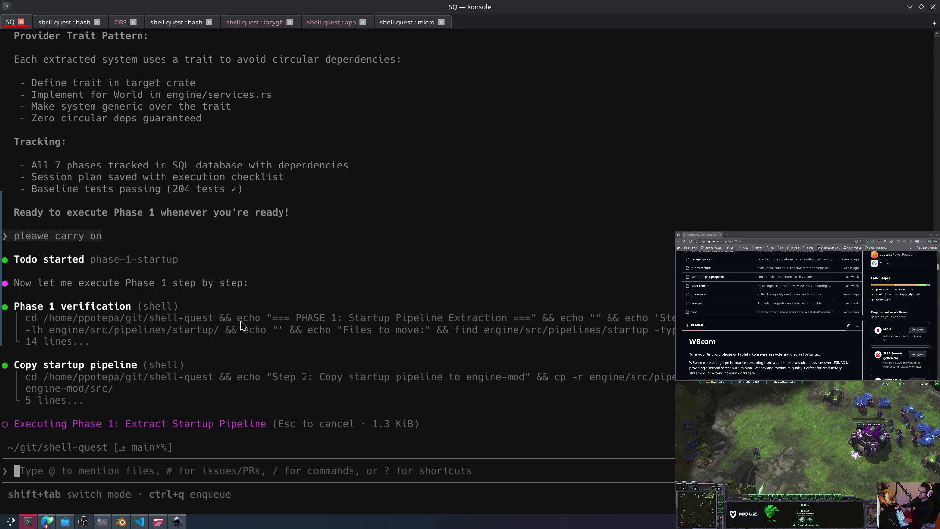
Step: Cancel Phase 1 and ask the assistant how the existing systems fit into the final project tree
{"action": "key", "text": "Escape"}
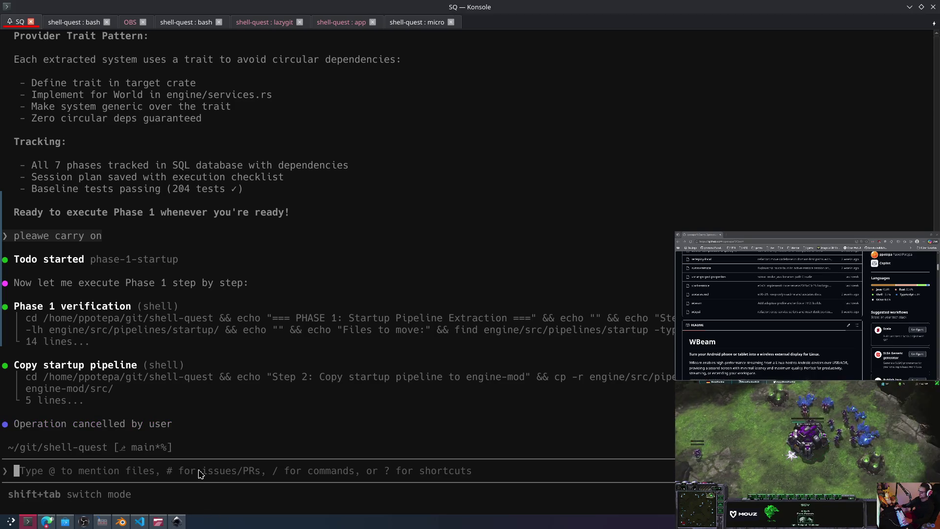
{"action": "type", "text": "btw"}
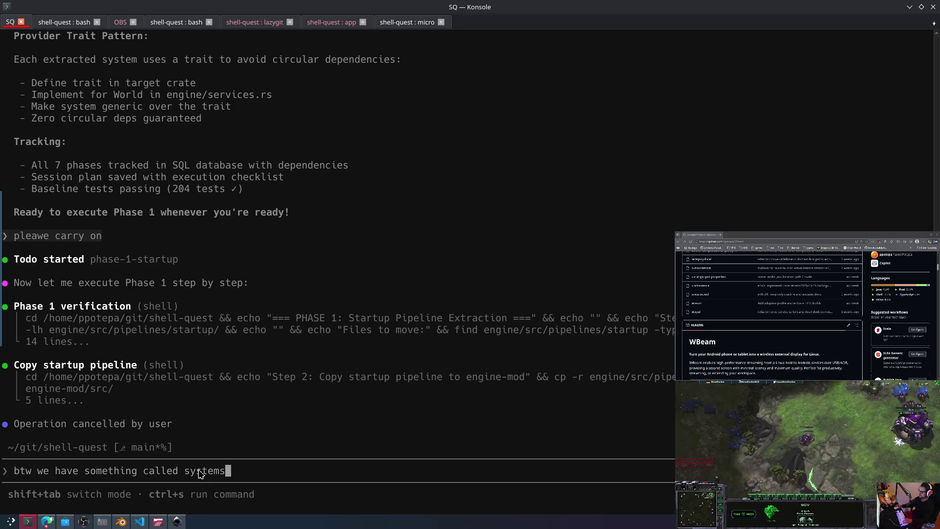
{"action": "type", "text": "etc, how does that fir"}
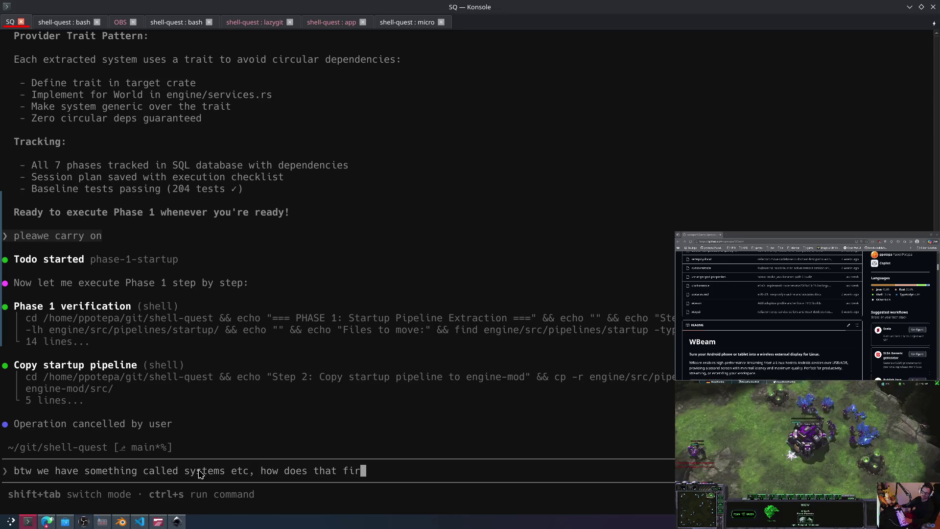
{"action": "key", "text": "BackSpace"}
{"action": "type", "text": "t i want to know"}
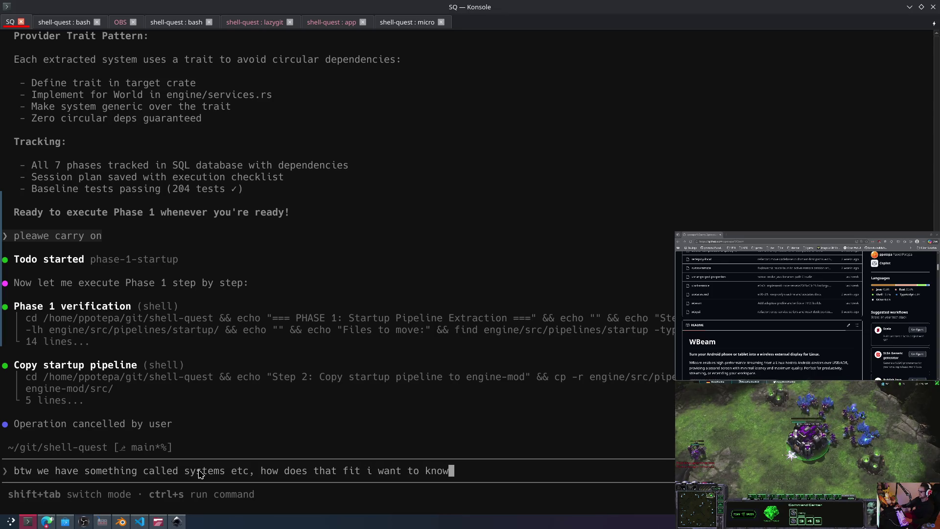
{"action": "type", "text": " the finalproject rt"}
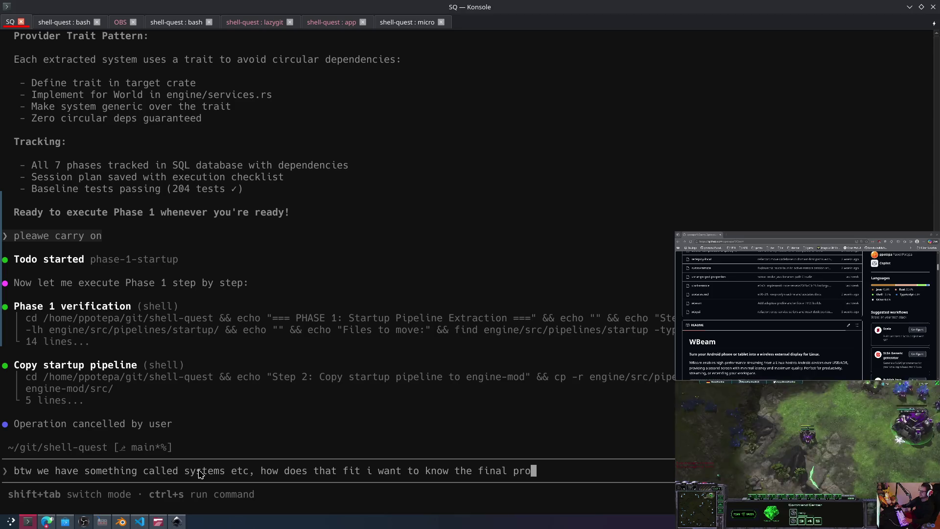
{"action": "type", "text": "tre"}
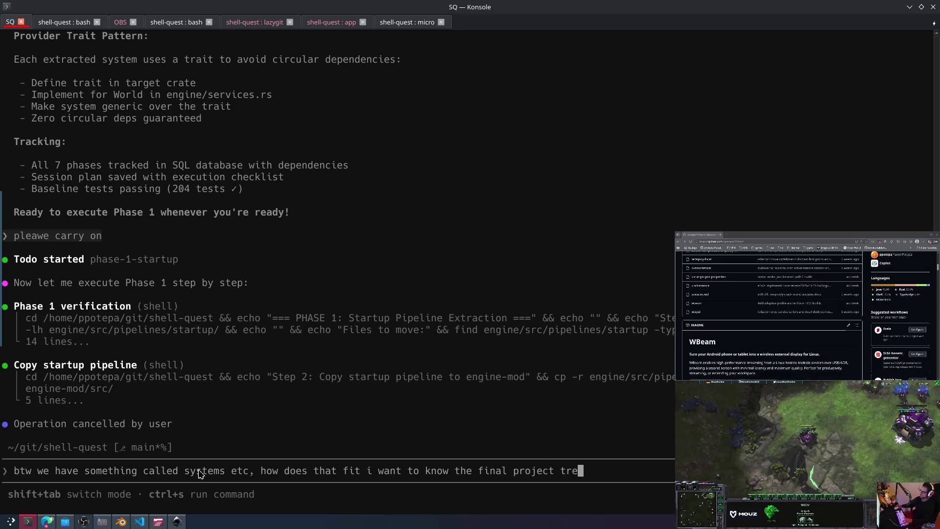
{"action": "type", "text": "e struct"}
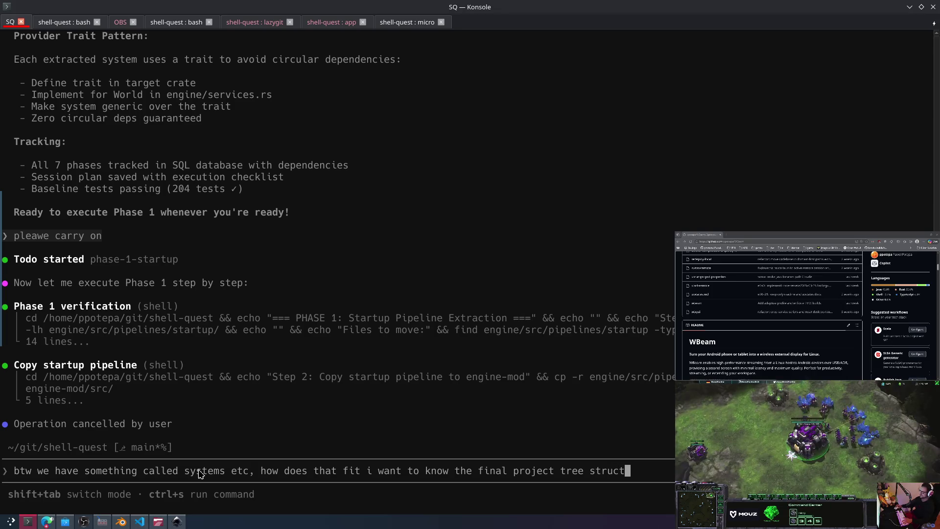
{"action": "type", "text": "ure pleas"}
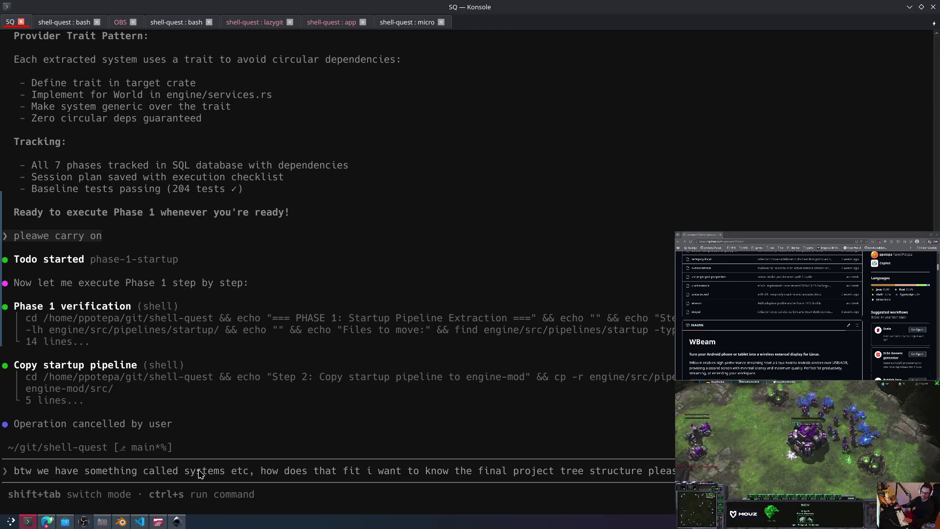
{"action": "key", "text": "Return"}
Step: Glance over the ChatGPT answer, then go back to the terminal and the Blender session
{"action": "key", "text": "alt+Tab"}
{"action": "left_click", "coordinate": [548, 405]}
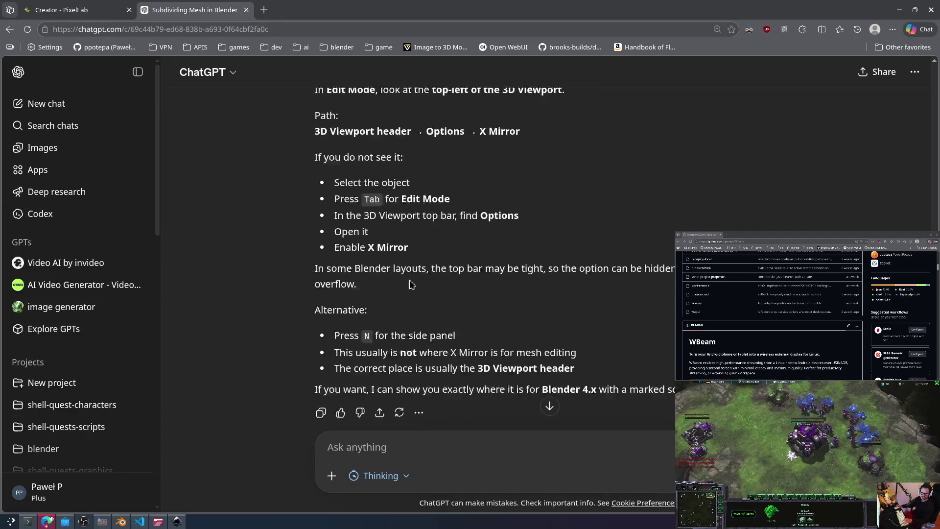
{"action": "scroll", "coordinate": [424, 230], "scroll_direction": "up", "scroll_amount": 3}
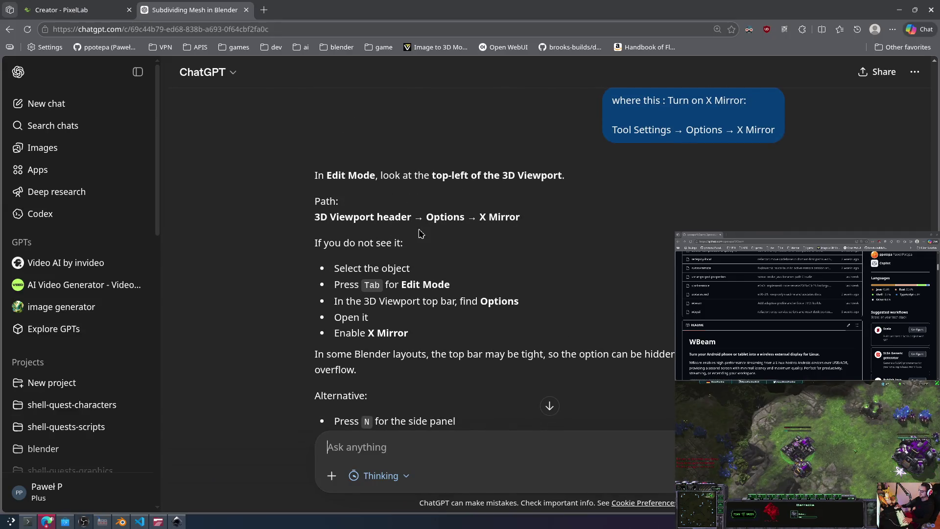
{"action": "key", "text": "alt+Tab"}
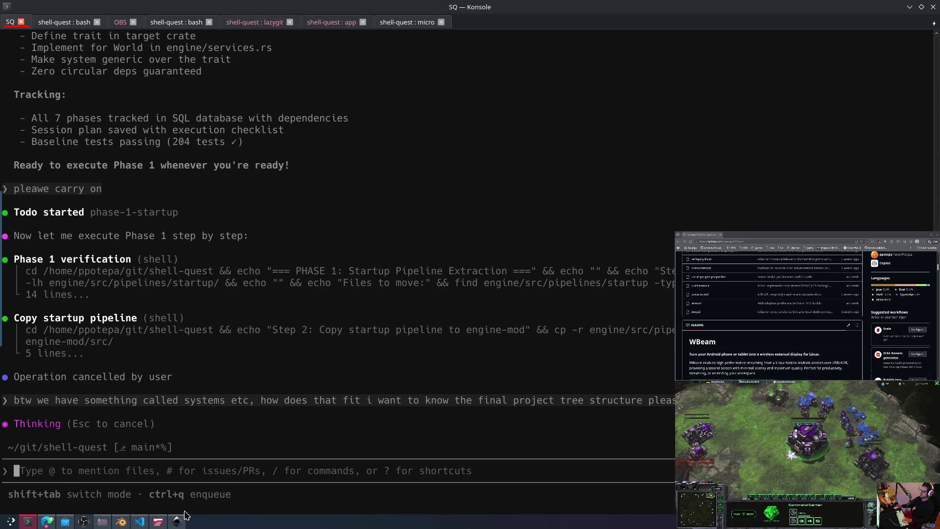
{"action": "left_click", "coordinate": [177, 521]}
{"action": "left_click", "coordinate": [177, 521]}
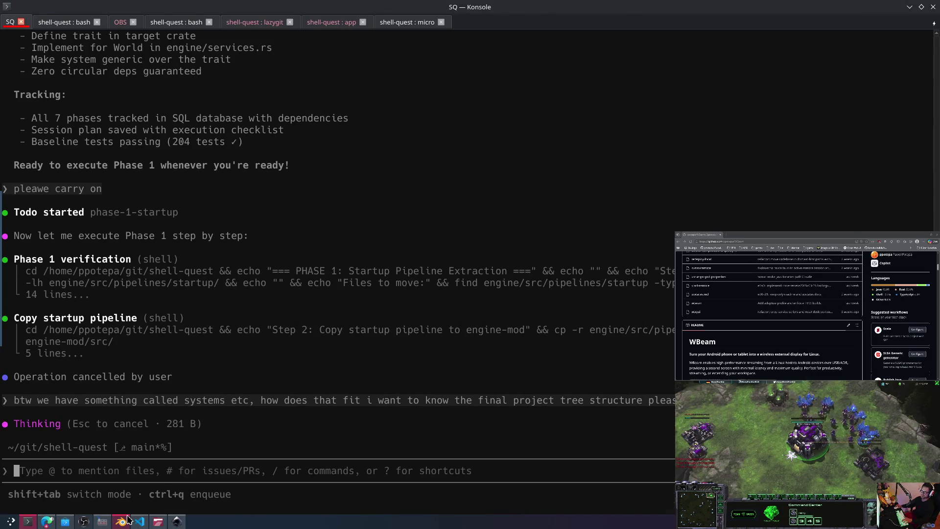
{"action": "left_click", "coordinate": [126, 519]}
{"action": "left_click", "coordinate": [757, 46]}
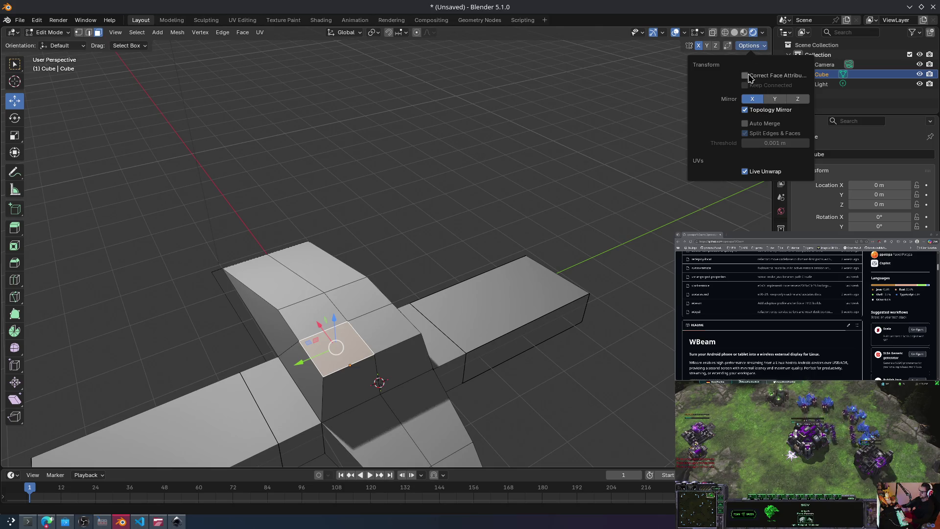
{"action": "mouse_move", "coordinate": [489, 147]}
{"action": "middle_mouse_down"}
{"action": "mouse_move", "coordinate": [418, 189]}
{"action": "mouse_move", "coordinate": [440, 230]}
{"action": "middle_mouse_up"}
{"action": "left_click", "coordinate": [459, 271]}
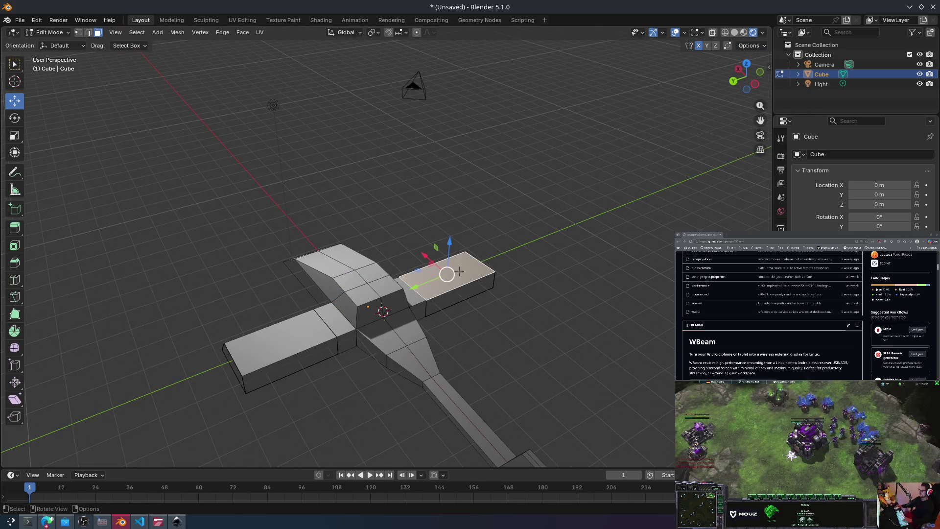
{"action": "key", "text": "e"}
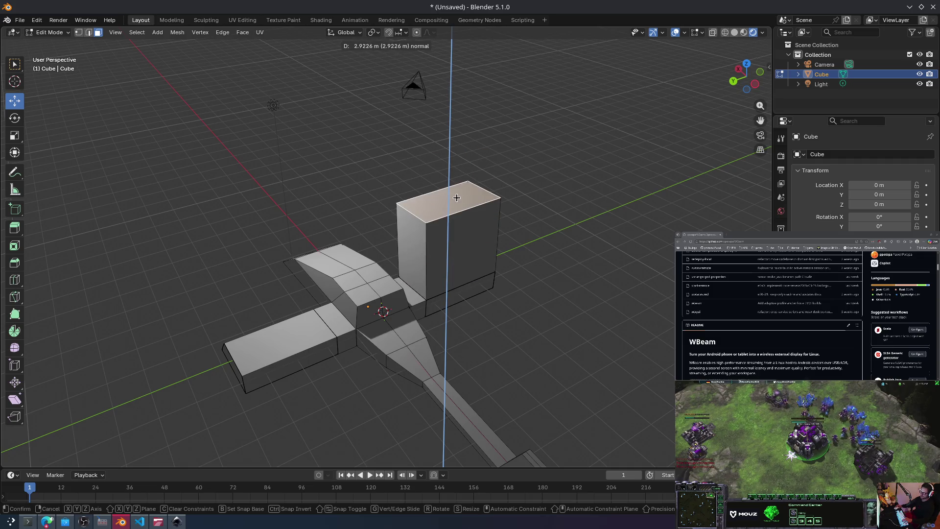
{"action": "left_click", "coordinate": [457, 198]}
{"action": "key", "text": "ctrl+z"}
{"action": "mouse_move", "coordinate": [338, 162]}
{"action": "middle_mouse_down"}
{"action": "mouse_move", "coordinate": [315, 164]}
{"action": "mouse_move", "coordinate": [333, 181]}
{"action": "middle_mouse_up"}
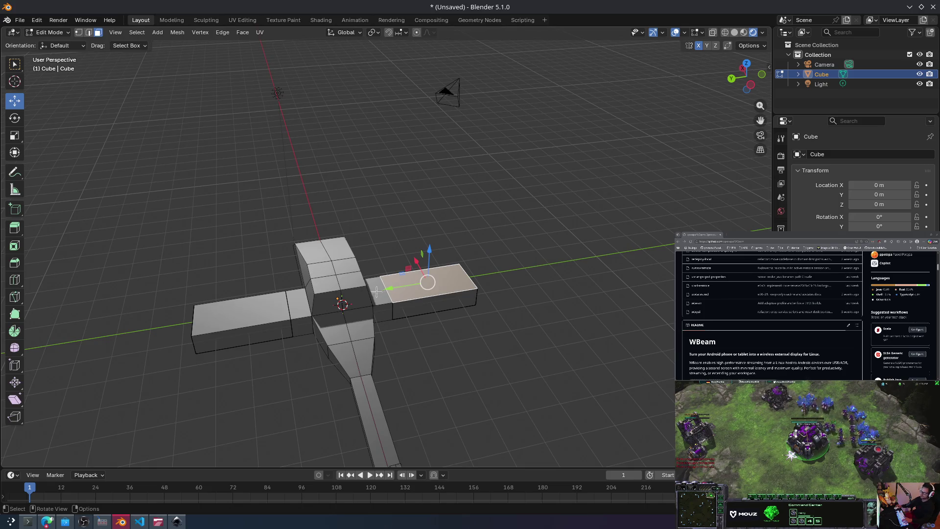
{"action": "key", "text": "e"}
{"action": "left_click", "coordinate": [478, 230]}
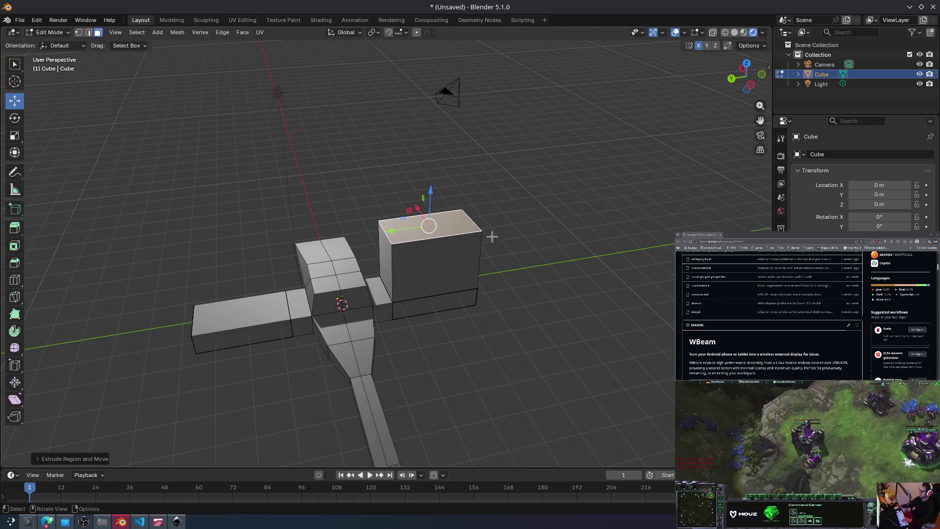
{"action": "key", "text": "ctrl+z"}
{"action": "left_click", "coordinate": [405, 182]}
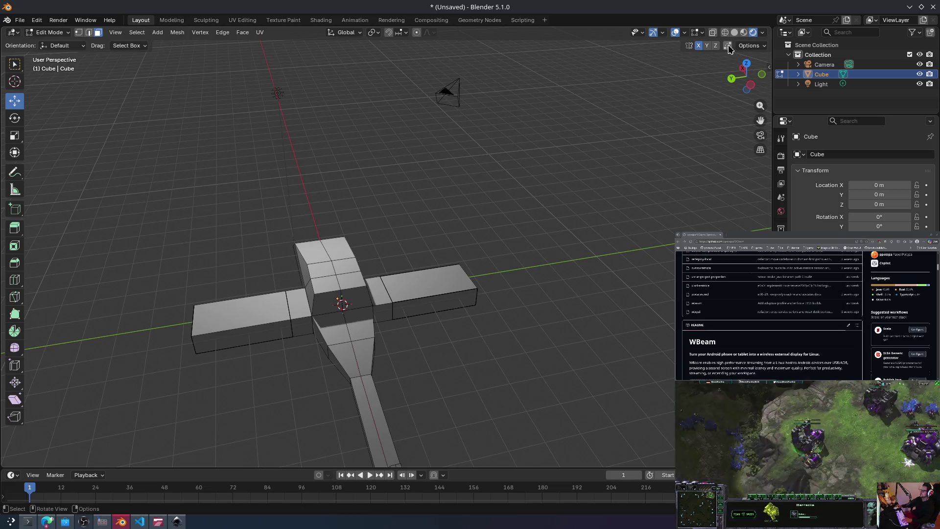
Step: Extrude the right arm's end face upward into a tall block
{"action": "left_click", "coordinate": [422, 275]}
{"action": "key", "text": "e"}
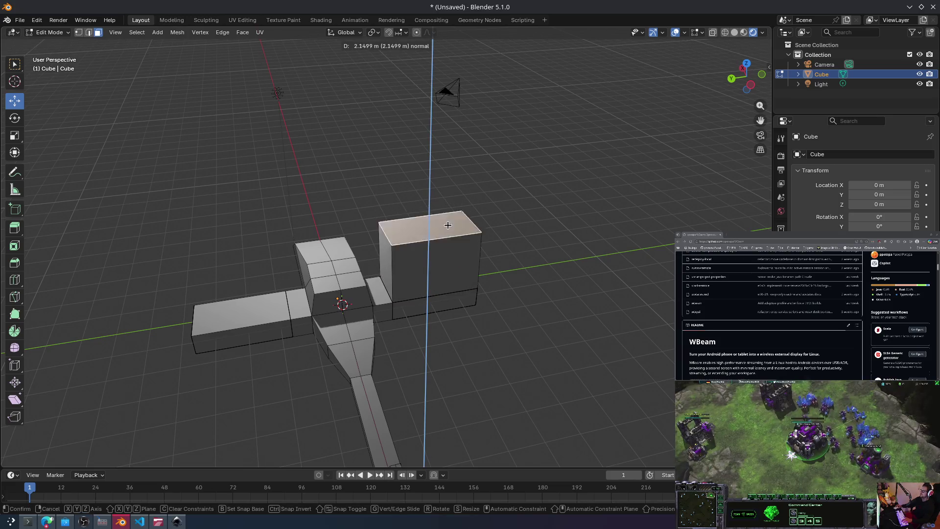
{"action": "left_click", "coordinate": [402, 188]}
{"action": "left_click", "coordinate": [384, 196]}
{"action": "key", "text": "e"}
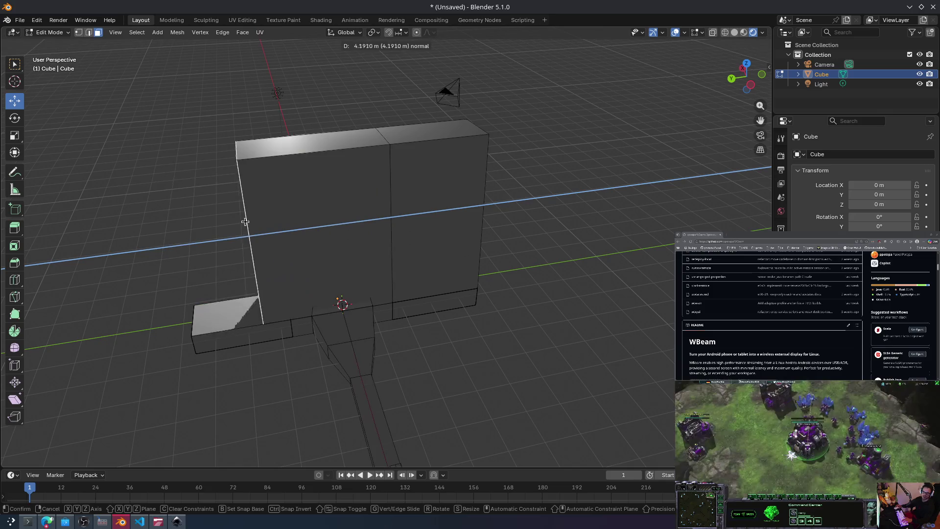
{"action": "right_click", "coordinate": [378, 196]}
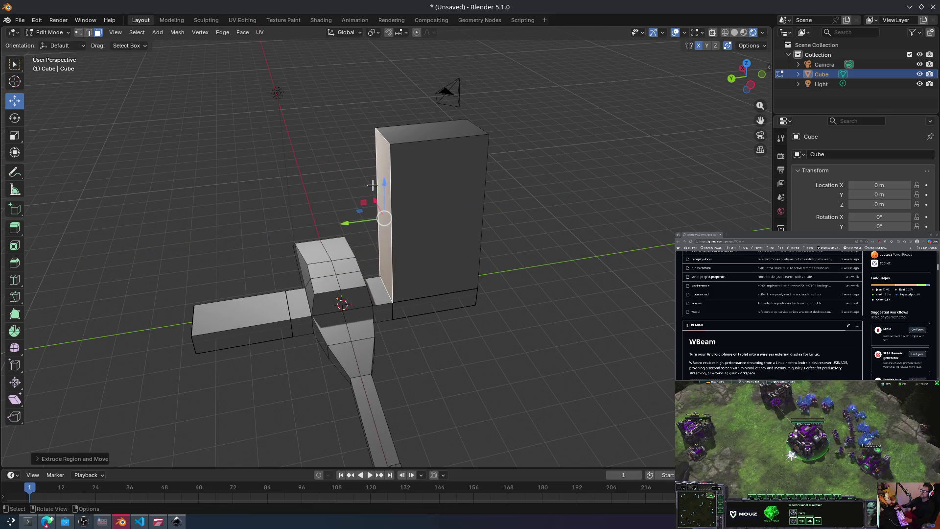
Step: Subdivide the tall block's side face and extrude two sub-faces sideways into a beam
{"action": "right_click", "coordinate": [386, 172]}
{"action": "left_click", "coordinate": [383, 167]}
{"action": "left_click", "coordinate": [385, 164]}
{"action": "mouse_move", "coordinate": [430, 195]}
{"action": "middle_mouse_down"}
{"action": "mouse_move", "coordinate": [474, 189]}
{"action": "mouse_move", "coordinate": [430, 160]}
{"action": "middle_mouse_up"}
{"action": "left_click", "coordinate": [431, 160], "text": "shift"}
{"action": "key", "text": "e"}
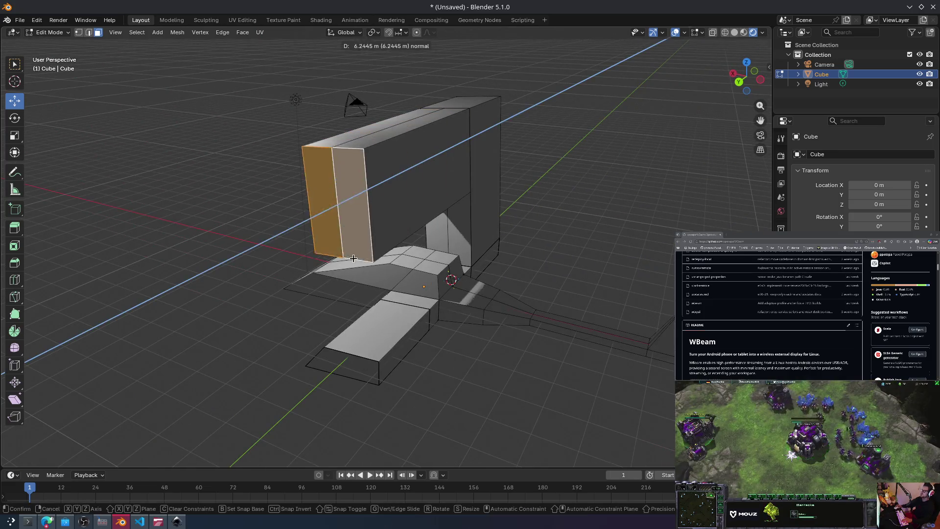
{"action": "left_click", "coordinate": [347, 249]}
{"action": "mouse_move", "coordinate": [347, 249]}
{"action": "middle_mouse_down"}
{"action": "mouse_move", "coordinate": [489, 195]}
{"action": "mouse_move", "coordinate": [562, 181]}
{"action": "mouse_move", "coordinate": [485, 105]}
{"action": "mouse_move", "coordinate": [522, 174]}
{"action": "mouse_move", "coordinate": [493, 122]}
{"action": "mouse_move", "coordinate": [508, 137]}
{"action": "middle_mouse_up"}
Step: Subdivide two upper faces of the beam
{"action": "left_click", "coordinate": [493, 123]}
{"action": "left_click", "coordinate": [461, 122], "text": "shift"}
{"action": "right_click", "coordinate": [423, 105]}
{"action": "left_click", "coordinate": [423, 105]}
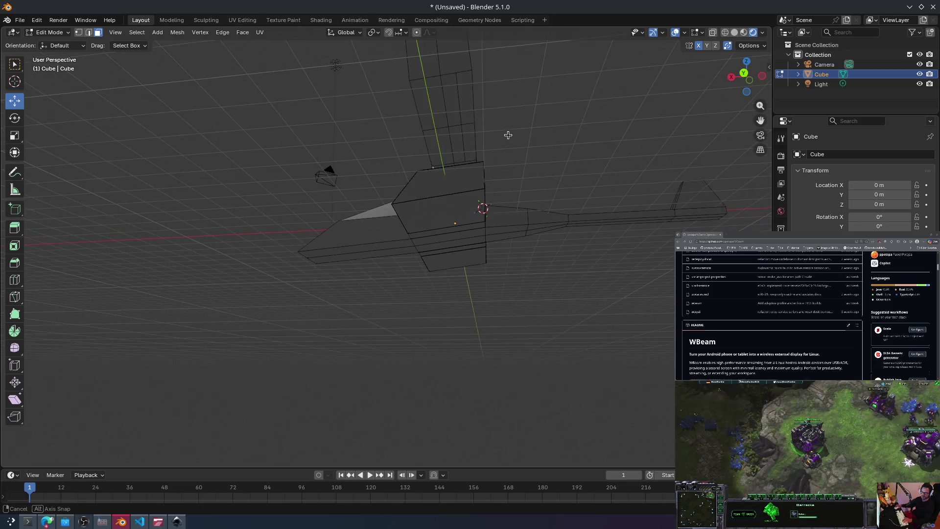
Step: Extrude a single hull face along Z
{"action": "left_click", "coordinate": [433, 118]}
{"action": "key", "text": "e"}
{"action": "left_click", "coordinate": [442, 150]}
{"action": "middle_click_drag", "start_coordinate": [442, 150], "coordinate": [545, 200]}
{"action": "scroll", "coordinate": [547, 198], "scroll_direction": "up", "scroll_amount": 4}
{"action": "scroll", "coordinate": [548, 198], "scroll_direction": "down", "scroll_amount": 2}
Step: Extrude two lower ramp faces along their normal and tilt them forward
{"action": "left_click", "coordinate": [453, 288]}
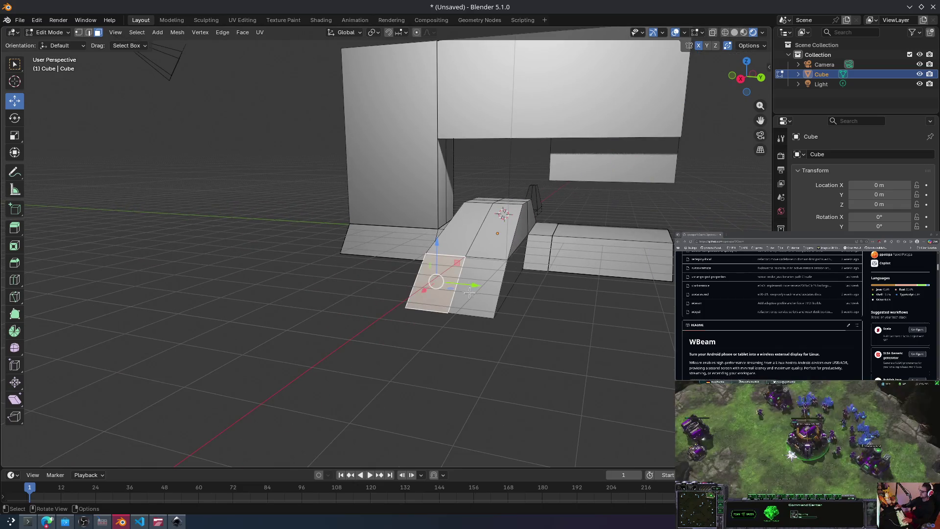
{"action": "left_click", "coordinate": [450, 311], "text": "shift"}
{"action": "key", "text": "e"}
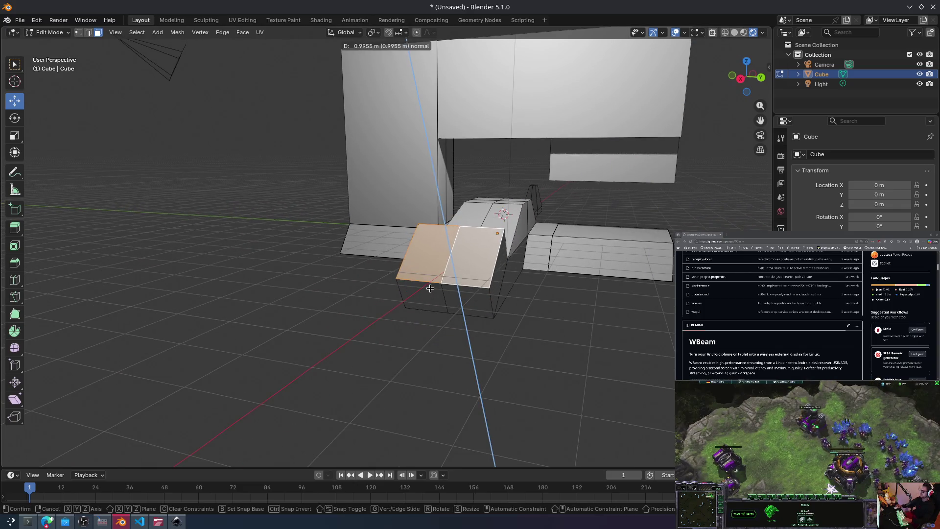
{"action": "left_click", "coordinate": [457, 284]}
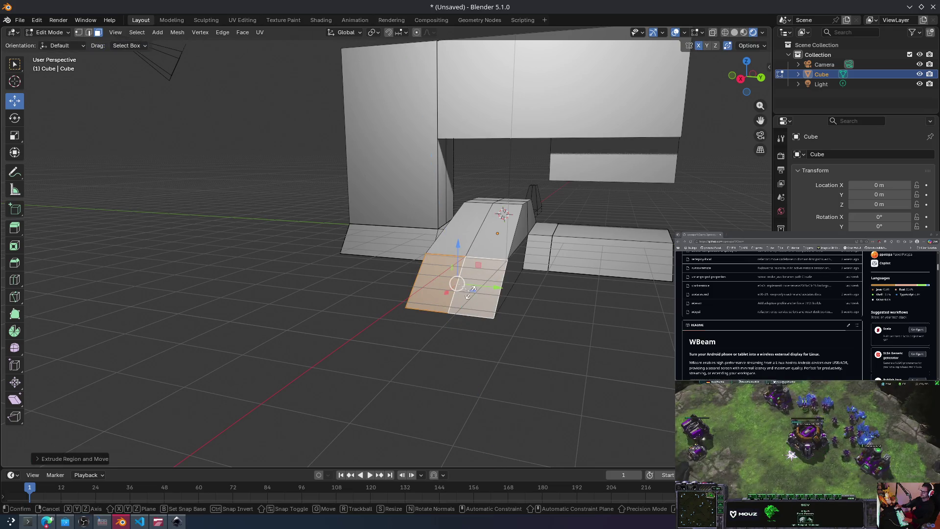
{"action": "middle_click_drag", "start_coordinate": [462, 340], "coordinate": [419, 235]}
{"action": "key", "text": "r"}
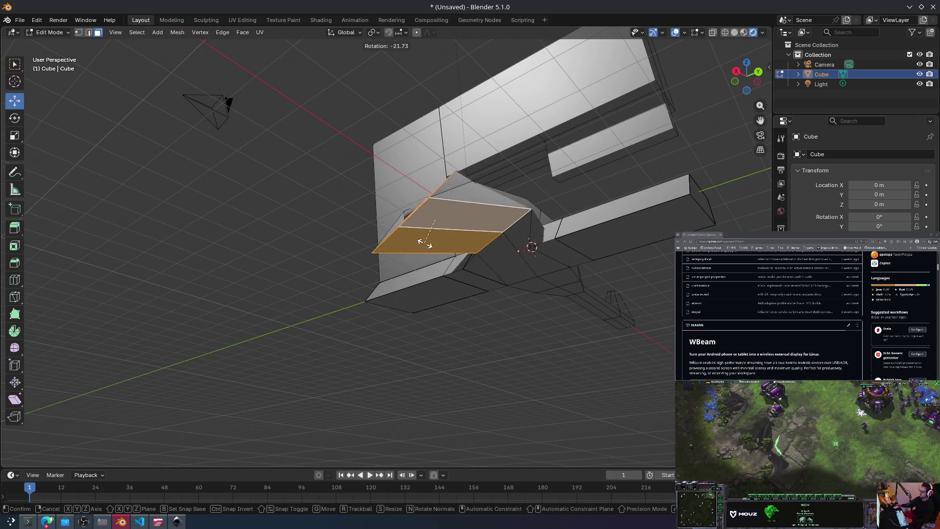
{"action": "left_click", "coordinate": [451, 229]}
Step: Rotate the ramp face with Z, X and Y axis locks, then extrude it into the nose
{"action": "middle_click_drag", "start_coordinate": [475, 218], "coordinate": [477, 262]}
{"action": "key", "text": "r"}
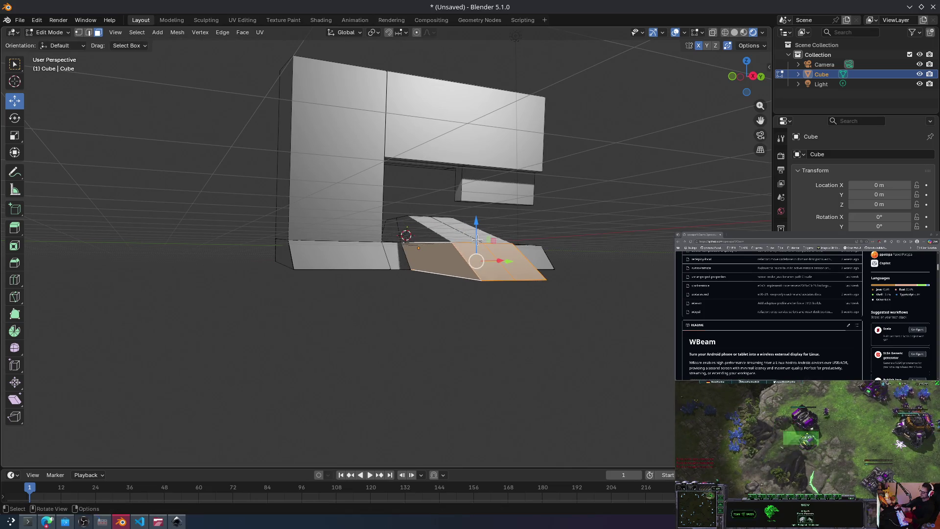
{"action": "key", "text": "z"}
{"action": "key", "text": "x"}
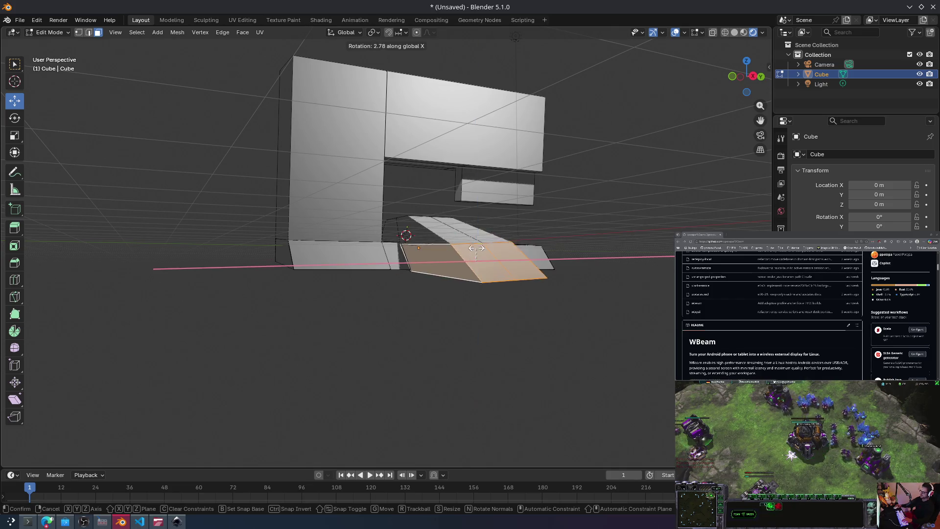
{"action": "key", "text": "y"}
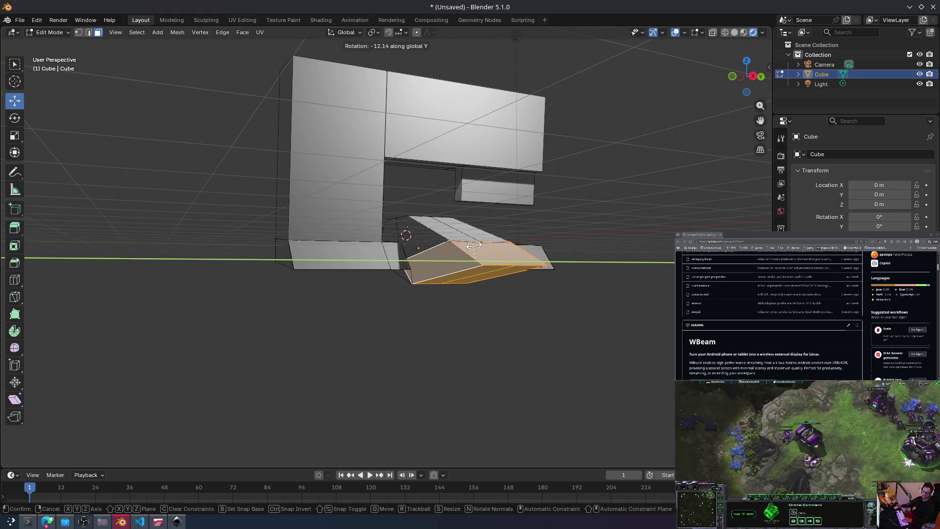
{"action": "left_click", "coordinate": [474, 246]}
{"action": "mouse_move", "coordinate": [474, 245]}
{"action": "middle_mouse_down"}
{"action": "mouse_move", "coordinate": [472, 256]}
{"action": "mouse_move", "coordinate": [551, 270]}
{"action": "middle_mouse_up"}
{"action": "key", "text": "e"}
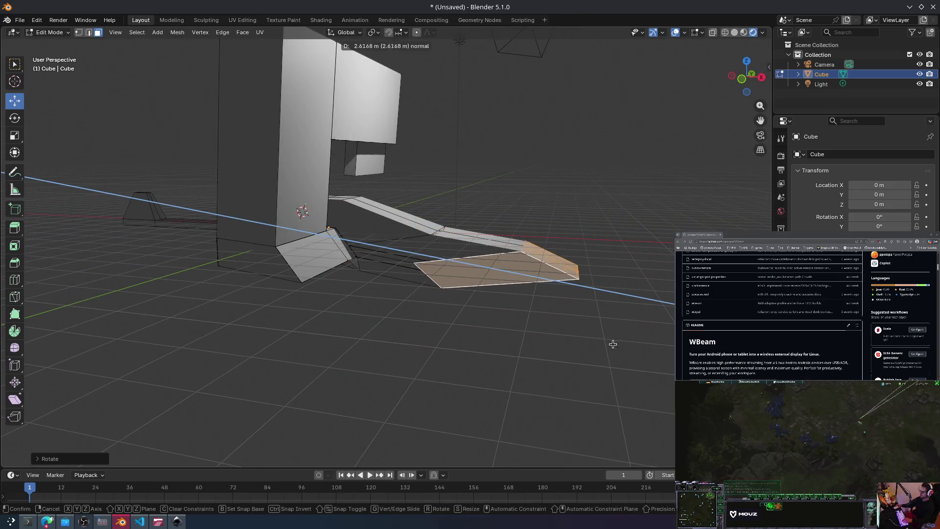
{"action": "left_click", "coordinate": [573, 329]}
Step: Extrude a hull side face into a wing stub and scale it down along Z
{"action": "mouse_move", "coordinate": [581, 308]}
{"action": "middle_mouse_down"}
{"action": "mouse_move", "coordinate": [483, 304]}
{"action": "mouse_move", "coordinate": [423, 317]}
{"action": "middle_mouse_up"}
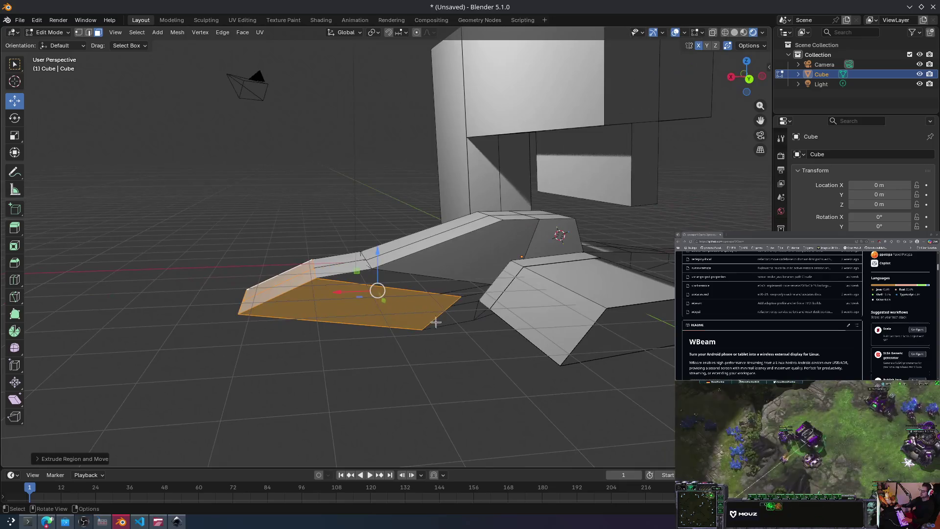
{"action": "left_click", "coordinate": [485, 342]}
{"action": "mouse_move", "coordinate": [485, 336]}
{"action": "middle_mouse_down"}
{"action": "mouse_move", "coordinate": [455, 300]}
{"action": "mouse_move", "coordinate": [444, 304]}
{"action": "mouse_move", "coordinate": [465, 309]}
{"action": "mouse_move", "coordinate": [554, 284]}
{"action": "middle_mouse_up"}
{"action": "left_click", "coordinate": [556, 281]}
{"action": "key", "text": "e"}
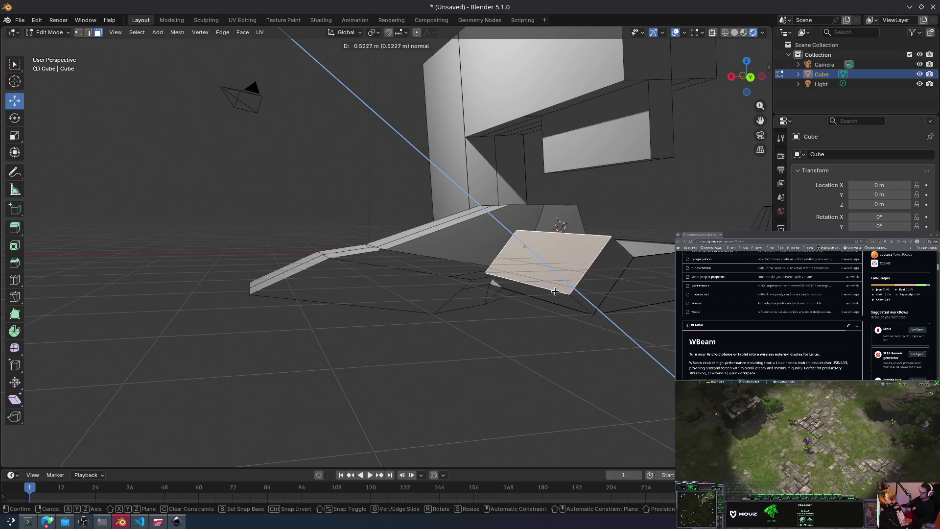
{"action": "key", "text": "z"}
{"action": "key", "text": "z"}
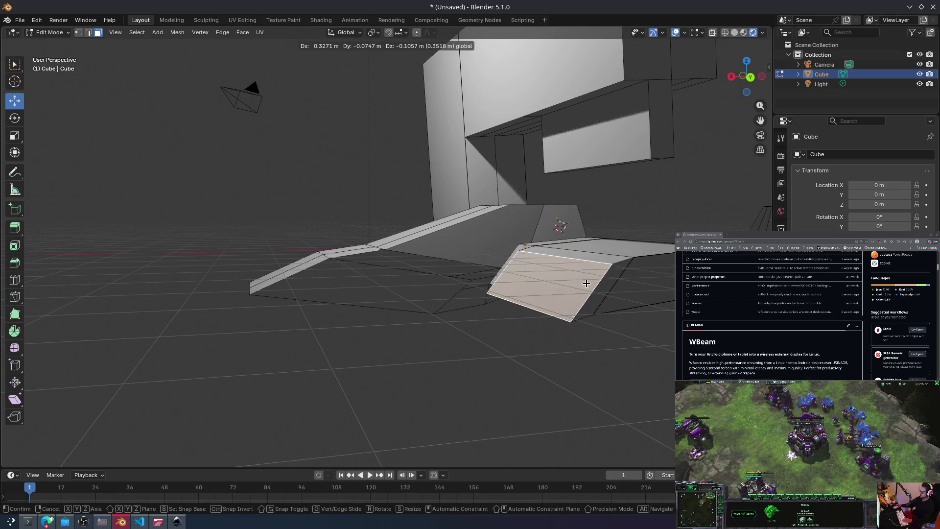
{"action": "right_click", "coordinate": [586, 283]}
{"action": "key", "text": "s"}
{"action": "key", "text": "z"}
{"action": "key", "text": "Return"}
Step: Scale the left block's base face and extrude it about 6.32 m outward
{"action": "mouse_move", "coordinate": [583, 278]}
{"action": "middle_mouse_down"}
{"action": "mouse_move", "coordinate": [621, 299]}
{"action": "mouse_move", "coordinate": [427, 260]}
{"action": "middle_mouse_up"}
{"action": "left_click", "coordinate": [353, 238]}
{"action": "key", "text": "s"}
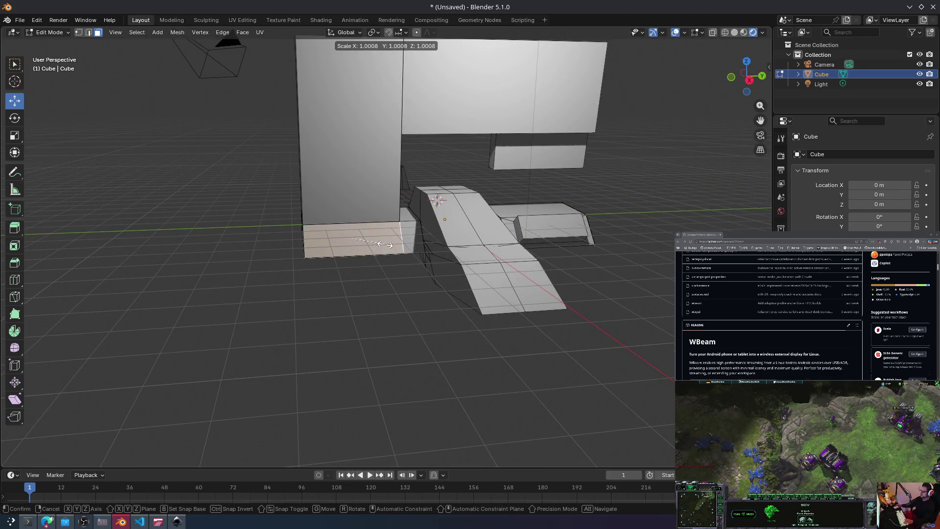
{"action": "left_click", "coordinate": [386, 242]}
{"action": "key", "text": "e"}
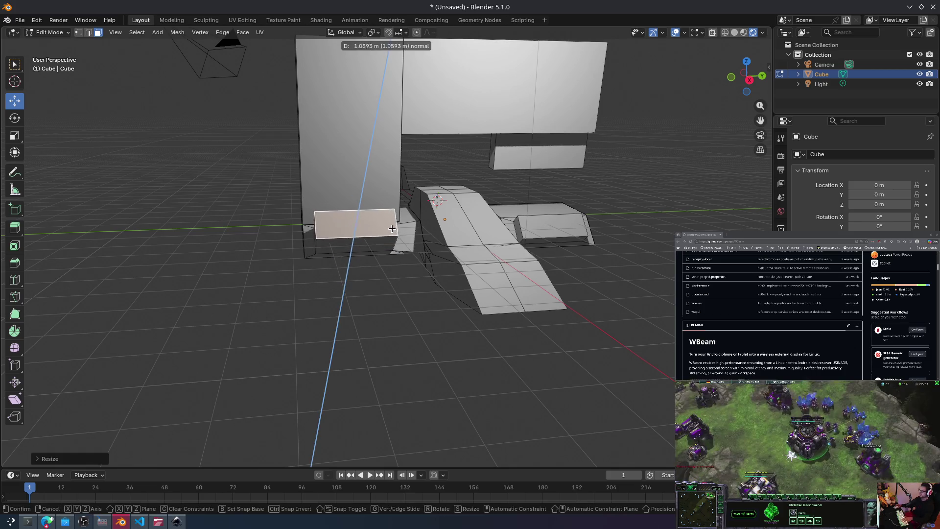
{"action": "mouse_move", "coordinate": [404, 189]}
{"action": "middle_mouse_down"}
{"action": "mouse_move", "coordinate": [671, 204]}
{"action": "mouse_move", "coordinate": [504, 243]}
{"action": "mouse_move", "coordinate": [59, 195]}
{"action": "mouse_move", "coordinate": [435, 191]}
{"action": "mouse_move", "coordinate": [545, 205]}
{"action": "mouse_move", "coordinate": [536, 216]}
{"action": "mouse_move", "coordinate": [531, 191]}
{"action": "mouse_move", "coordinate": [543, 210]}
{"action": "middle_mouse_up"}
Step: Finish the long extrusion, add an end section, and shrink and push its face into a recess
{"action": "key", "text": "e"}
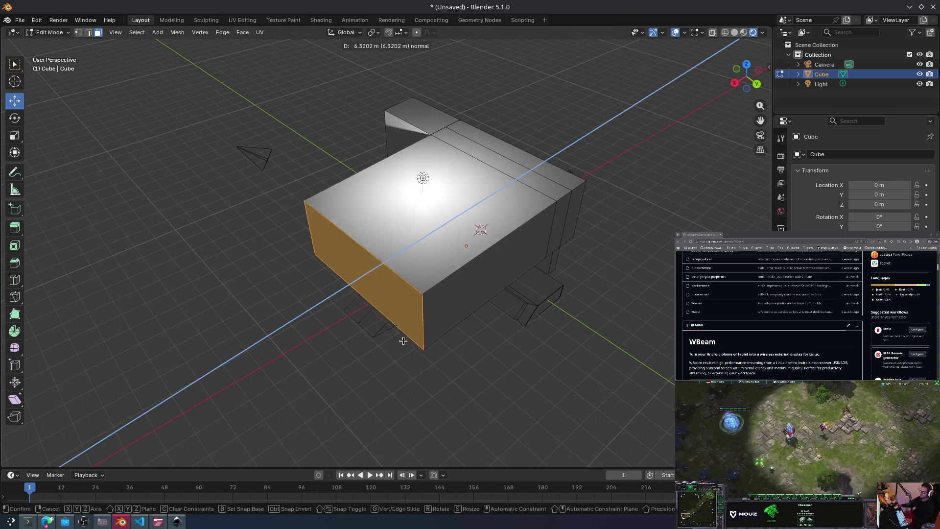
{"action": "left_click", "coordinate": [447, 306]}
{"action": "mouse_move", "coordinate": [447, 305]}
{"action": "middle_mouse_down"}
{"action": "mouse_move", "coordinate": [475, 256]}
{"action": "mouse_move", "coordinate": [322, 174]}
{"action": "mouse_move", "coordinate": [274, 206]}
{"action": "mouse_move", "coordinate": [270, 226]}
{"action": "mouse_move", "coordinate": [458, 258]}
{"action": "mouse_move", "coordinate": [552, 220]}
{"action": "mouse_move", "coordinate": [462, 230]}
{"action": "mouse_move", "coordinate": [388, 219]}
{"action": "mouse_move", "coordinate": [330, 248]}
{"action": "mouse_move", "coordinate": [405, 222]}
{"action": "mouse_move", "coordinate": [340, 214]}
{"action": "middle_mouse_up"}
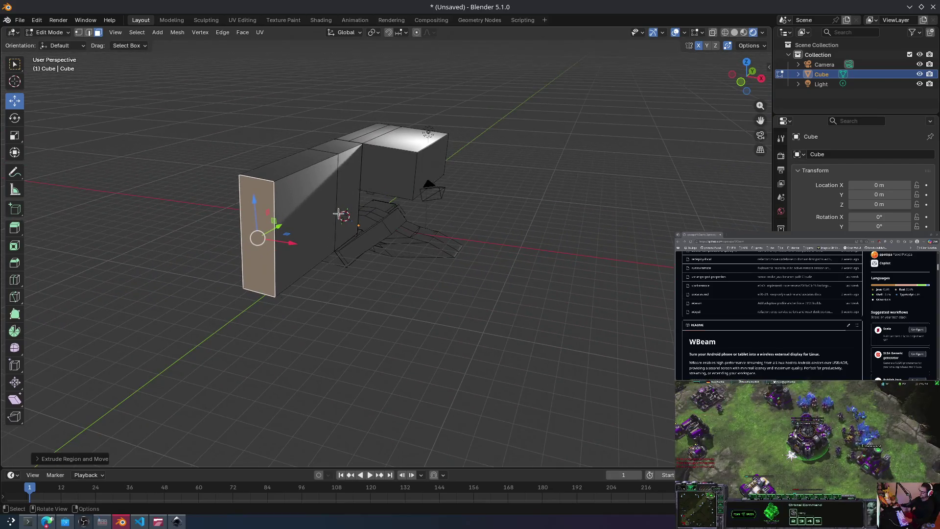
{"action": "key", "text": "e"}
{"action": "left_click", "coordinate": [324, 219]}
{"action": "key", "text": "s"}
{"action": "left_click", "coordinate": [322, 219]}
{"action": "key", "text": "e"}
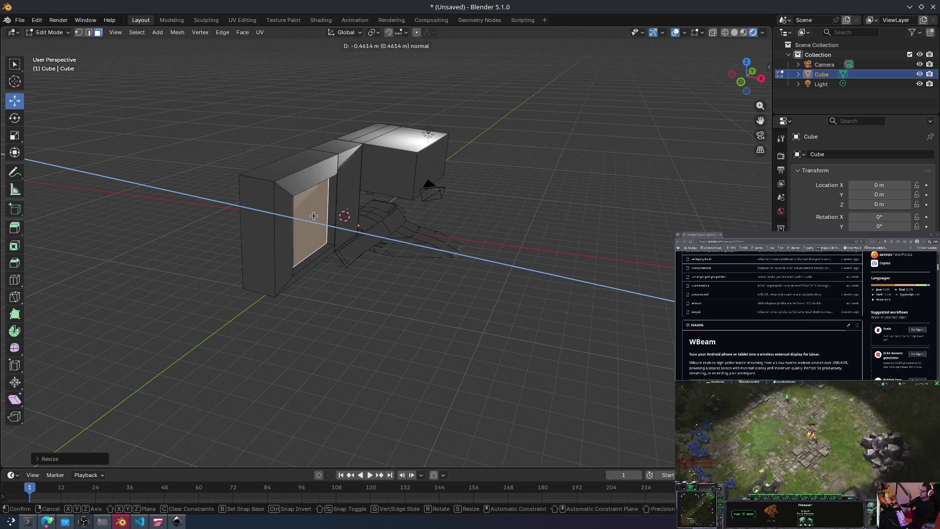
{"action": "left_click", "coordinate": [314, 216]}
Step: Extrude the block's front face outward into another section
{"action": "mouse_move", "coordinate": [454, 306]}
{"action": "middle_mouse_down"}
{"action": "mouse_move", "coordinate": [350, 285]}
{"action": "mouse_move", "coordinate": [319, 195]}
{"action": "mouse_move", "coordinate": [292, 216]}
{"action": "mouse_move", "coordinate": [284, 248]}
{"action": "middle_mouse_up"}
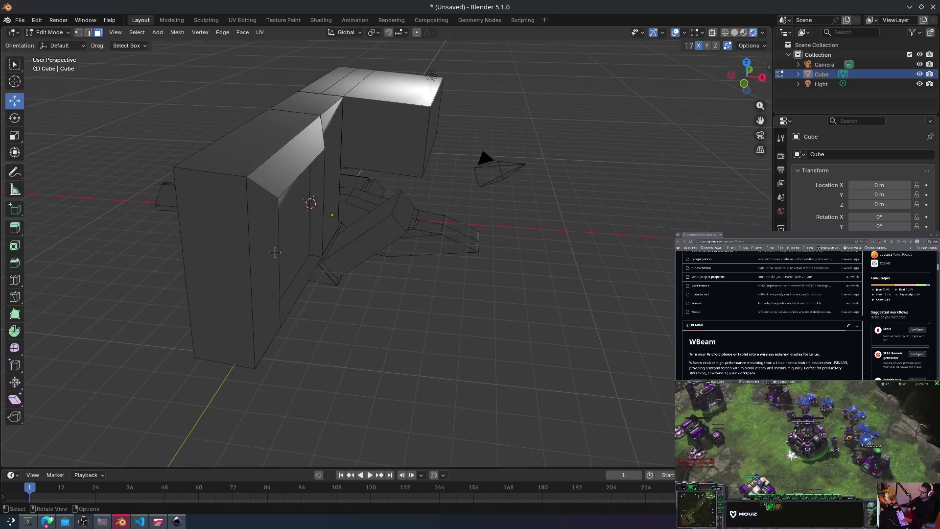
{"action": "left_click", "coordinate": [230, 254]}
{"action": "key", "text": "e"}
{"action": "left_click", "coordinate": [130, 342]}
{"action": "mouse_move", "coordinate": [130, 342]}
{"action": "middle_mouse_down"}
{"action": "mouse_move", "coordinate": [458, 325]}
{"action": "mouse_move", "coordinate": [565, 388]}
{"action": "mouse_move", "coordinate": [505, 382]}
{"action": "mouse_move", "coordinate": [436, 337]}
{"action": "middle_mouse_up"}
Step: Extrude and shrink the middle side face into an inset panel
{"action": "left_click", "coordinate": [228, 262]}
{"action": "key", "text": "e"}
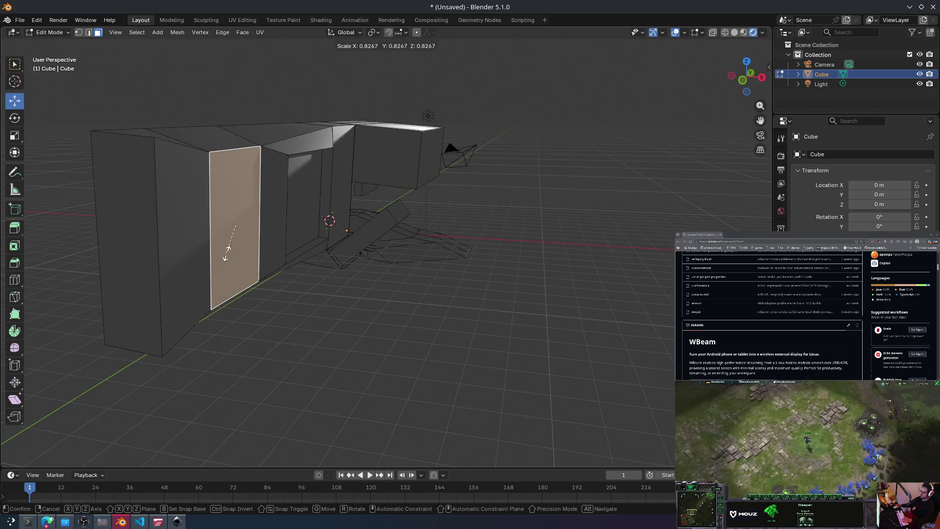
{"action": "right_click", "coordinate": [229, 260]}
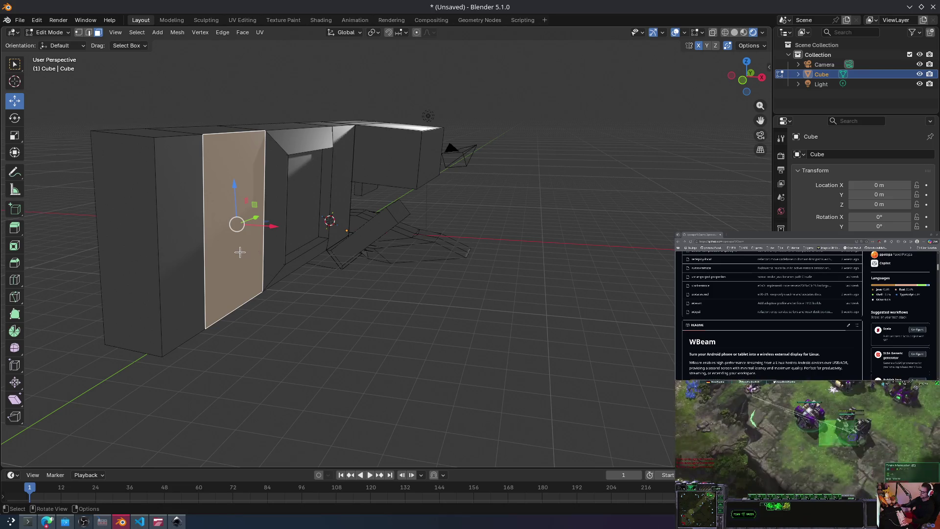
{"action": "key", "text": "shift+e"}
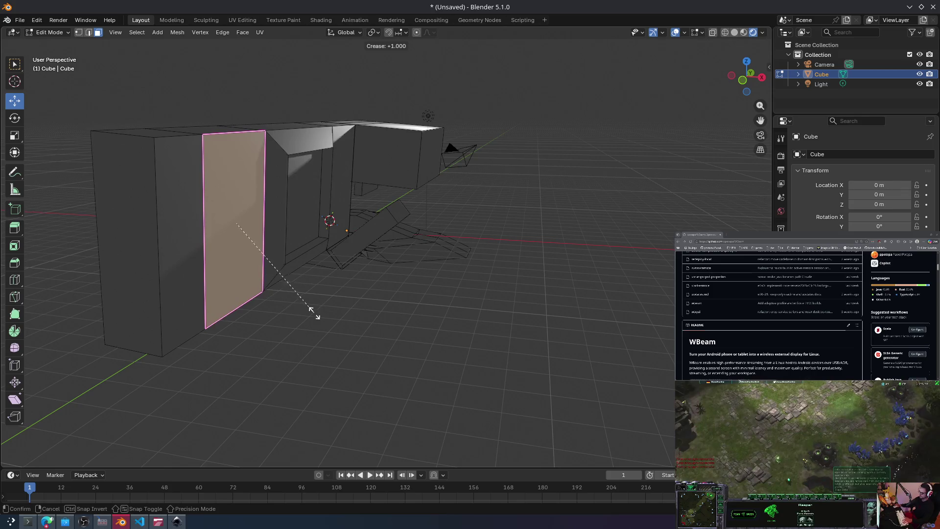
{"action": "key", "text": "Escape"}
{"action": "key", "text": "e"}
{"action": "left_click", "coordinate": [312, 260]}
{"action": "key", "text": "s"}
{"action": "left_click", "coordinate": [307, 259]}
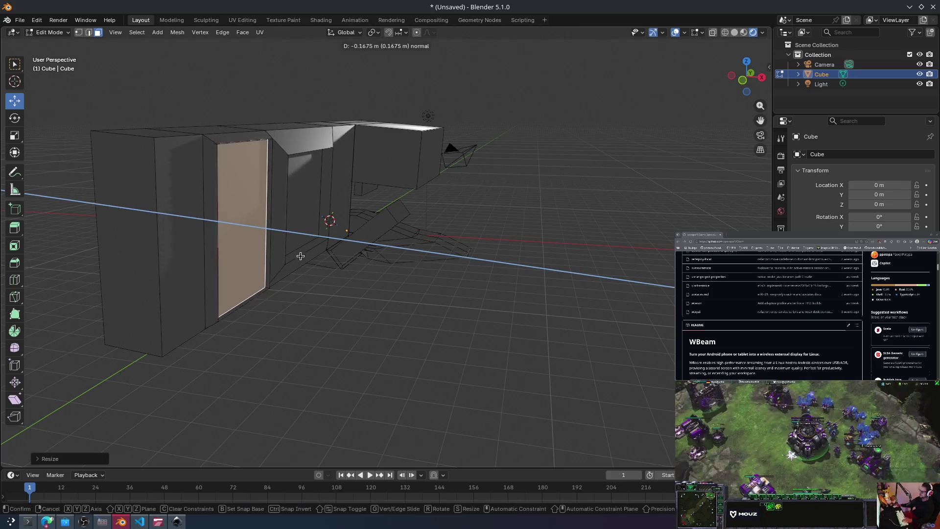
{"action": "mouse_move", "coordinate": [307, 260]}
{"action": "middle_mouse_down"}
{"action": "mouse_move", "coordinate": [322, 260]}
{"action": "mouse_move", "coordinate": [282, 260]}
{"action": "middle_mouse_up"}
{"action": "left_click", "coordinate": [282, 261]}
{"action": "mouse_move", "coordinate": [380, 319]}
{"action": "middle_mouse_down"}
{"action": "mouse_move", "coordinate": [296, 346]}
{"action": "mouse_move", "coordinate": [217, 334]}
{"action": "mouse_move", "coordinate": [295, 317]}
{"action": "mouse_move", "coordinate": [361, 279]}
{"action": "mouse_move", "coordinate": [369, 308]}
{"action": "mouse_move", "coordinate": [350, 313]}
{"action": "middle_mouse_up"}
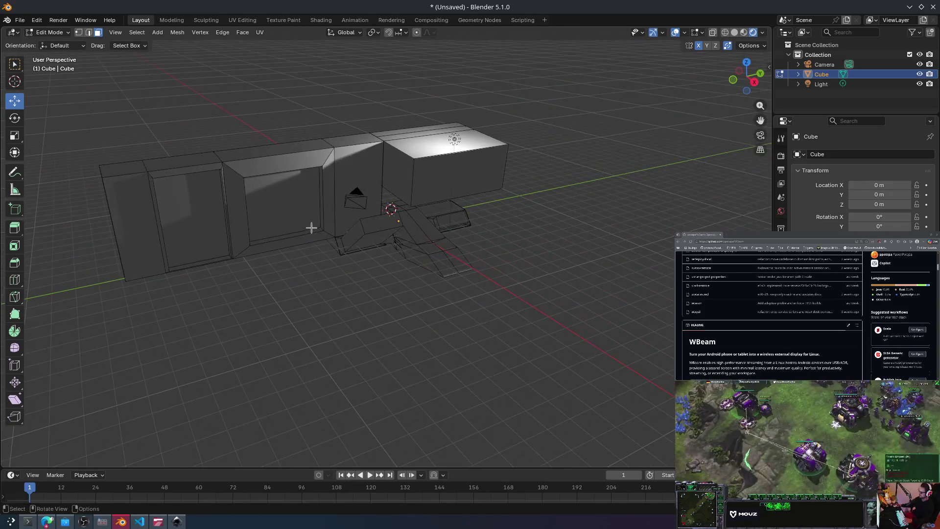
Step: Select a small face on top of the hull and extrude it a short distance
{"action": "middle_click_drag", "start_coordinate": [310, 224], "coordinate": [330, 237]}
{"action": "left_click", "coordinate": [292, 221]}
{"action": "key", "text": "e"}
{"action": "left_click", "coordinate": [325, 248]}
{"action": "left_click", "coordinate": [322, 232]}
Step: Rotate the new face twice, then tilt it around the global Y axis
{"action": "mouse_move", "coordinate": [389, 276]}
{"action": "middle_mouse_down"}
{"action": "mouse_move", "coordinate": [380, 275]}
{"action": "mouse_move", "coordinate": [409, 248]}
{"action": "middle_mouse_up"}
{"action": "key", "text": "r"}
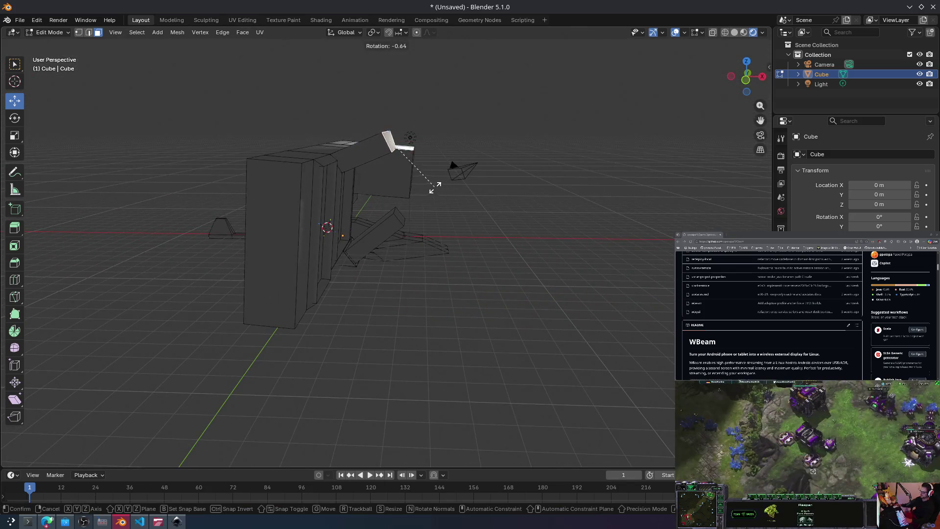
{"action": "left_click", "coordinate": [401, 160]}
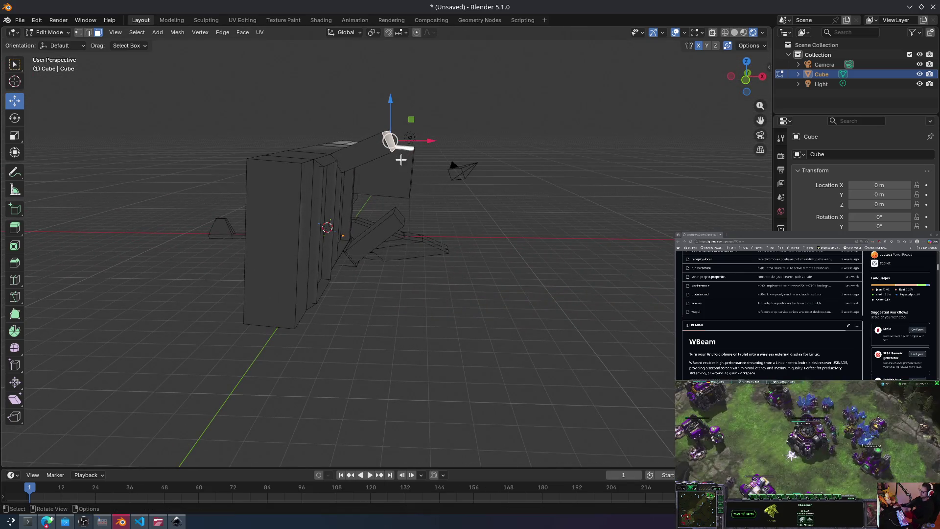
{"action": "key", "text": "r"}
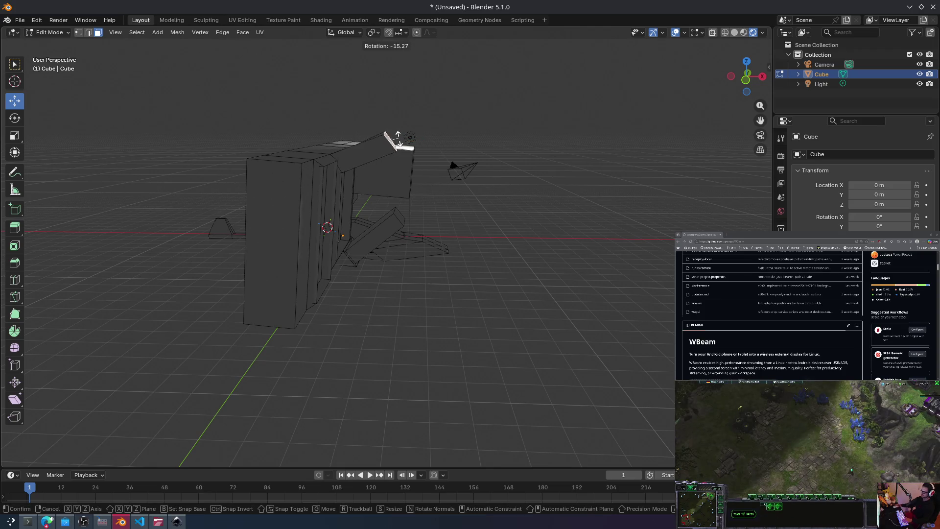
{"action": "left_click", "coordinate": [399, 143]}
{"action": "key", "text": "r"}
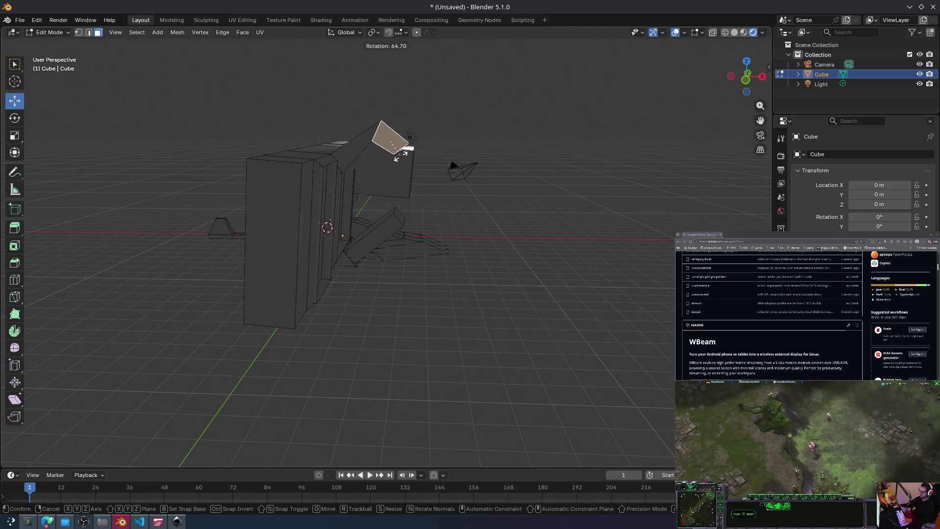
{"action": "key", "text": "x"}
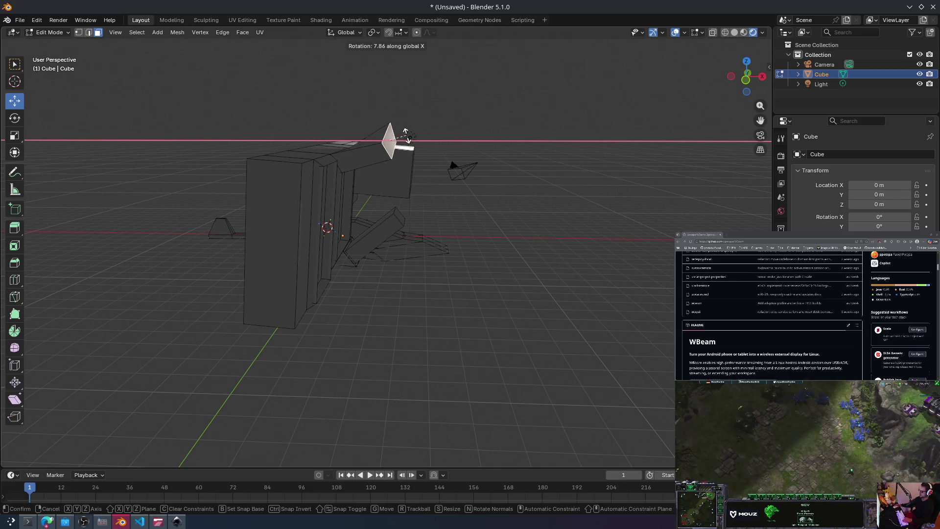
{"action": "key", "text": "y"}
{"action": "left_click", "coordinate": [406, 146]}
Step: Extrude a segment from the tilted face and rotate its end face around Y
{"action": "key", "text": "e"}
{"action": "left_click", "coordinate": [451, 170]}
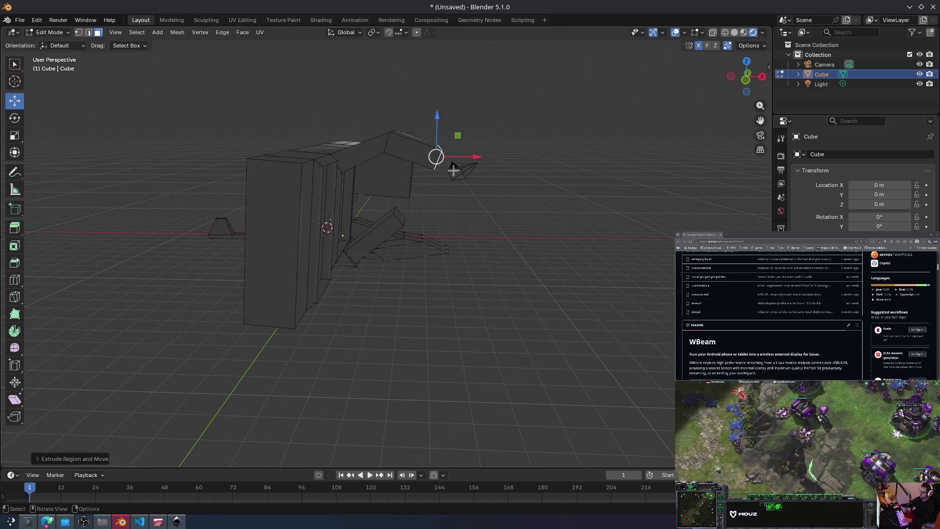
{"action": "middle_click_drag", "start_coordinate": [469, 183], "coordinate": [452, 186]}
{"action": "key", "text": "r"}
{"action": "key", "text": "y"}
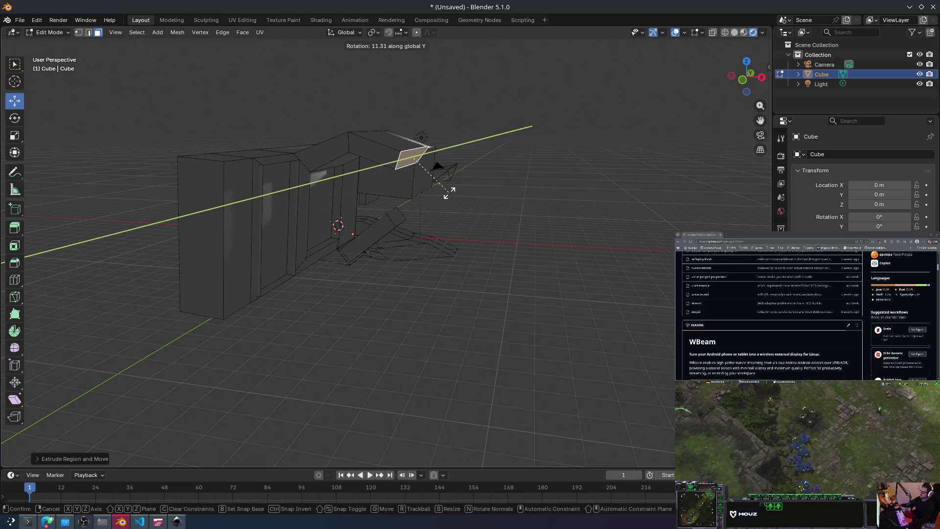
{"action": "left_click", "coordinate": [428, 206]}
Step: Extrude another segment and rotate its end face twice to bend the arm
{"action": "key", "text": "e"}
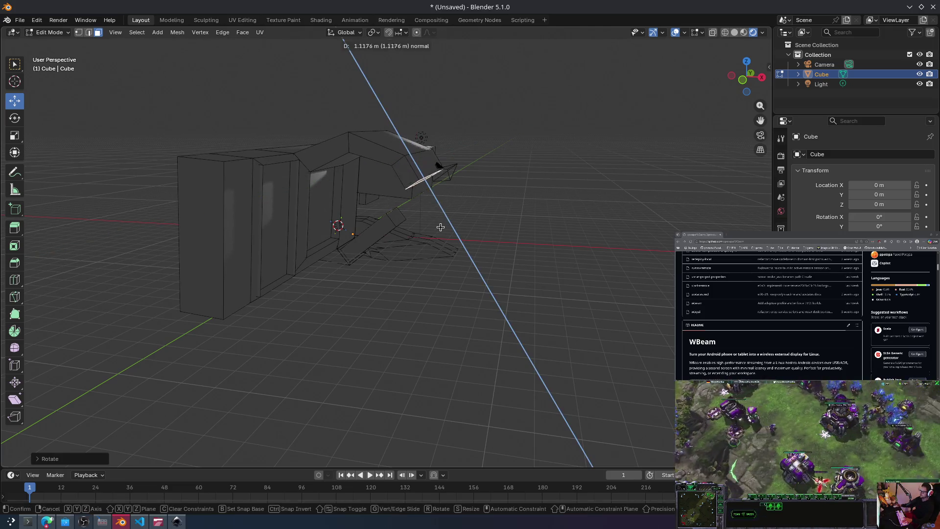
{"action": "left_click", "coordinate": [449, 233]}
{"action": "mouse_move", "coordinate": [445, 226]}
{"action": "middle_mouse_down"}
{"action": "mouse_move", "coordinate": [441, 206]}
{"action": "mouse_move", "coordinate": [456, 227]}
{"action": "mouse_move", "coordinate": [430, 185]}
{"action": "mouse_move", "coordinate": [460, 226]}
{"action": "middle_mouse_up"}
{"action": "key", "text": "r"}
{"action": "left_click", "coordinate": [456, 233]}
{"action": "key", "text": "r"}
{"action": "left_click", "coordinate": [449, 208]}
Step: Extrude a longer segment, hide the toolbar, and rotate the end face around Y
{"action": "key", "text": "e"}
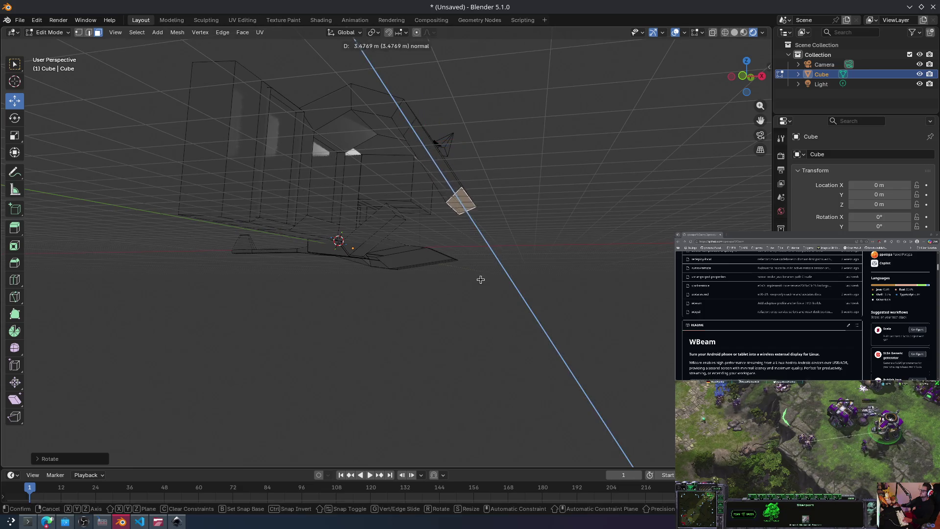
{"action": "left_click", "coordinate": [472, 232]}
{"action": "key", "text": "r"}
{"action": "right_click", "coordinate": [467, 233]}
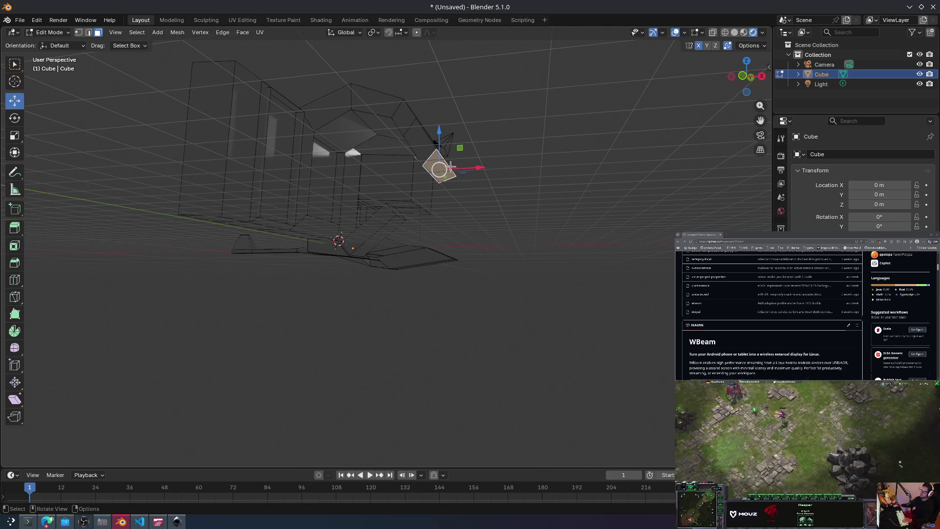
{"action": "key", "text": "t"}
{"action": "key", "text": "r"}
{"action": "key", "text": "y"}
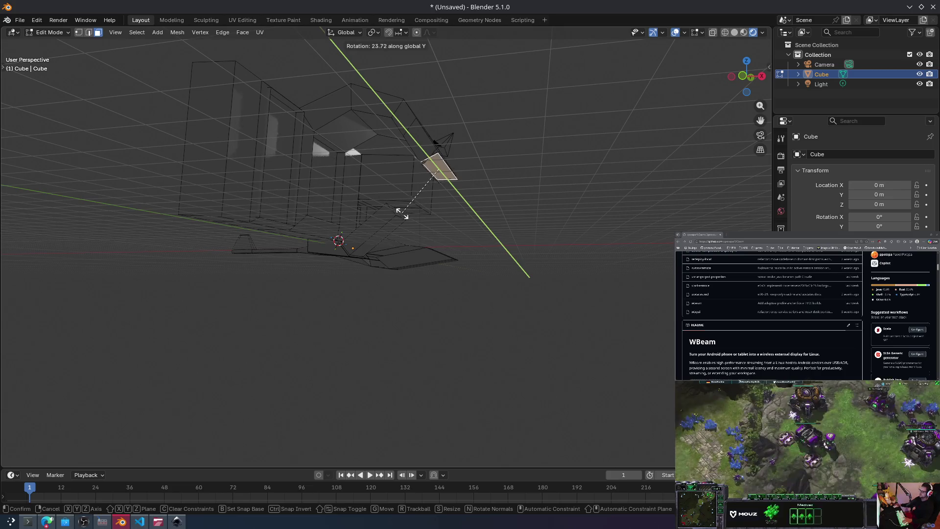
{"action": "left_click", "coordinate": [415, 214]}
Step: Extrude another segment and shrink its end face
{"action": "key", "text": "e"}
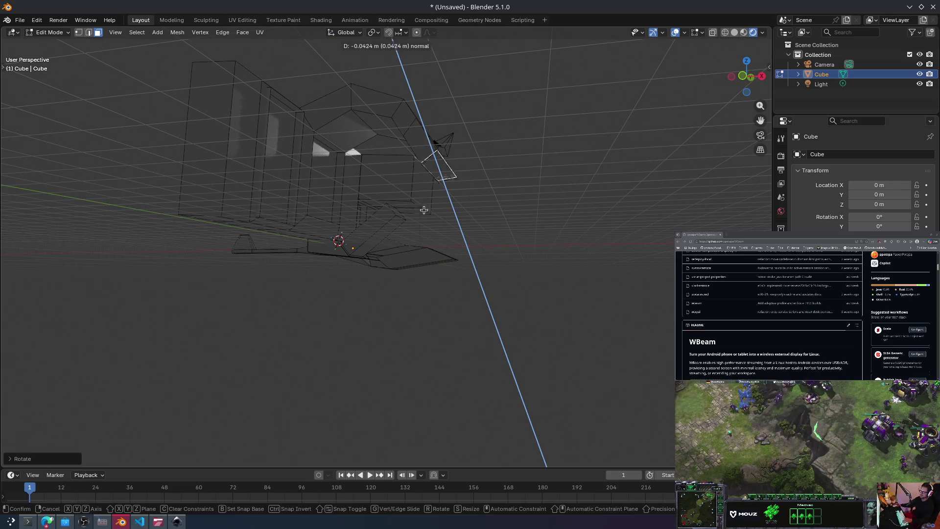
{"action": "left_click", "coordinate": [426, 229]}
{"action": "mouse_move", "coordinate": [426, 229]}
{"action": "middle_mouse_down"}
{"action": "mouse_move", "coordinate": [395, 252]}
{"action": "mouse_move", "coordinate": [418, 226]}
{"action": "middle_mouse_up"}
{"action": "key", "text": "s"}
{"action": "left_click", "coordinate": [382, 252]}
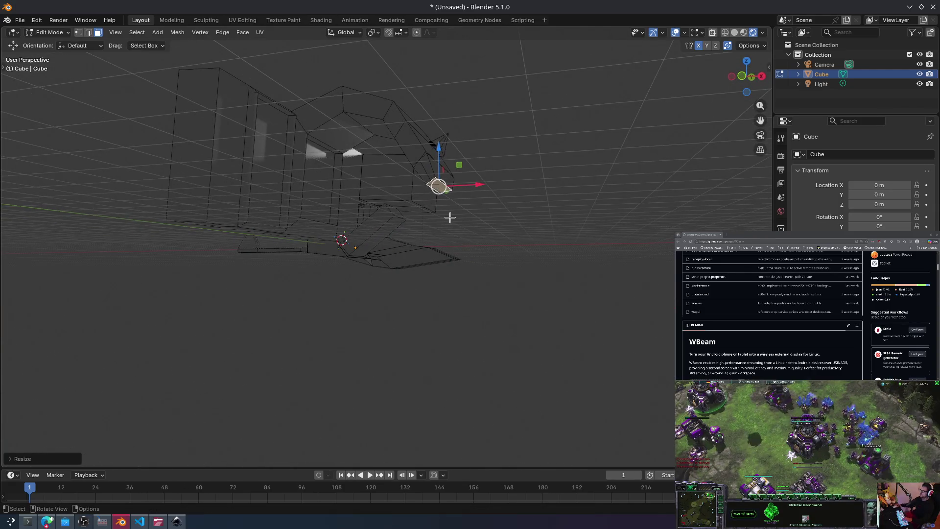
Step: Extrude the end face again and scale the result down
{"action": "key", "text": "e"}
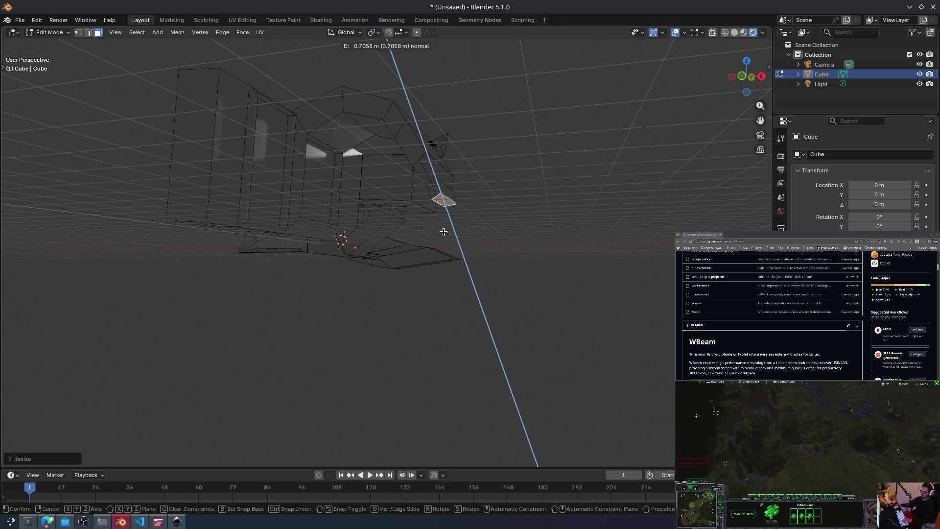
{"action": "left_click", "coordinate": [443, 231]}
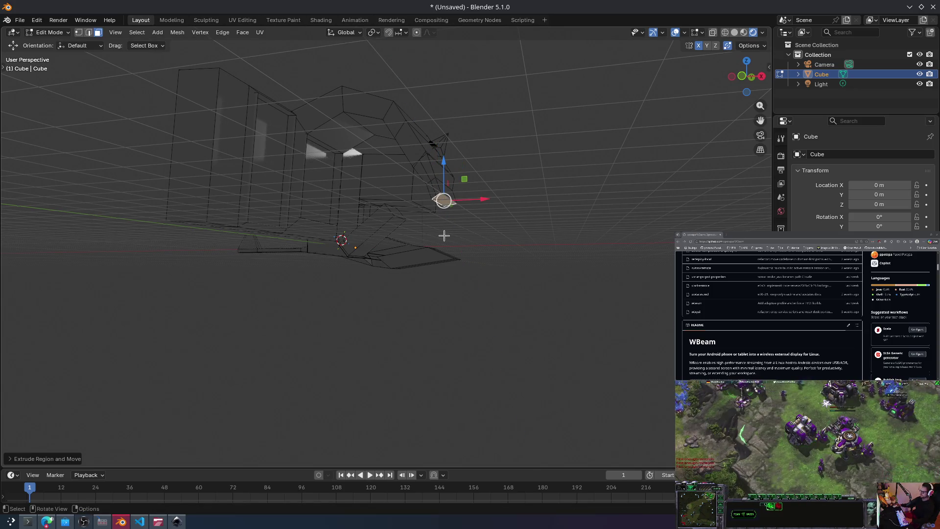
{"action": "key", "text": "s"}
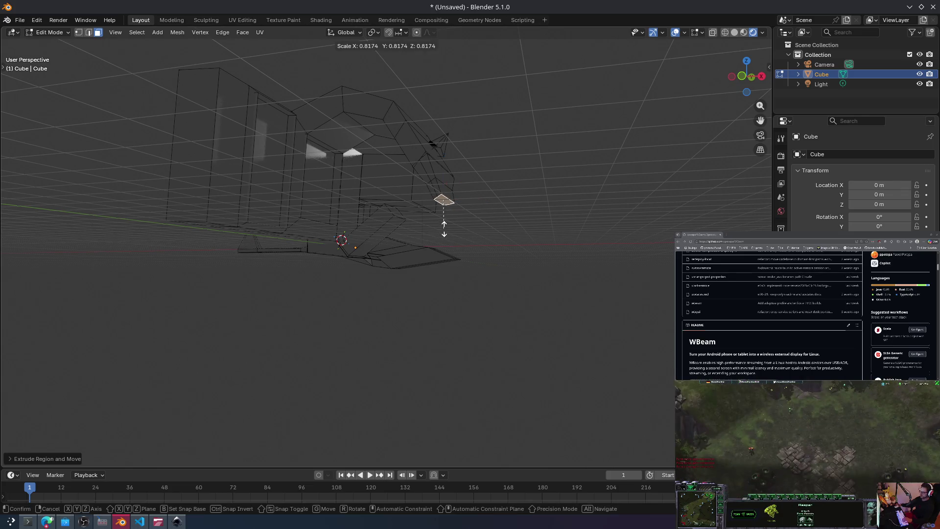
{"action": "left_click", "coordinate": [442, 225]}
Step: Extrude a long final segment from the end face
{"action": "key", "text": "e"}
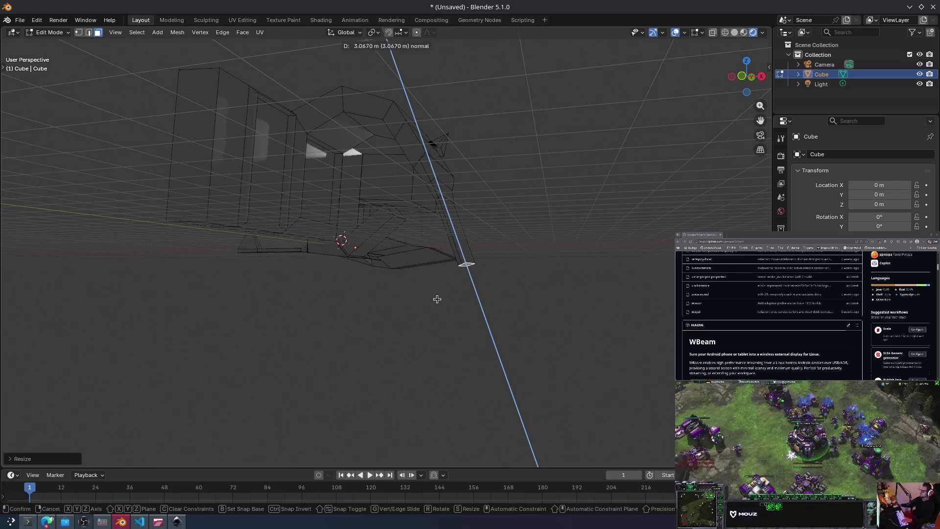
{"action": "left_click", "coordinate": [437, 286]}
{"action": "mouse_move", "coordinate": [436, 286]}
{"action": "middle_mouse_down"}
{"action": "mouse_move", "coordinate": [315, 304]}
{"action": "mouse_move", "coordinate": [260, 287]}
{"action": "mouse_move", "coordinate": [317, 323]}
{"action": "mouse_move", "coordinate": [313, 294]}
{"action": "mouse_move", "coordinate": [196, 327]}
{"action": "mouse_move", "coordinate": [324, 283]}
{"action": "mouse_move", "coordinate": [361, 218]}
{"action": "mouse_move", "coordinate": [357, 199]}
{"action": "mouse_move", "coordinate": [389, 191]}
{"action": "mouse_move", "coordinate": [361, 214]}
{"action": "mouse_move", "coordinate": [360, 243]}
{"action": "mouse_move", "coordinate": [424, 266]}
{"action": "mouse_move", "coordinate": [264, 339]}
{"action": "mouse_move", "coordinate": [457, 209]}
{"action": "mouse_move", "coordinate": [493, 216]}
{"action": "middle_mouse_up"}
Step: Clear the selection, select the right block's front face and extrude it a short distance
{"action": "key", "text": "a"}
{"action": "key", "text": "alt+a"}
{"action": "left_click", "coordinate": [455, 196]}
{"action": "key", "text": "e"}
{"action": "left_click", "coordinate": [372, 353]}
{"action": "mouse_move", "coordinate": [372, 353]}
{"action": "middle_mouse_down"}
{"action": "mouse_move", "coordinate": [430, 266]}
{"action": "mouse_move", "coordinate": [329, 273]}
{"action": "mouse_move", "coordinate": [384, 259]}
{"action": "mouse_move", "coordinate": [378, 288]}
{"action": "mouse_move", "coordinate": [405, 269]}
{"action": "mouse_move", "coordinate": [370, 199]}
{"action": "middle_mouse_up"}
Step: Extrude the selected face two more times
{"action": "key", "text": "e"}
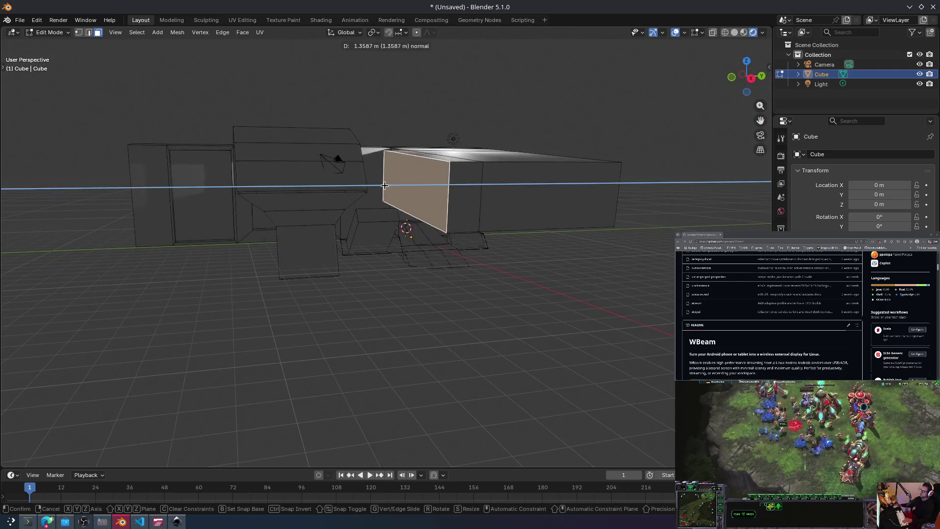
{"action": "left_click", "coordinate": [407, 193]}
{"action": "key", "text": "e"}
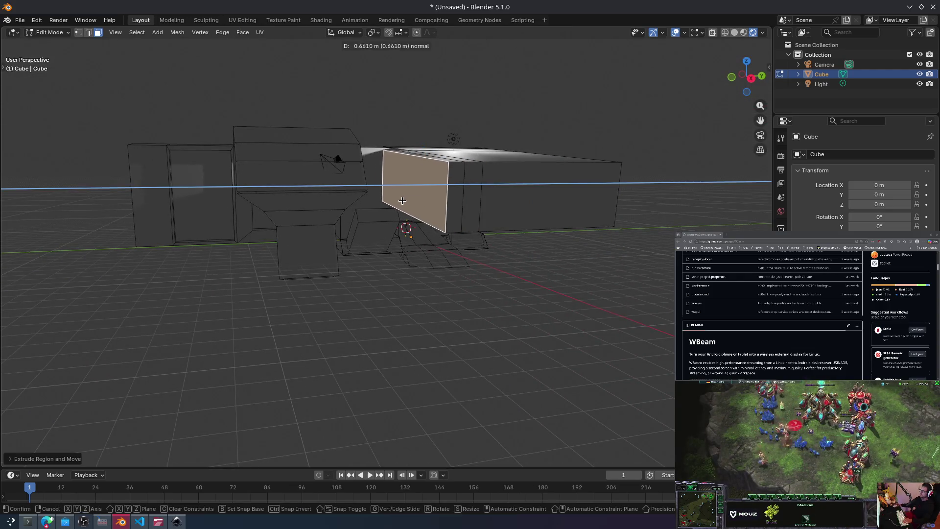
{"action": "left_click", "coordinate": [409, 194]}
{"action": "right_click", "coordinate": [415, 179]}
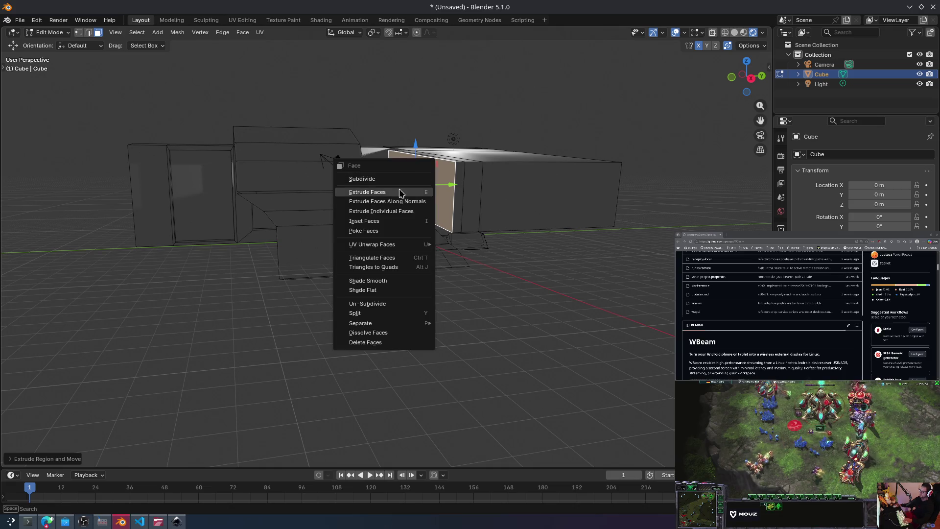
Step: Select the small underside face and extrude it along its normal
{"action": "left_click_drag", "start_coordinate": [455, 260], "coordinate": [438, 218]}
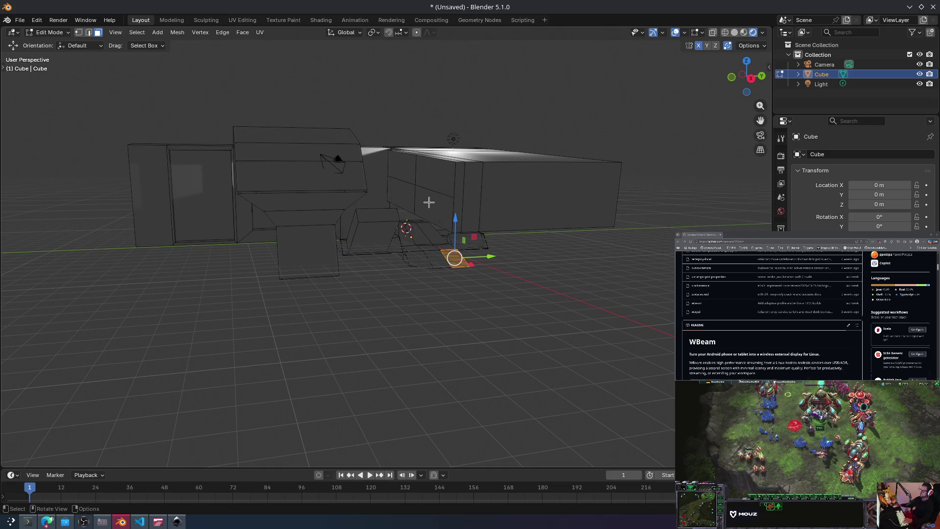
{"action": "key", "text": "e"}
{"action": "left_click", "coordinate": [252, 235]}
{"action": "mouse_move", "coordinate": [252, 235]}
{"action": "middle_mouse_down"}
{"action": "mouse_move", "coordinate": [346, 243]}
{"action": "mouse_move", "coordinate": [331, 256]}
{"action": "mouse_move", "coordinate": [327, 230]}
{"action": "middle_mouse_up"}
Step: Extrude a face, then push it upward into a tall box
{"action": "key", "text": "e"}
{"action": "left_click", "coordinate": [528, 183]}
{"action": "key", "text": "e"}
{"action": "left_click", "coordinate": [558, 194]}
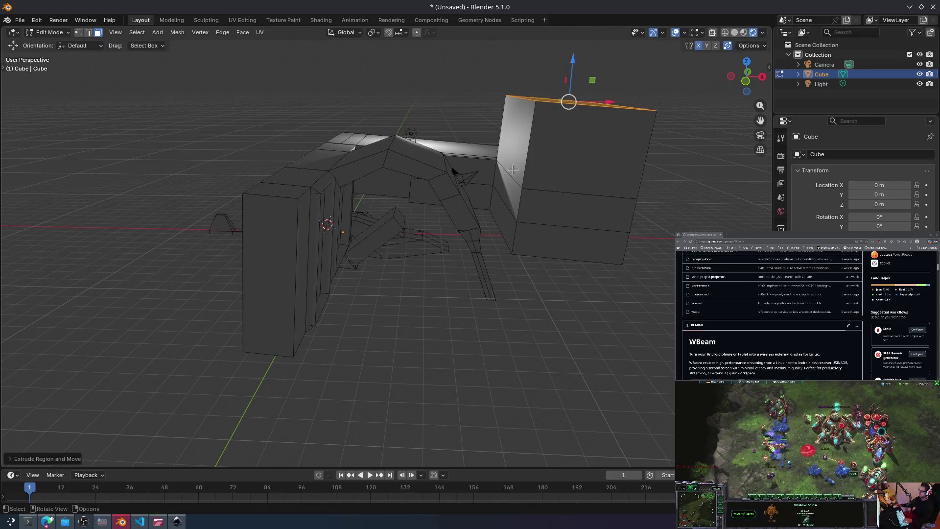
{"action": "middle_click_drag", "start_coordinate": [558, 193], "coordinate": [561, 190]}
Step: Extrude the tall box's top face again and tilt it
{"action": "key", "text": "e"}
{"action": "middle_click_drag", "start_coordinate": [563, 113], "coordinate": [566, 162]}
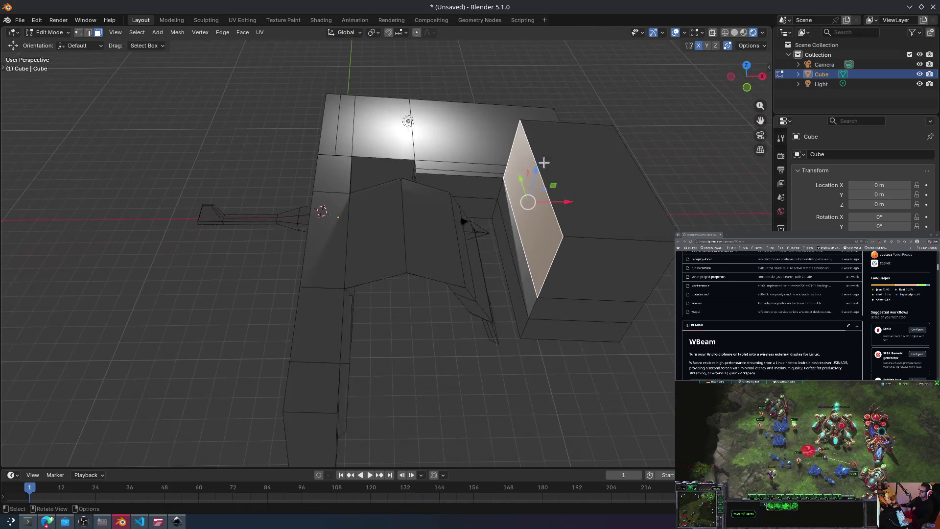
{"action": "left_click", "coordinate": [566, 160]}
{"action": "key", "text": "r"}
{"action": "left_click", "coordinate": [567, 155]}
Step: Extrude the tilted face and rotate its end face about Z into a 17° slanted cap
{"action": "key", "text": "e"}
{"action": "left_click", "coordinate": [561, 131]}
{"action": "key", "text": "r"}
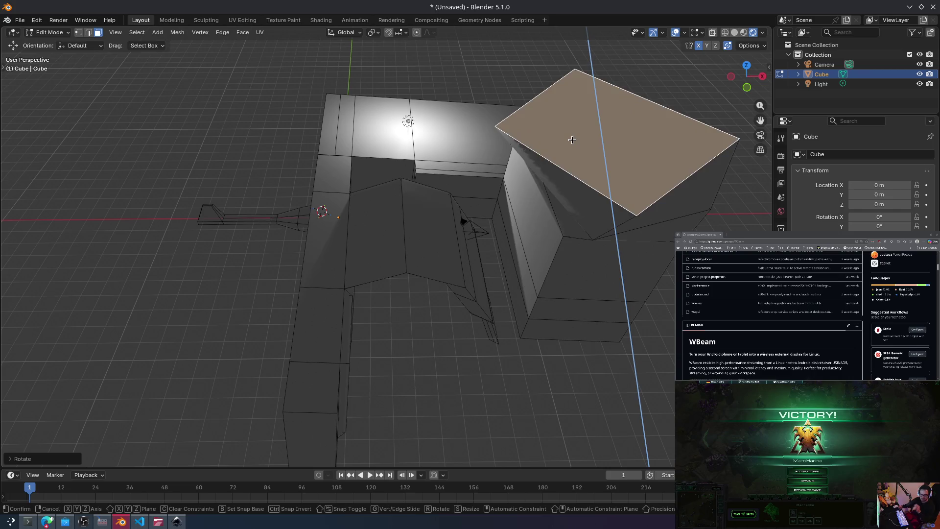
{"action": "key", "text": "z"}
{"action": "key", "text": "z"}
{"action": "key", "text": "z"}
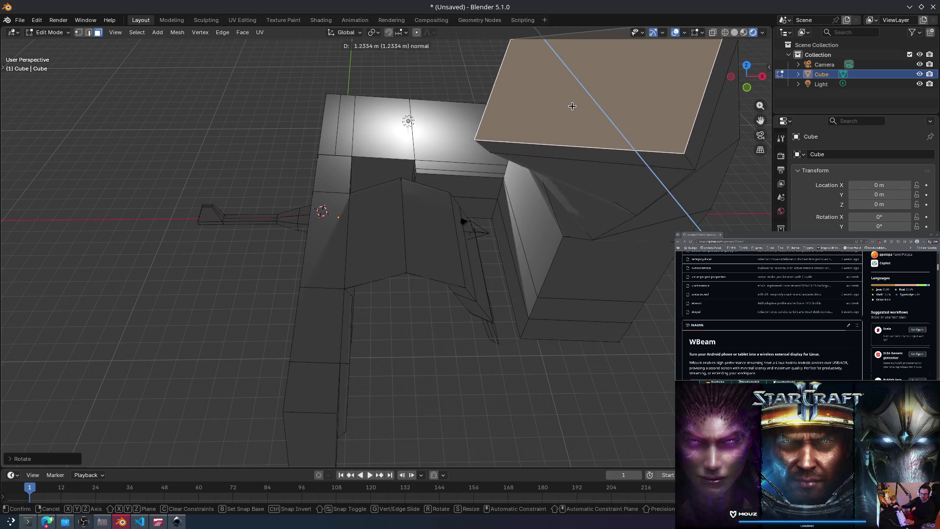
{"action": "left_click", "coordinate": [576, 108]}
{"action": "mouse_move", "coordinate": [568, 110]}
{"action": "middle_mouse_down"}
{"action": "mouse_move", "coordinate": [499, 111]}
{"action": "mouse_move", "coordinate": [515, 122]}
{"action": "mouse_move", "coordinate": [579, 116]}
{"action": "mouse_move", "coordinate": [561, 139]}
{"action": "middle_mouse_up"}
{"action": "scroll", "coordinate": [561, 139], "scroll_direction": "down", "scroll_amount": 6}
{"action": "mouse_move", "coordinate": [497, 153]}
{"action": "middle_mouse_down"}
{"action": "mouse_move", "coordinate": [372, 230]}
{"action": "mouse_move", "coordinate": [388, 189]}
{"action": "mouse_move", "coordinate": [449, 204]}
{"action": "mouse_move", "coordinate": [464, 197]}
{"action": "mouse_move", "coordinate": [491, 218]}
{"action": "middle_mouse_up"}
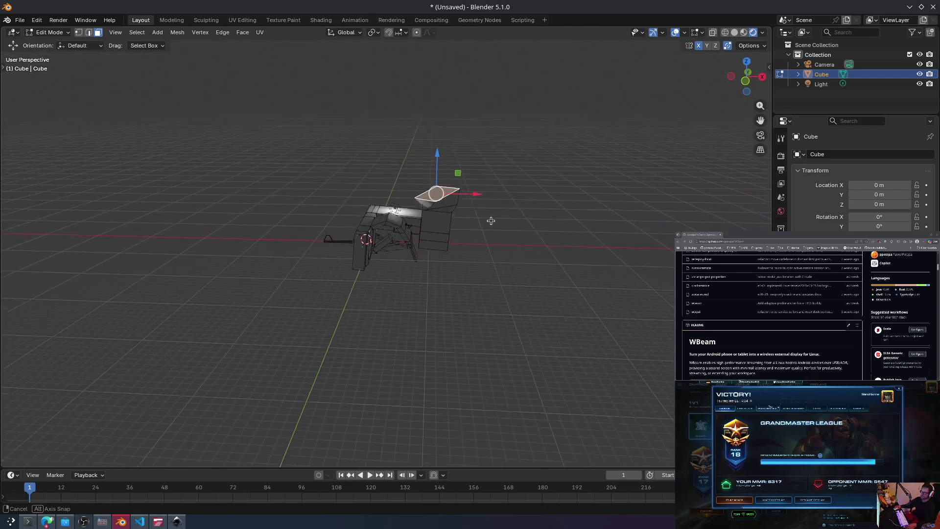
Step: Extrude the tower's top face and switch the viewport to Solid shading
{"action": "key", "text": "e"}
{"action": "left_click", "coordinate": [484, 210]}
{"action": "key", "text": "r"}
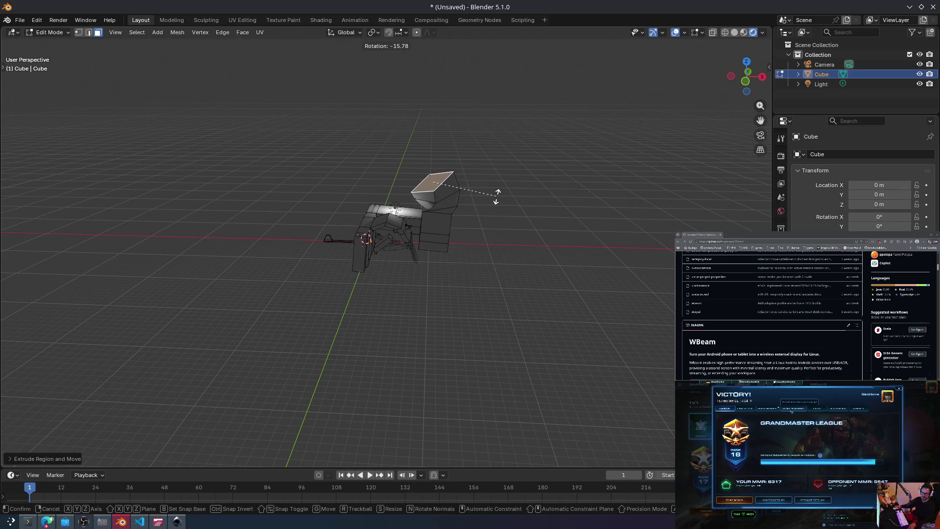
{"action": "key", "text": "x"}
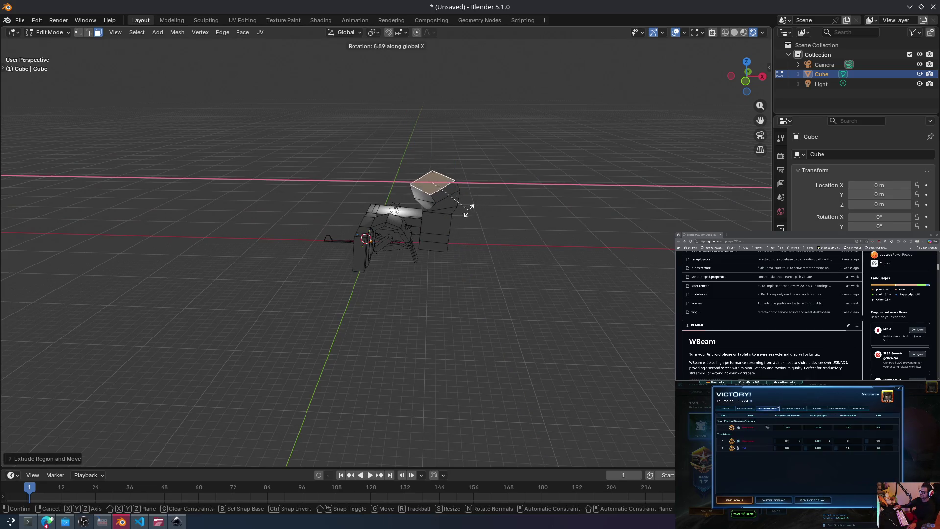
{"action": "key", "text": "z"}
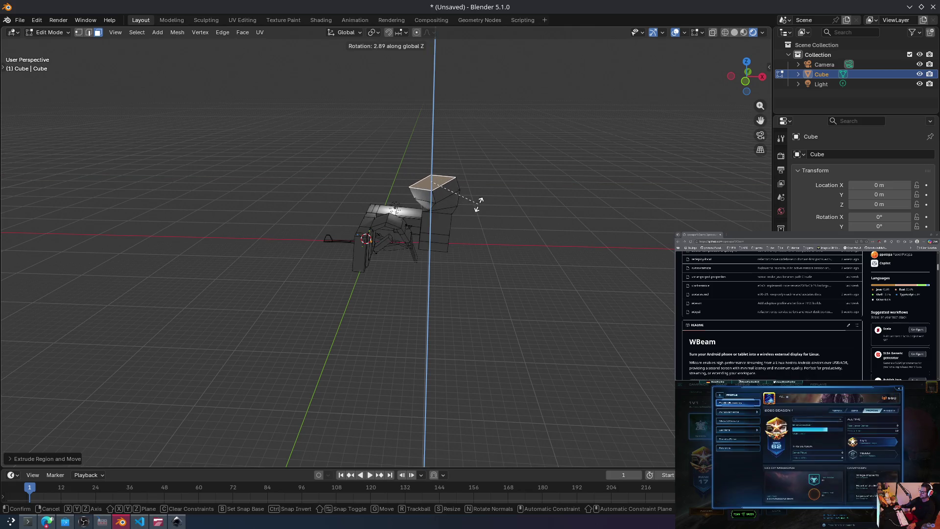
{"action": "key", "text": "Escape"}
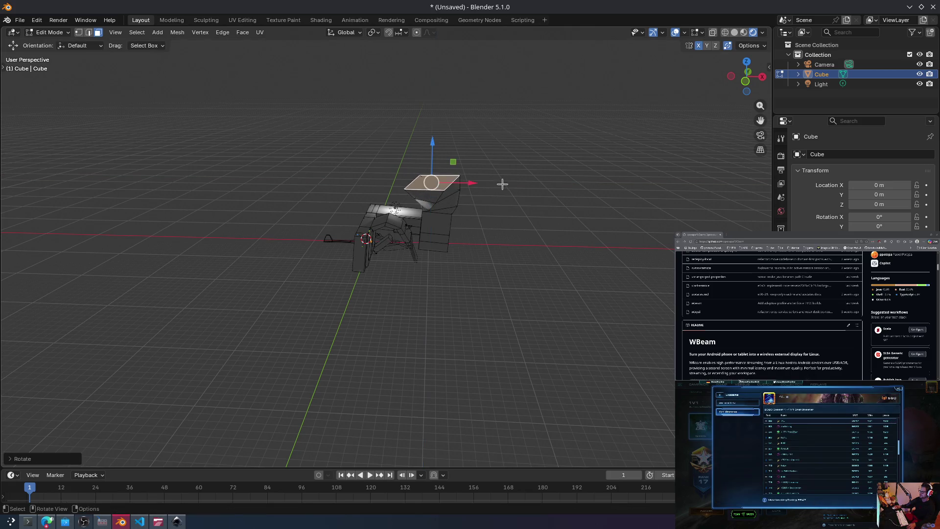
{"action": "key", "text": "r"}
{"action": "key", "text": "z"}
{"action": "key", "text": "Escape"}
{"action": "key", "text": "z"}
{"action": "left_click", "coordinate": [499, 163]}
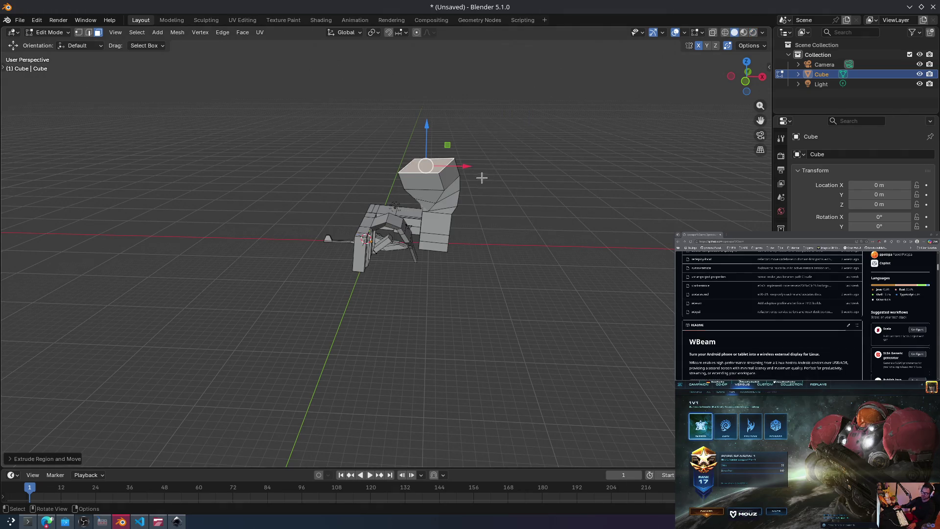
Step: Tilt the top face, stay in Edit Mode, and restore the tool region
{"action": "key", "text": "r"}
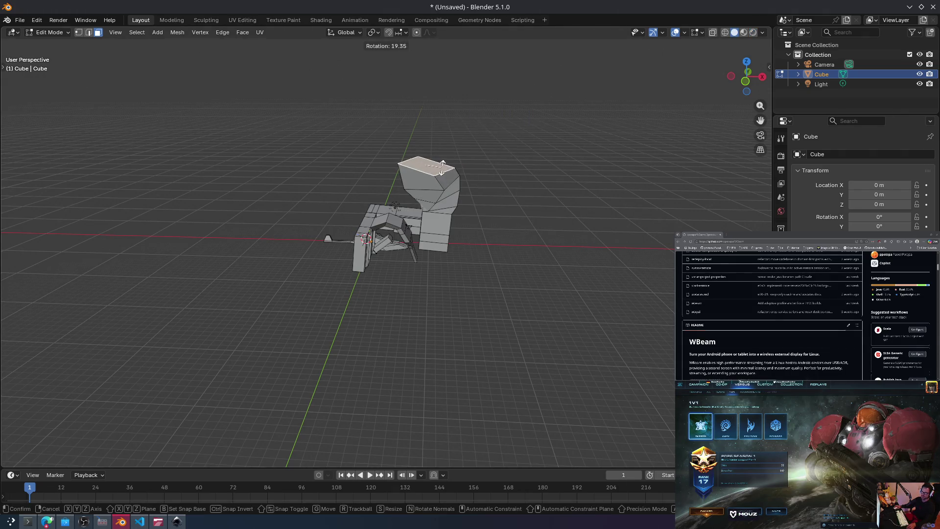
{"action": "left_click", "coordinate": [439, 166]}
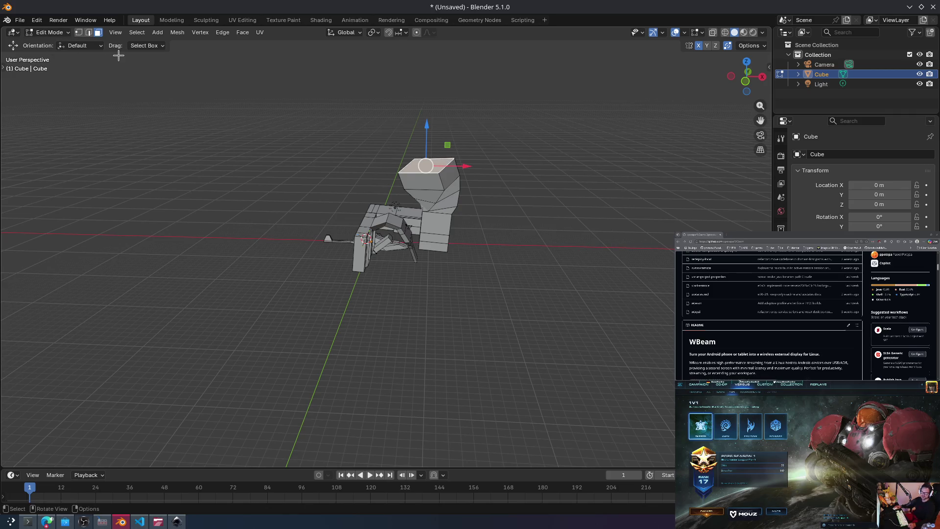
{"action": "key", "text": "ctrl+Tab"}
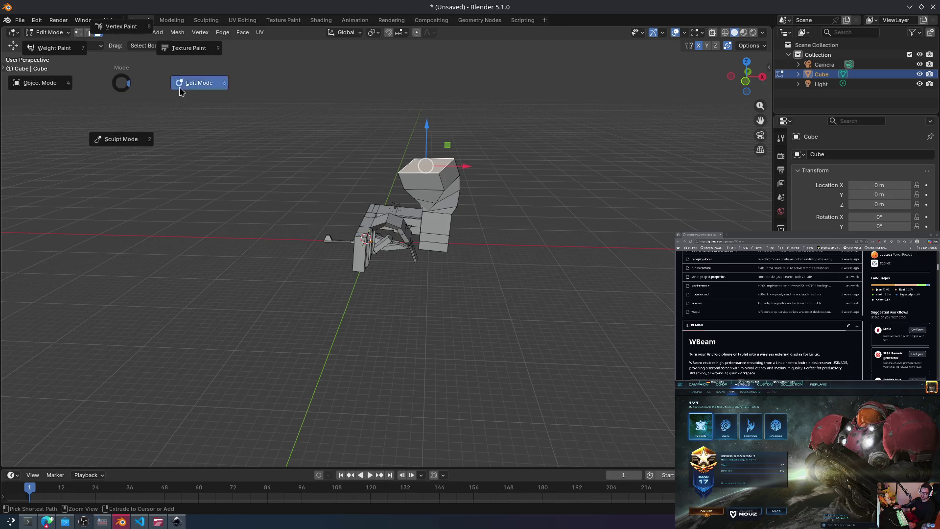
{"action": "left_click", "coordinate": [185, 84]}
{"action": "middle_click_drag", "start_coordinate": [402, 196], "coordinate": [196, 102]}
{"action": "scroll", "coordinate": [72, 68], "scroll_direction": "up", "scroll_amount": 5}
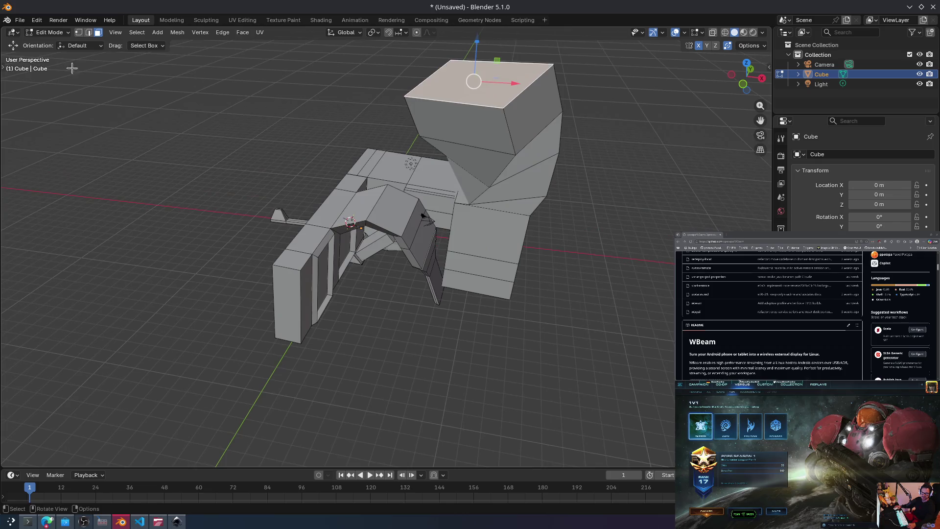
{"action": "left_click", "coordinate": [6, 66]}
{"action": "middle_click_drag", "start_coordinate": [434, 142], "coordinate": [480, 132]}
Step: Tilt the top face, extrude a new segment upward, and rotate its end
{"action": "key", "text": "r"}
{"action": "left_click", "coordinate": [518, 125]}
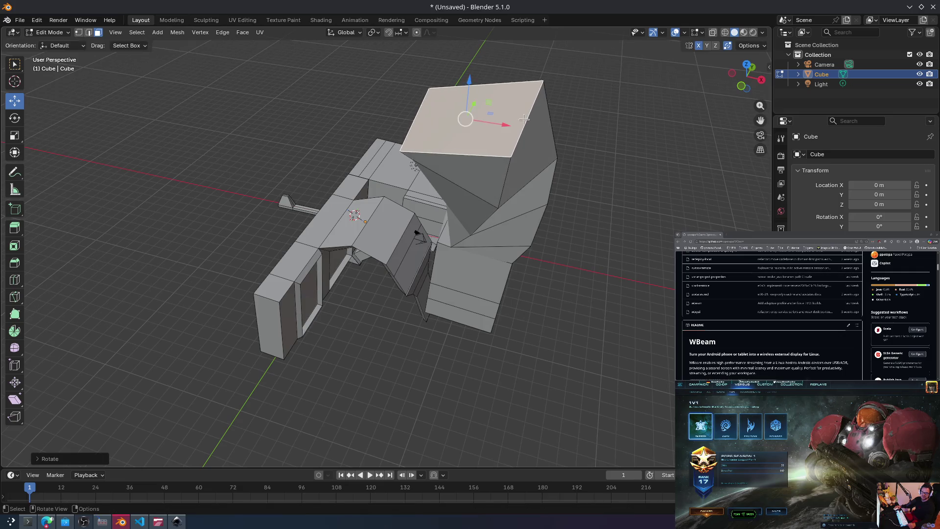
{"action": "key", "text": "e"}
{"action": "left_click", "coordinate": [509, 79]}
{"action": "key", "text": "r"}
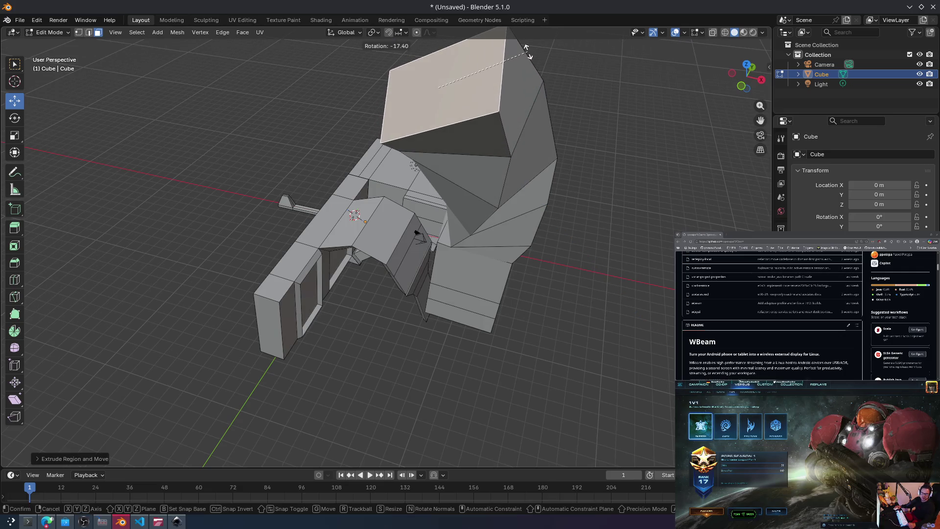
{"action": "left_click", "coordinate": [526, 49]}
{"action": "mouse_move", "coordinate": [523, 51]}
{"action": "middle_mouse_down"}
{"action": "mouse_move", "coordinate": [470, 80]}
{"action": "mouse_move", "coordinate": [511, 78]}
{"action": "mouse_move", "coordinate": [465, 83]}
{"action": "mouse_move", "coordinate": [435, 101]}
{"action": "mouse_move", "coordinate": [426, 85]}
{"action": "mouse_move", "coordinate": [257, 168]}
{"action": "mouse_move", "coordinate": [212, 113]}
{"action": "mouse_move", "coordinate": [267, 105]}
{"action": "middle_mouse_up"}
Step: Extrude and rotate another tower segment, then extrude again and shrink the top slightly
{"action": "key", "text": "e"}
{"action": "left_click", "coordinate": [490, 59]}
{"action": "key", "text": "r"}
{"action": "left_click", "coordinate": [430, 98]}
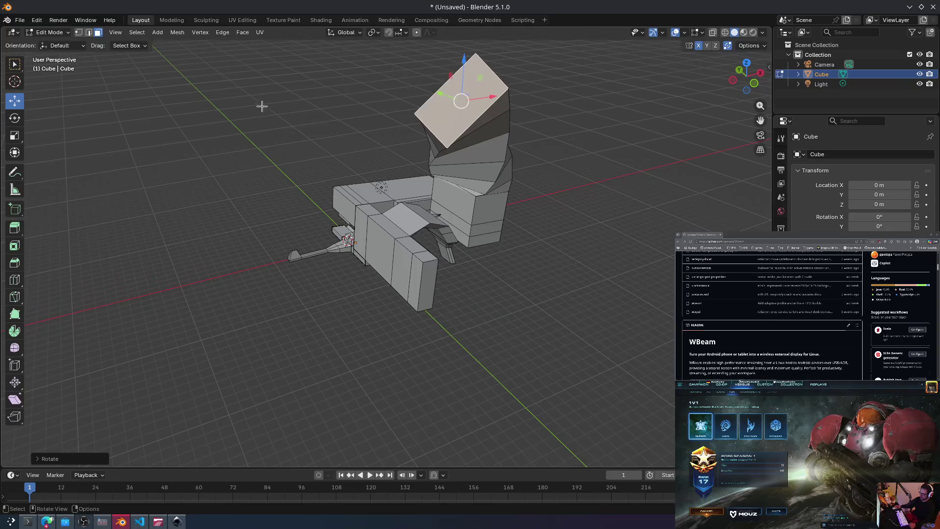
{"action": "key", "text": "e"}
{"action": "left_click", "coordinate": [251, 124]}
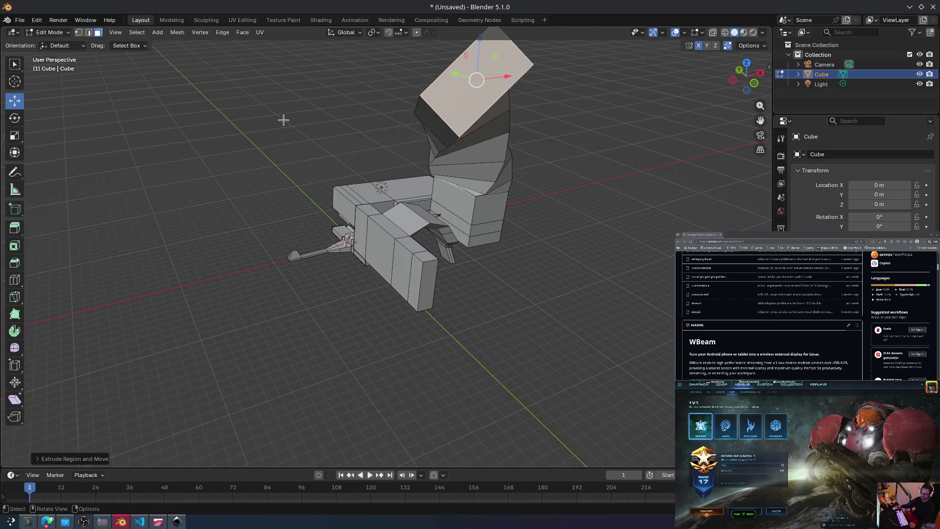
{"action": "key", "text": "s"}
{"action": "left_click", "coordinate": [321, 107]}
Step: Extrude the shrunken face, taper it a little more, and extrude once again
{"action": "key", "text": "e"}
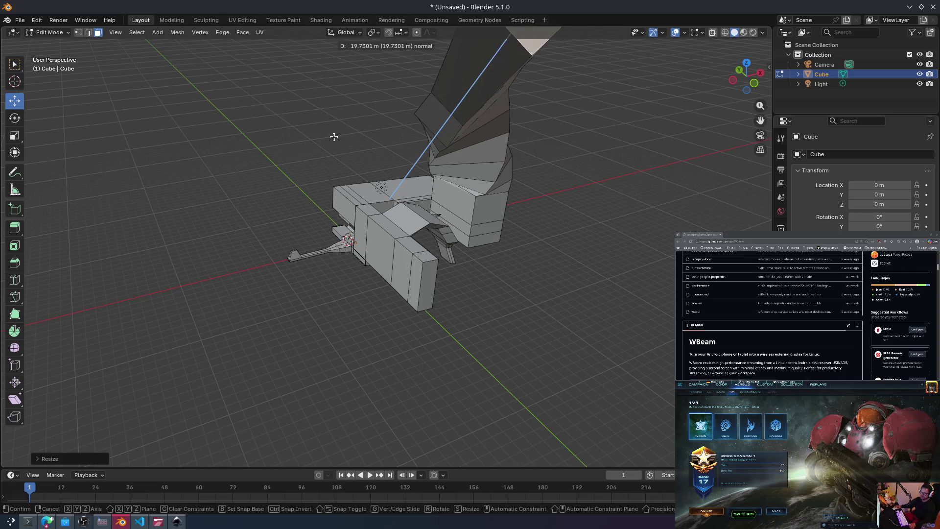
{"action": "left_click", "coordinate": [334, 120]}
{"action": "key", "text": "s"}
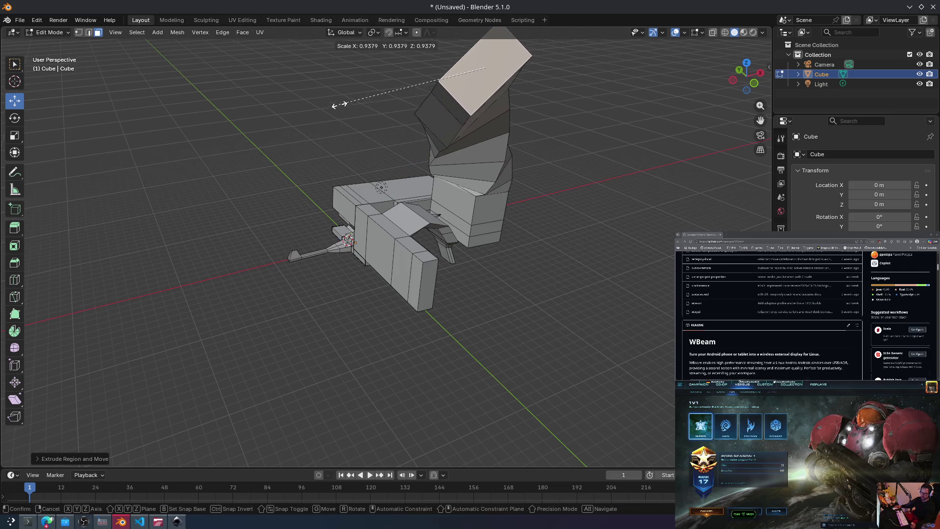
{"action": "left_click", "coordinate": [364, 93]}
{"action": "key", "text": "e"}
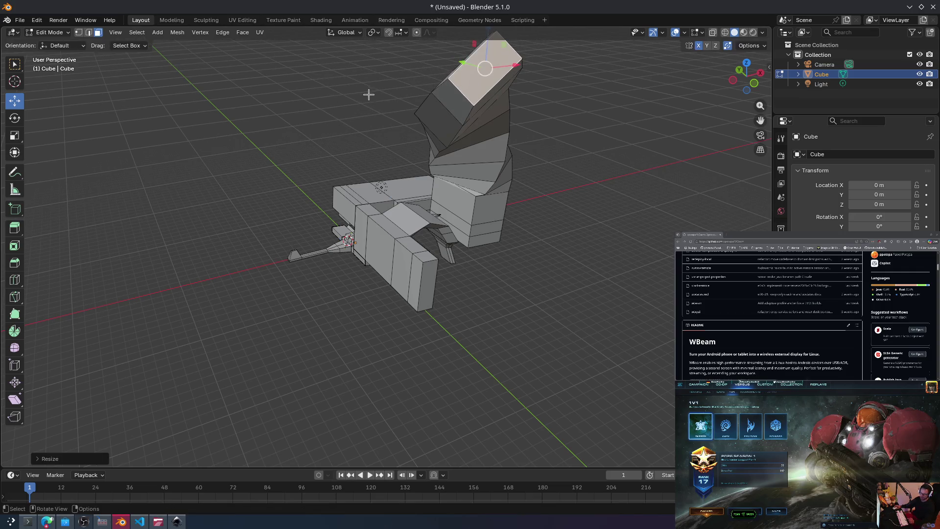
{"action": "left_click", "coordinate": [366, 81]}
{"action": "mouse_move", "coordinate": [366, 81]}
{"action": "middle_mouse_down"}
{"action": "mouse_move", "coordinate": [352, 105]}
{"action": "mouse_move", "coordinate": [294, 126]}
{"action": "mouse_move", "coordinate": [314, 151]}
{"action": "mouse_move", "coordinate": [412, 111]}
{"action": "mouse_move", "coordinate": [504, 113]}
{"action": "mouse_move", "coordinate": [491, 127]}
{"action": "middle_mouse_up"}
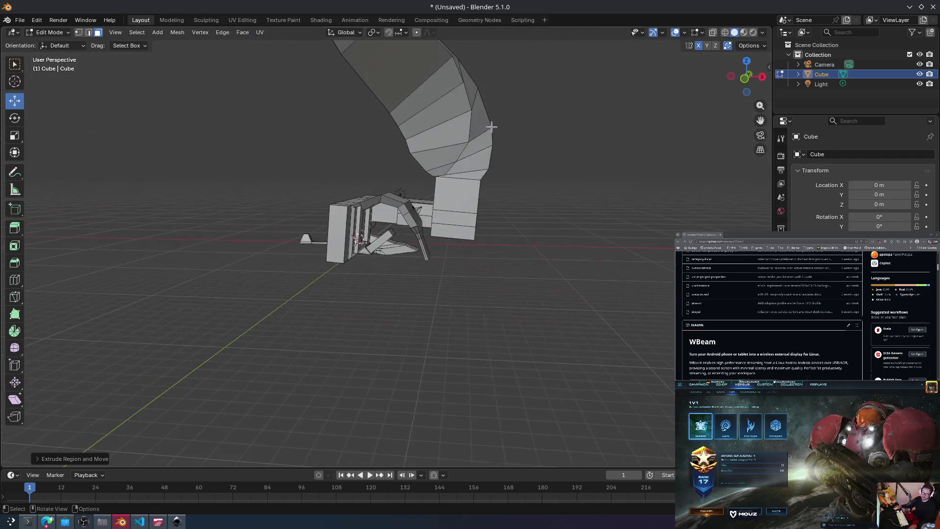
Step: Select the hull's large side face and extrude it into a long horizontal beam
{"action": "left_click", "coordinate": [446, 196]}
{"action": "key", "text": "e"}
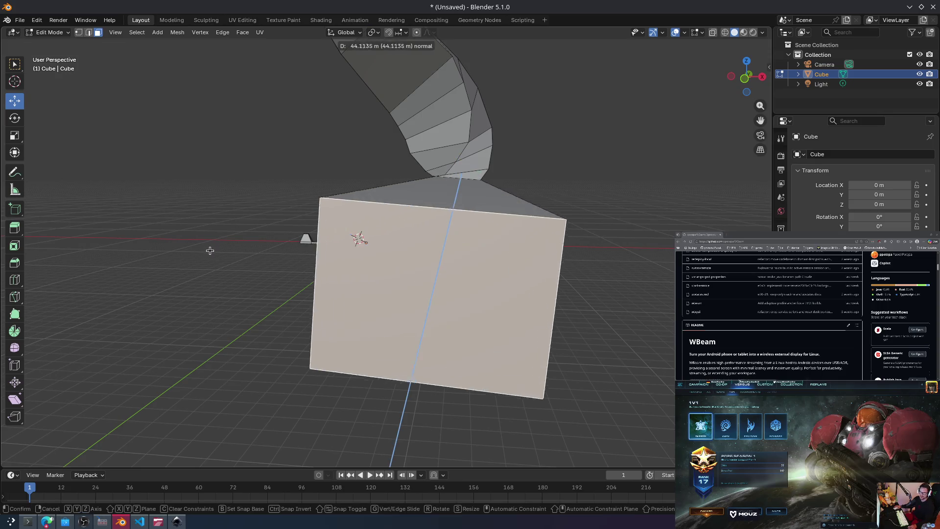
{"action": "left_click", "coordinate": [421, 206]}
{"action": "mouse_move", "coordinate": [420, 206]}
{"action": "middle_mouse_down"}
{"action": "mouse_move", "coordinate": [431, 203]}
{"action": "mouse_move", "coordinate": [416, 220]}
{"action": "middle_mouse_up"}
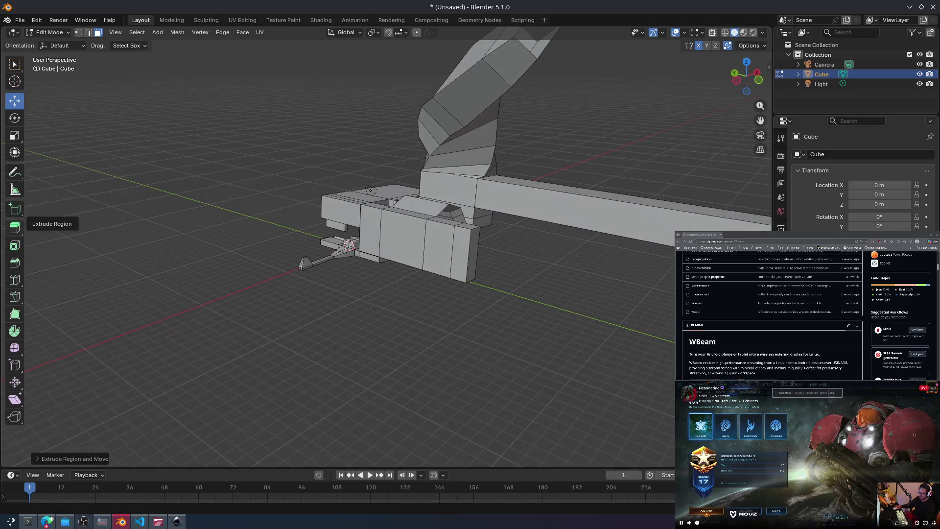
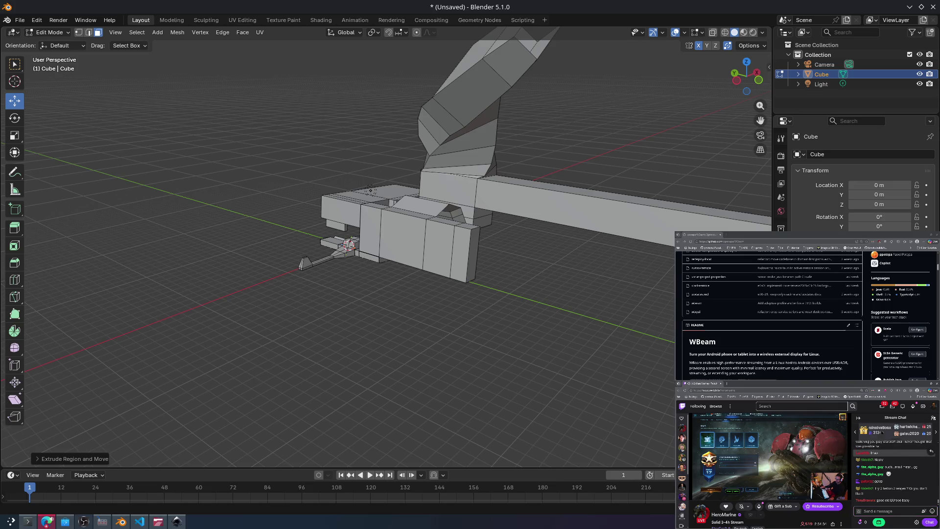
Step: Extrude and shrink a face on the curved tube, then extrude an upper tube face
{"action": "mouse_move", "coordinate": [359, 318]}
{"action": "middle_mouse_down"}
{"action": "mouse_move", "coordinate": [269, 270]}
{"action": "mouse_move", "coordinate": [374, 246]}
{"action": "middle_mouse_up"}
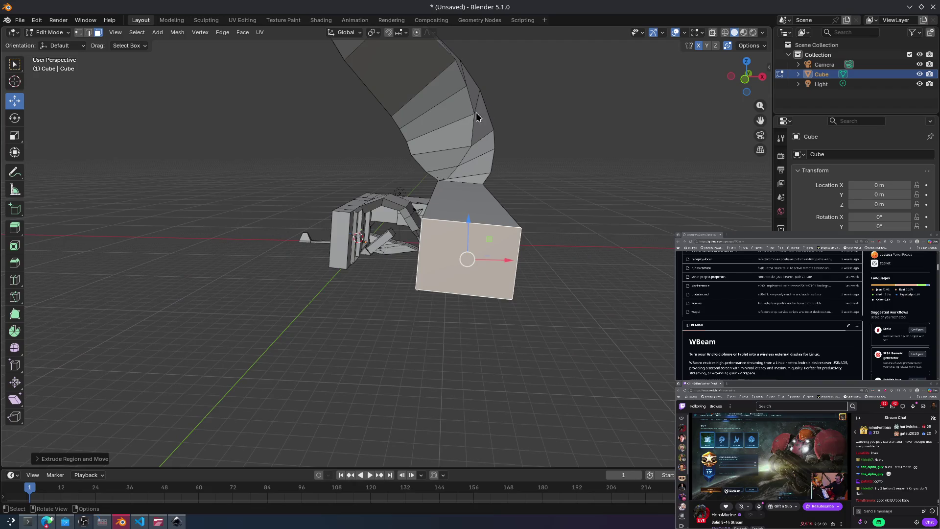
{"action": "left_click", "coordinate": [450, 139]}
{"action": "key", "text": "e"}
{"action": "left_click", "coordinate": [414, 154]}
{"action": "key", "text": "s"}
{"action": "left_click", "coordinate": [410, 158]}
{"action": "mouse_move", "coordinate": [409, 158]}
{"action": "middle_mouse_down"}
{"action": "mouse_move", "coordinate": [415, 166]}
{"action": "mouse_move", "coordinate": [407, 142]}
{"action": "middle_mouse_up"}
{"action": "left_click", "coordinate": [407, 129]}
{"action": "key", "text": "e"}
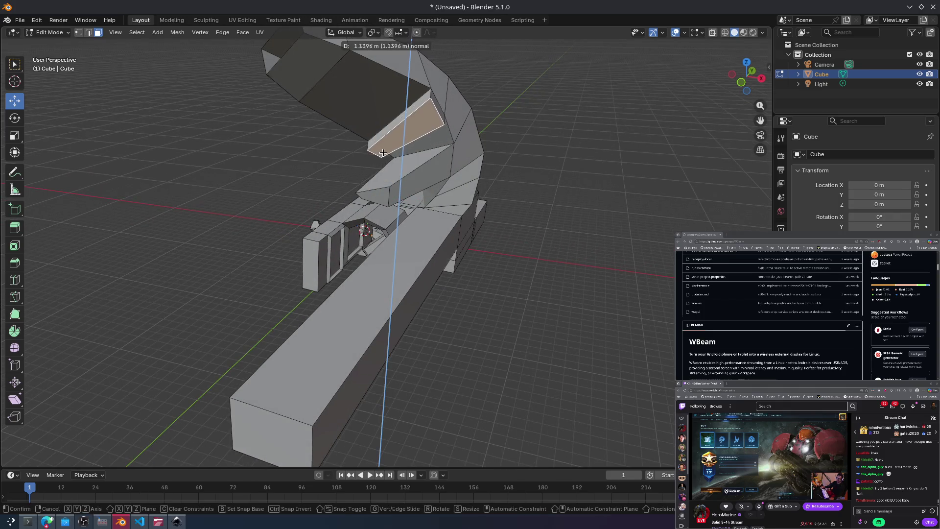
{"action": "left_click", "coordinate": [383, 153]}
Step: Extrude the arm's large upper face and an adjacent face into two new segments
{"action": "left_click", "coordinate": [372, 112]}
{"action": "key", "text": "e"}
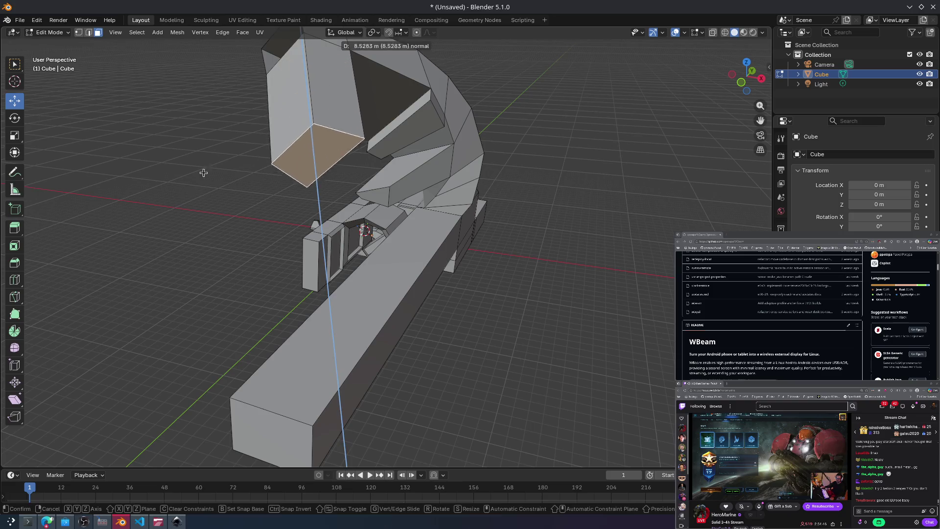
{"action": "left_click", "coordinate": [237, 158]}
{"action": "mouse_move", "coordinate": [237, 158]}
{"action": "middle_mouse_down"}
{"action": "mouse_move", "coordinate": [255, 191]}
{"action": "mouse_move", "coordinate": [309, 167]}
{"action": "middle_mouse_up"}
{"action": "left_click", "coordinate": [358, 130]}
{"action": "mouse_move", "coordinate": [358, 130]}
{"action": "middle_mouse_down"}
{"action": "mouse_move", "coordinate": [268, 147]}
{"action": "mouse_move", "coordinate": [330, 88]}
{"action": "middle_mouse_up"}
{"action": "left_click", "coordinate": [330, 88]}
{"action": "key", "text": "e"}
{"action": "left_click", "coordinate": [401, 161]}
{"action": "mouse_move", "coordinate": [402, 161]}
{"action": "middle_mouse_down"}
{"action": "mouse_move", "coordinate": [319, 214]}
{"action": "mouse_move", "coordinate": [488, 221]}
{"action": "mouse_move", "coordinate": [435, 252]}
{"action": "mouse_move", "coordinate": [401, 246]}
{"action": "middle_mouse_up"}
{"action": "scroll", "coordinate": [318, 214], "scroll_direction": "down", "scroll_amount": 5}
{"action": "scroll", "coordinate": [488, 221], "scroll_direction": "up", "scroll_amount": 5}
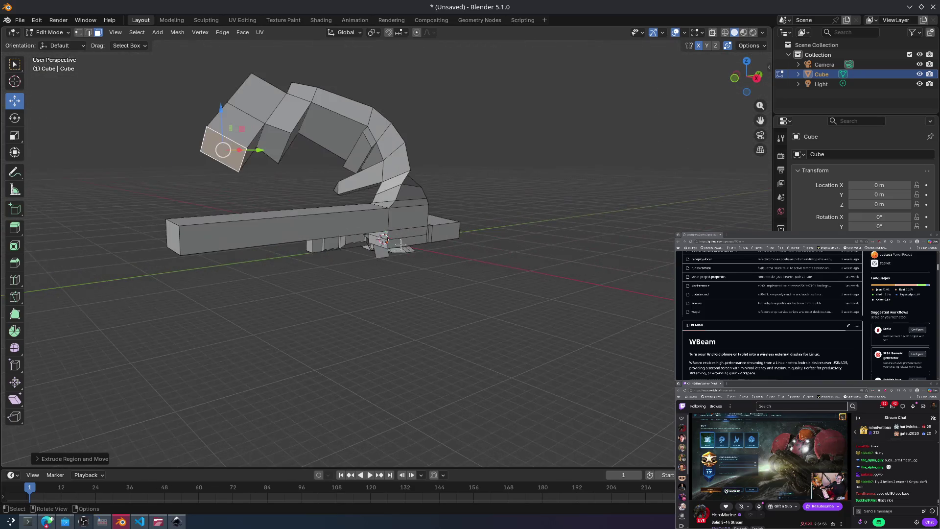
{"action": "scroll", "coordinate": [318, 227], "scroll_direction": "up", "scroll_amount": 2}
Step: Scale down the long bar's front face and push it inward into a recessed groove
{"action": "left_click", "coordinate": [302, 217]}
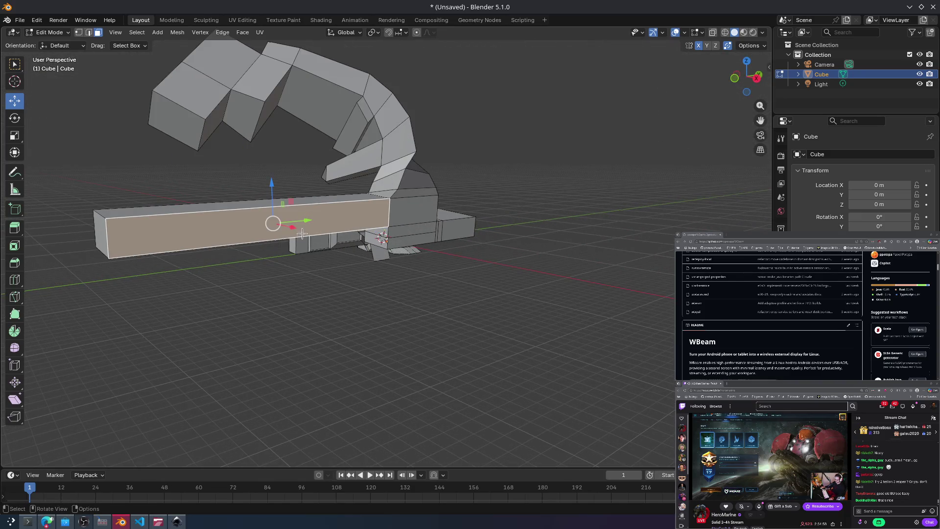
{"action": "key", "text": "s"}
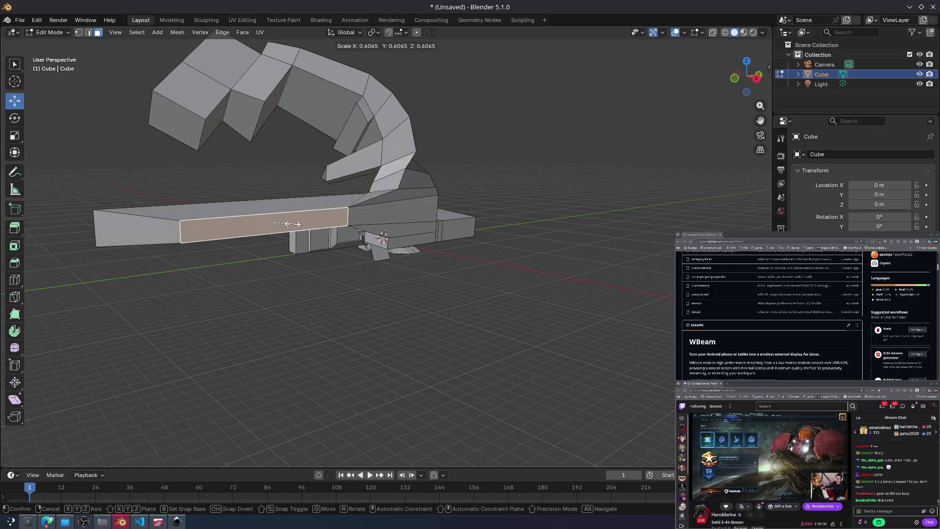
{"action": "left_click", "coordinate": [297, 225]}
{"action": "key", "text": "e"}
{"action": "right_click", "coordinate": [296, 247]}
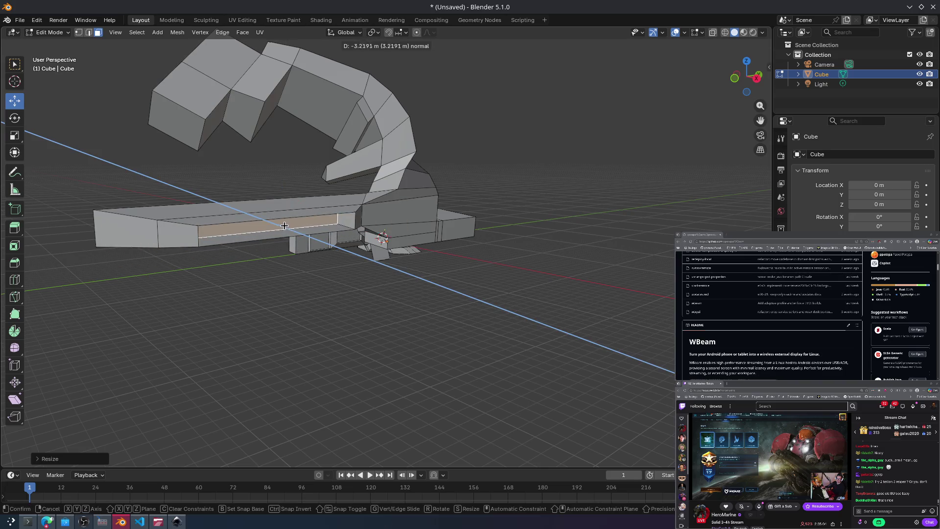
{"action": "left_click", "coordinate": [318, 254]}
{"action": "mouse_move", "coordinate": [322, 256]}
{"action": "middle_mouse_down"}
{"action": "mouse_move", "coordinate": [474, 252]}
{"action": "mouse_move", "coordinate": [319, 261]}
{"action": "middle_mouse_up"}
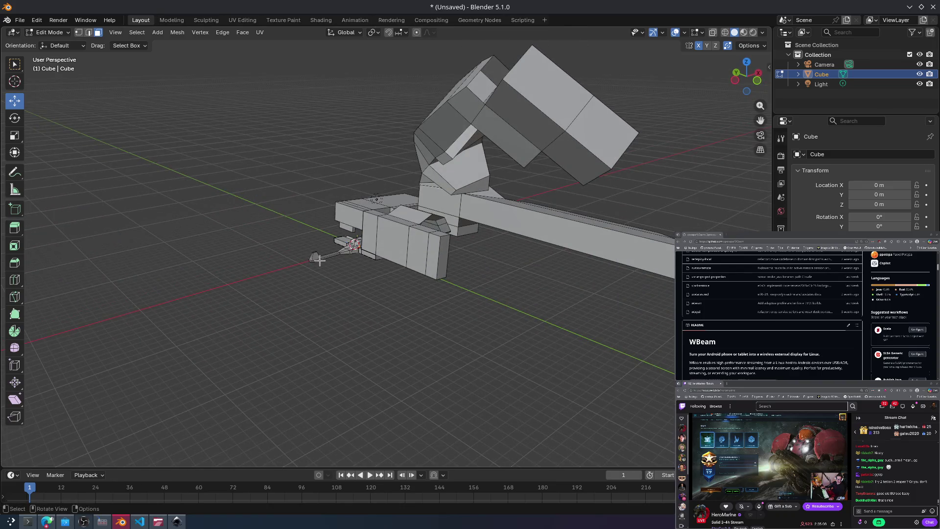
{"action": "left_click", "coordinate": [18, 20]}
Step: Start a new General scene, discarding the unsaved blockout
{"action": "mouse_move", "coordinate": [29, 29]}
{"action": "left_click", "coordinate": [140, 32]}
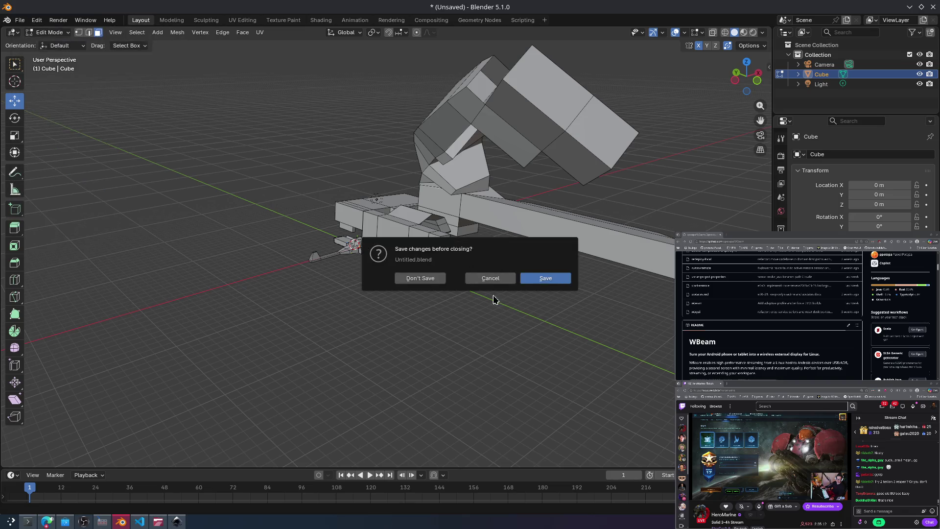
{"action": "left_click", "coordinate": [426, 277]}
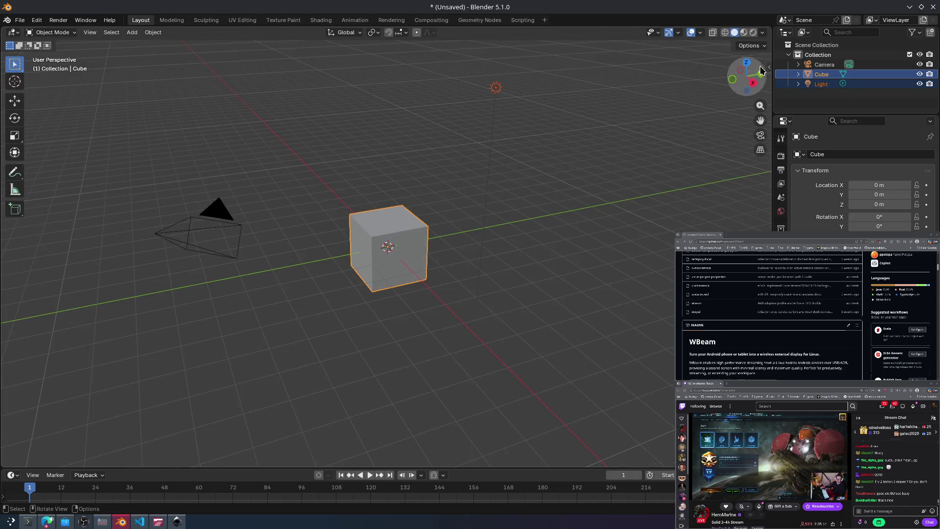
Step: Put the default cube into Edit Mode and deselect everything
{"action": "left_click", "coordinate": [764, 45]}
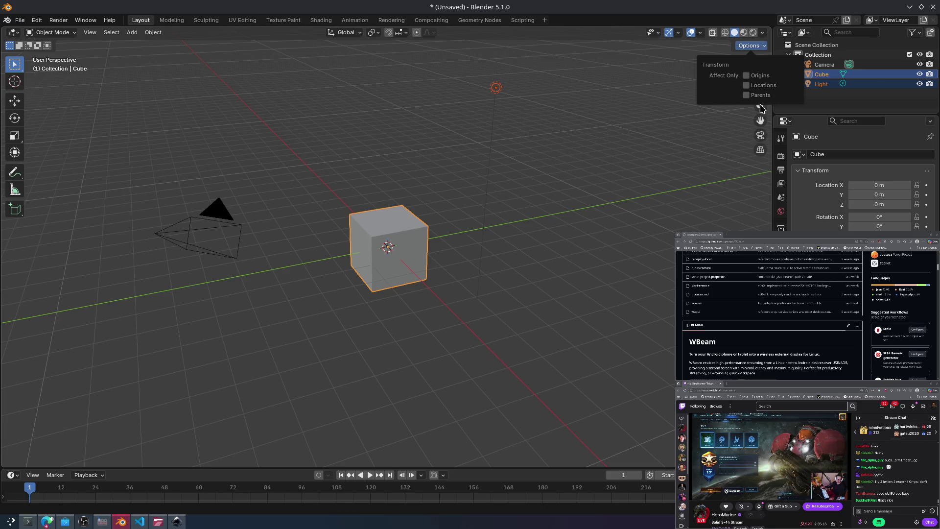
{"action": "left_click", "coordinate": [752, 46]}
{"action": "left_click", "coordinate": [759, 46]}
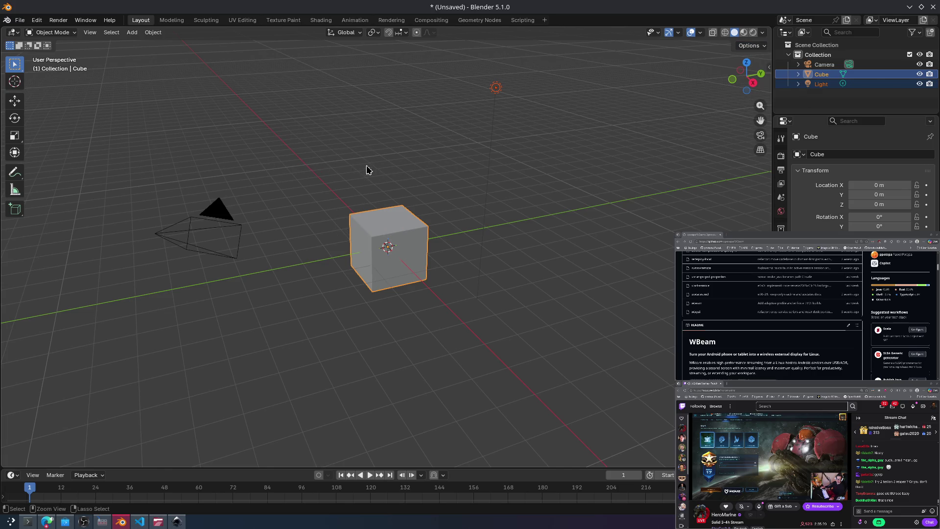
{"action": "key", "text": "ctrl+Tab"}
{"action": "left_click", "coordinate": [452, 155]}
{"action": "key", "text": "alt+a"}
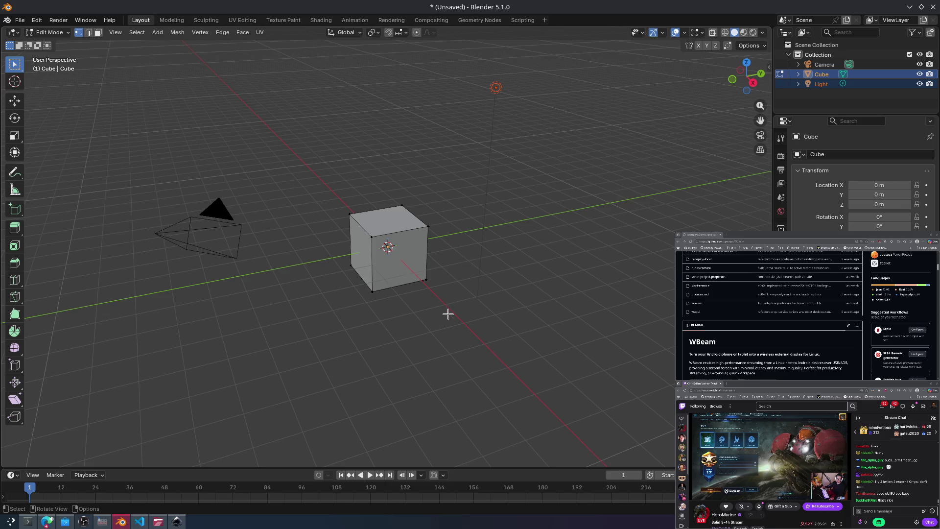
{"action": "left_click", "coordinate": [749, 45]}
{"action": "left_click", "coordinate": [379, 262]}
{"action": "left_click", "coordinate": [366, 255]}
{"action": "key", "text": "e"}
{"action": "left_click", "coordinate": [293, 288]}
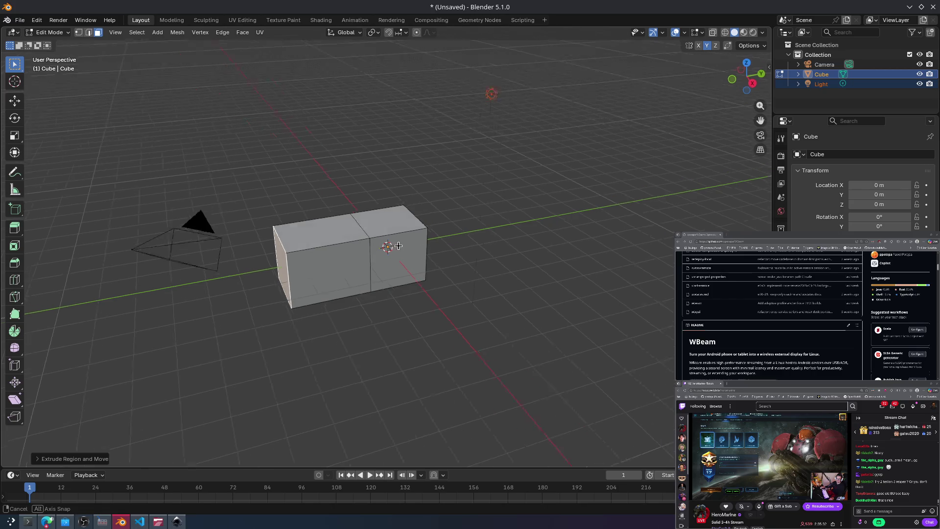
{"action": "middle_click_drag", "start_coordinate": [401, 243], "coordinate": [415, 262]}
{"action": "key", "text": "ctrl+z"}
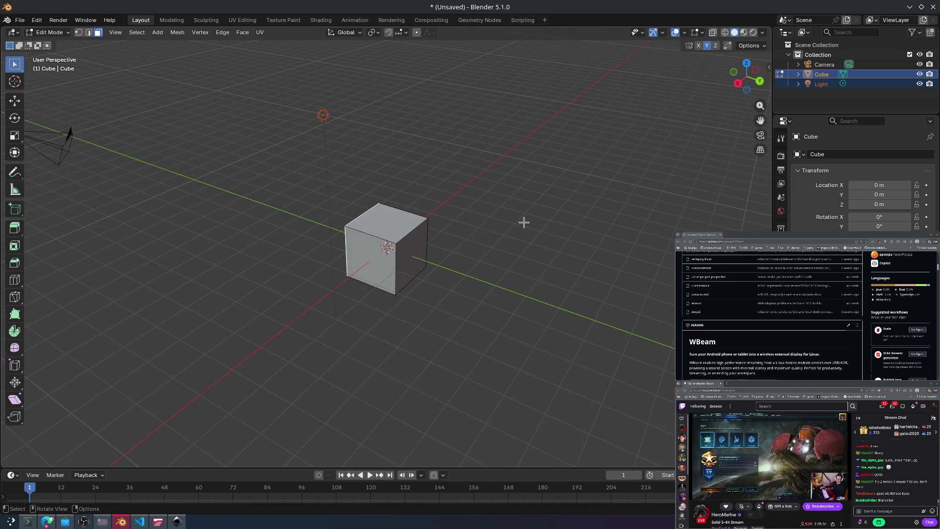
{"action": "left_click", "coordinate": [420, 252]}
{"action": "key", "text": "e"}
{"action": "left_click", "coordinate": [493, 273]}
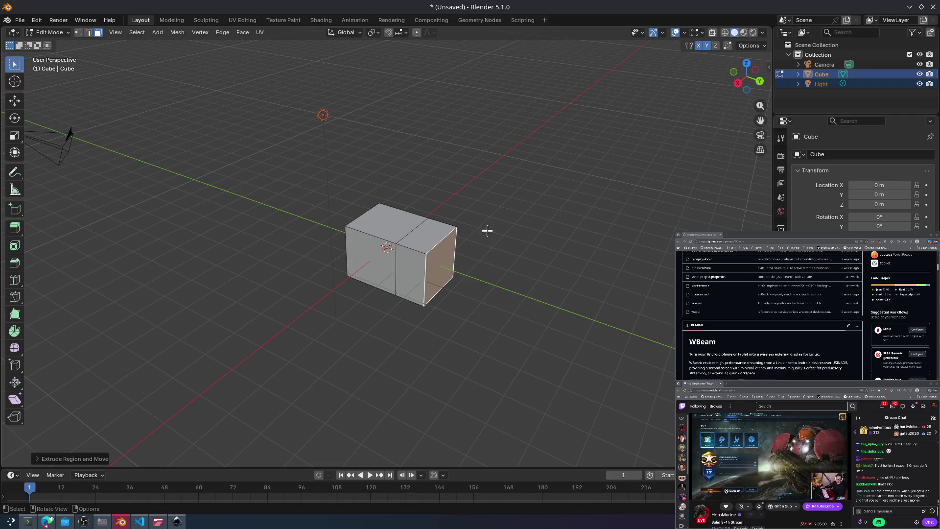
{"action": "key", "text": "ctrl+z"}
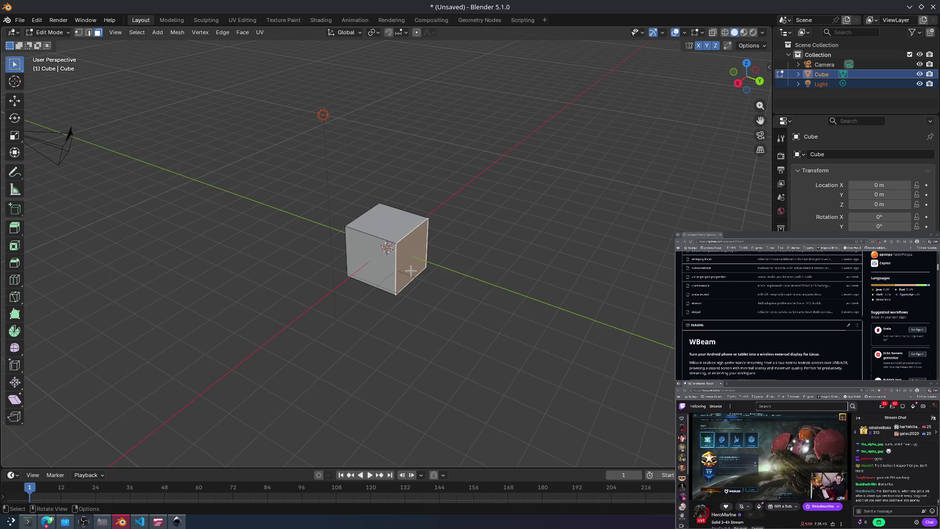
{"action": "key", "text": "e"}
{"action": "left_click", "coordinate": [461, 310]}
{"action": "key", "text": "ctrl+z"}
{"action": "key", "text": "a"}
{"action": "key", "text": "e"}
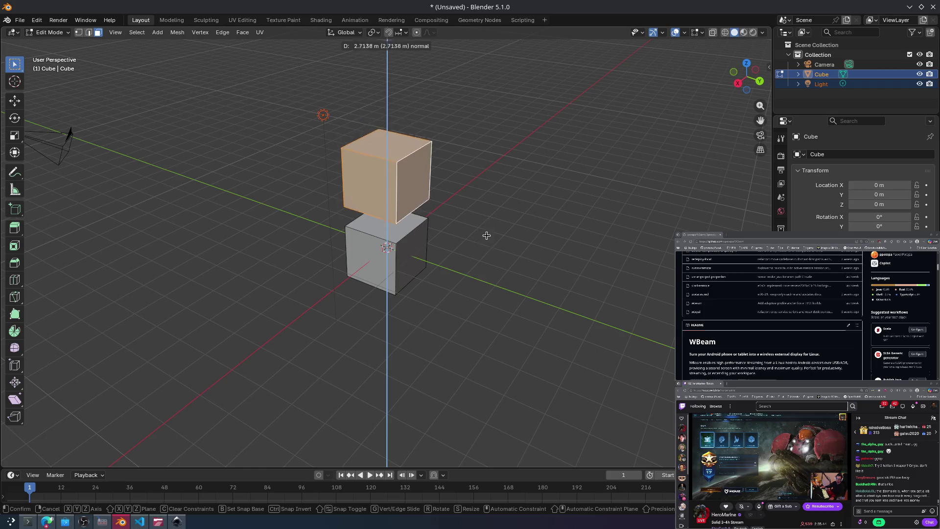
{"action": "left_click", "coordinate": [487, 228]}
{"action": "key", "text": "e"}
{"action": "mouse_move", "coordinate": [536, 107]}
{"action": "middle_mouse_down"}
{"action": "mouse_move", "coordinate": [541, 153]}
{"action": "mouse_move", "coordinate": [560, 168]}
{"action": "mouse_move", "coordinate": [523, 149]}
{"action": "middle_mouse_up"}
{"action": "key", "text": "z"}
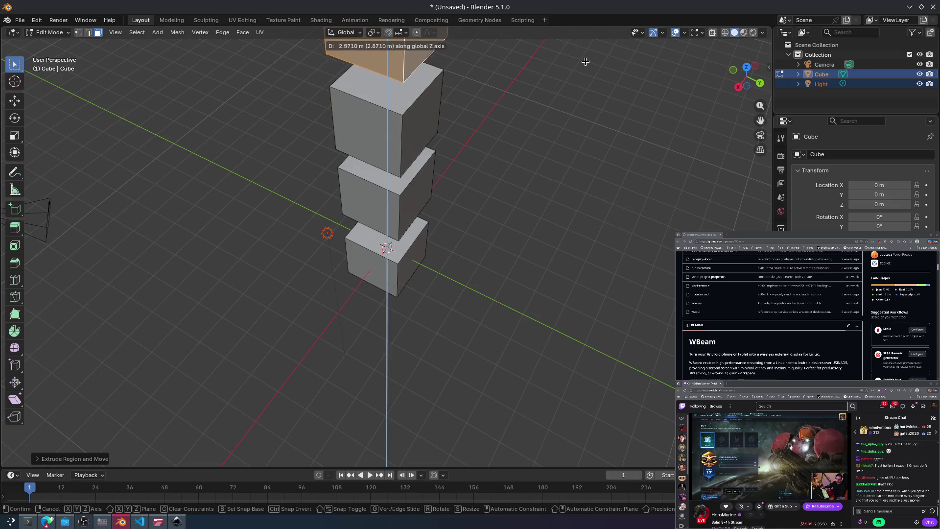
{"action": "left_click", "coordinate": [587, 78]}
{"action": "mouse_move", "coordinate": [587, 78]}
{"action": "middle_mouse_down"}
{"action": "mouse_move", "coordinate": [560, 109]}
{"action": "mouse_move", "coordinate": [443, 112]}
{"action": "mouse_move", "coordinate": [457, 84]}
{"action": "middle_mouse_up"}
{"action": "key", "text": "ctrl+z"}
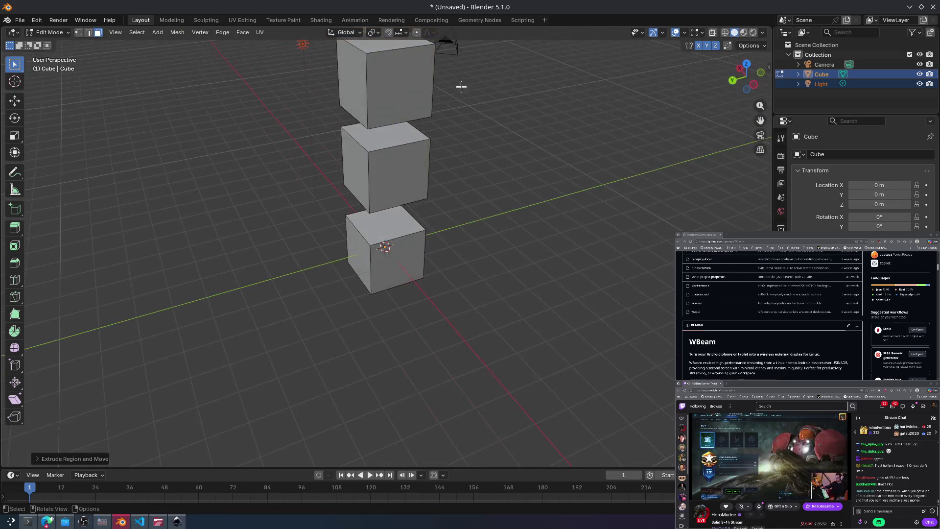
{"action": "key", "text": "ctrl+z"}
{"action": "key", "text": "ctrl+z"}
{"action": "key", "text": "e"}
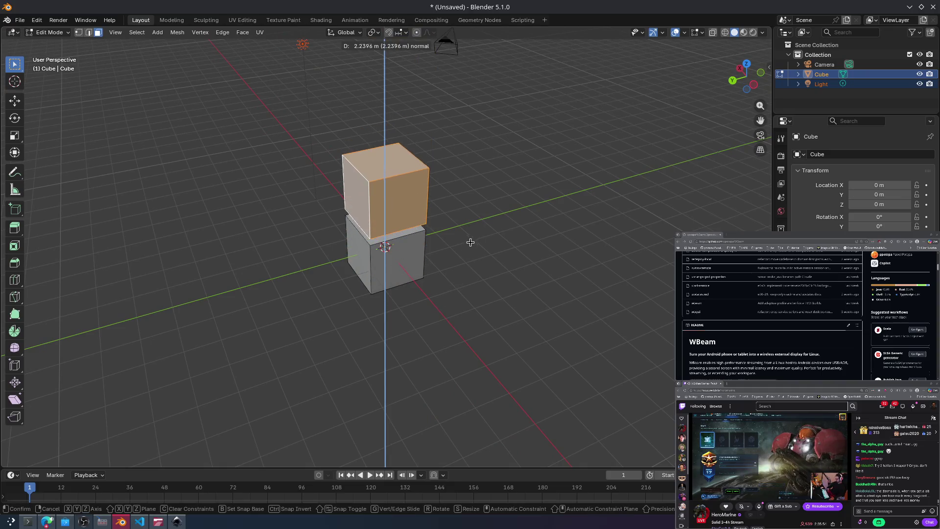
{"action": "left_click", "coordinate": [470, 242]}
{"action": "middle_click_drag", "start_coordinate": [470, 241], "coordinate": [482, 204]}
{"action": "key", "text": "e"}
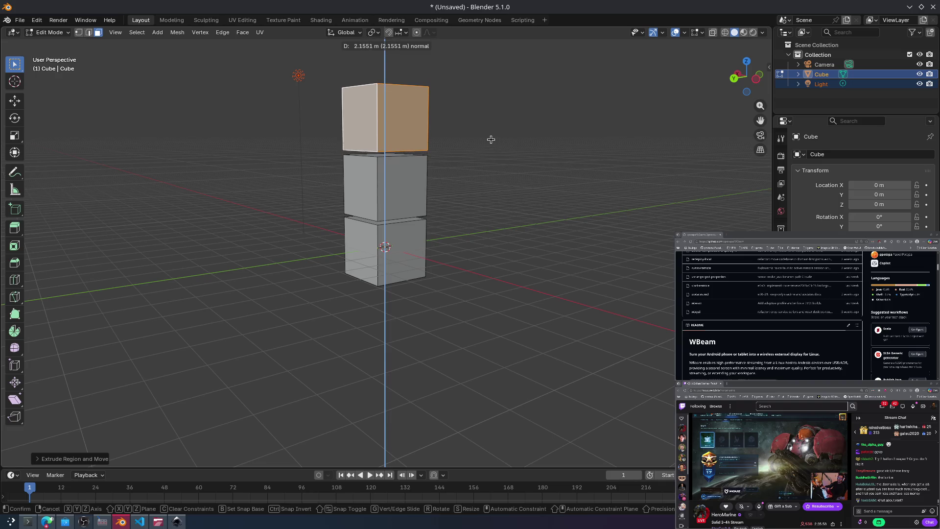
{"action": "mouse_move", "coordinate": [504, 139]}
{"action": "middle_mouse_down"}
{"action": "mouse_move", "coordinate": [503, 166]}
{"action": "mouse_move", "coordinate": [510, 107]}
{"action": "mouse_move", "coordinate": [594, 110]}
{"action": "middle_mouse_up"}
{"action": "left_click", "coordinate": [513, 86]}
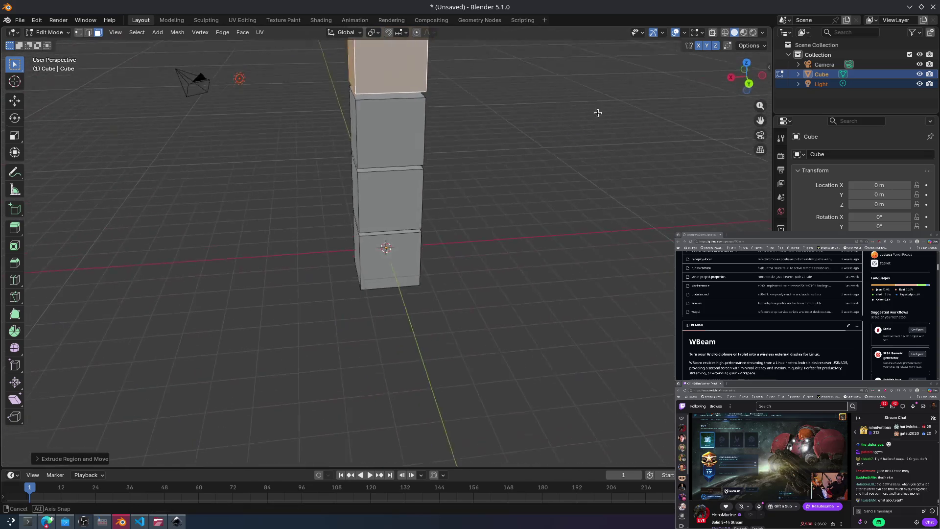
{"action": "key", "text": "e"}
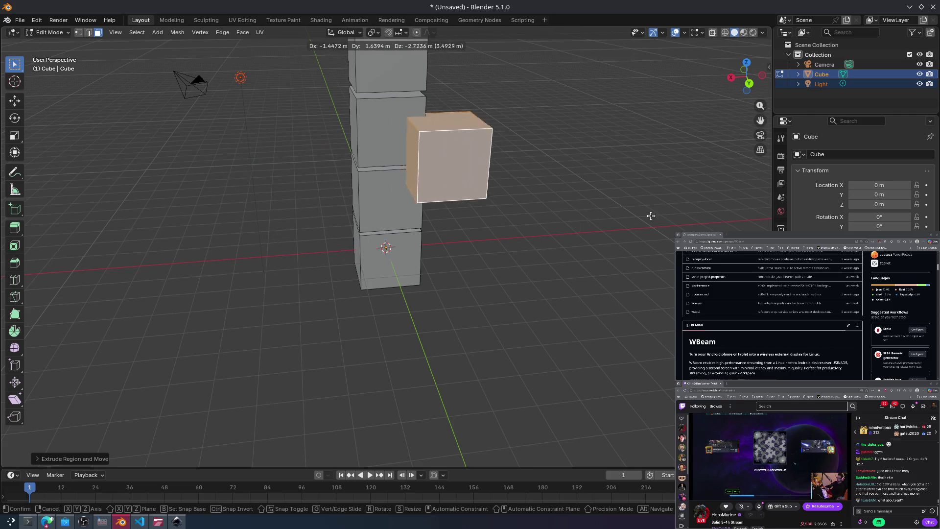
{"action": "left_click", "coordinate": [664, 168]}
{"action": "key", "text": "e"}
{"action": "key", "text": "Escape"}
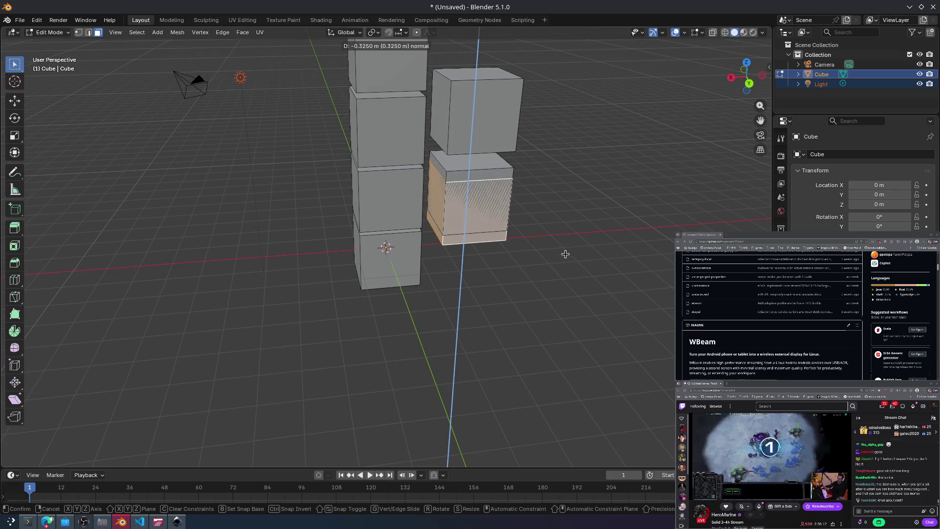
{"action": "key", "text": "y"}
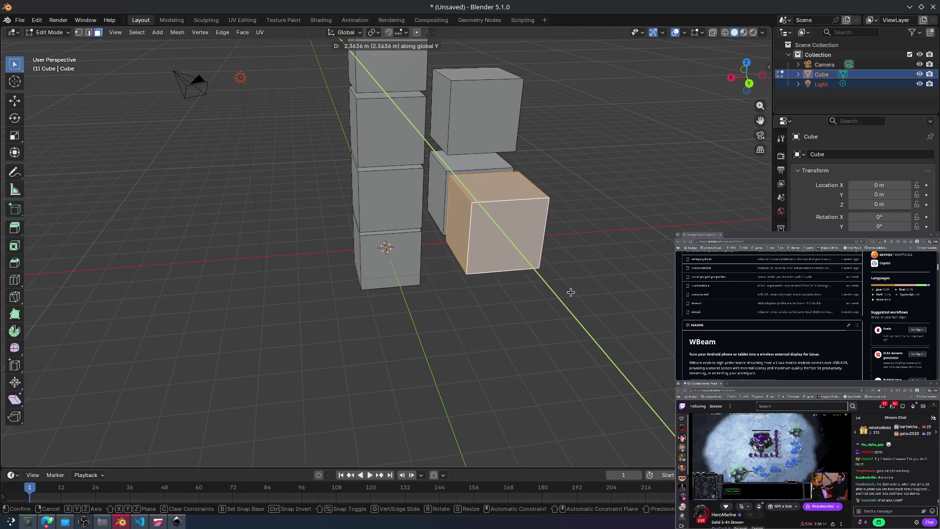
{"action": "left_click", "coordinate": [570, 290]}
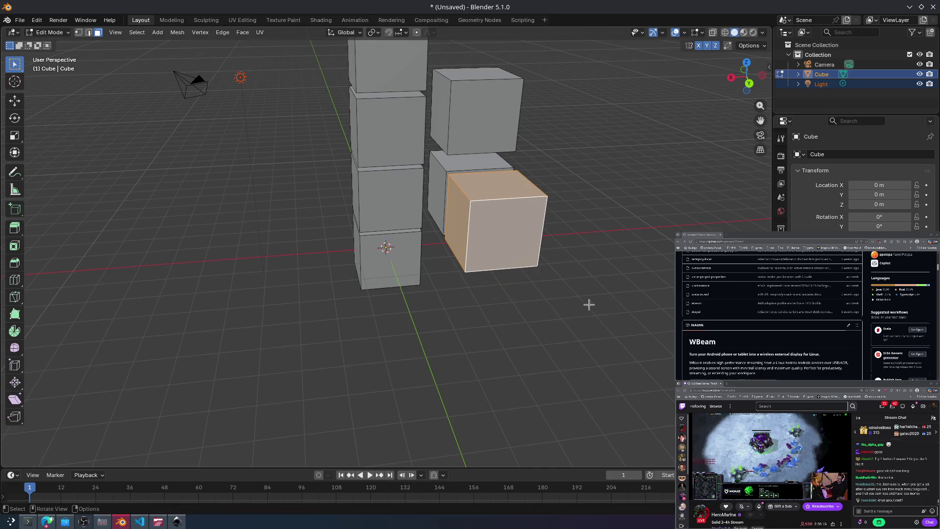
{"action": "left_click", "coordinate": [607, 200]}
{"action": "mouse_move", "coordinate": [595, 248]}
{"action": "middle_mouse_down"}
{"action": "mouse_move", "coordinate": [699, 130]}
{"action": "mouse_move", "coordinate": [418, 283]}
{"action": "mouse_move", "coordinate": [448, 316]}
{"action": "mouse_move", "coordinate": [527, 255]}
{"action": "mouse_move", "coordinate": [586, 239]}
{"action": "mouse_move", "coordinate": [571, 239]}
{"action": "middle_mouse_up"}
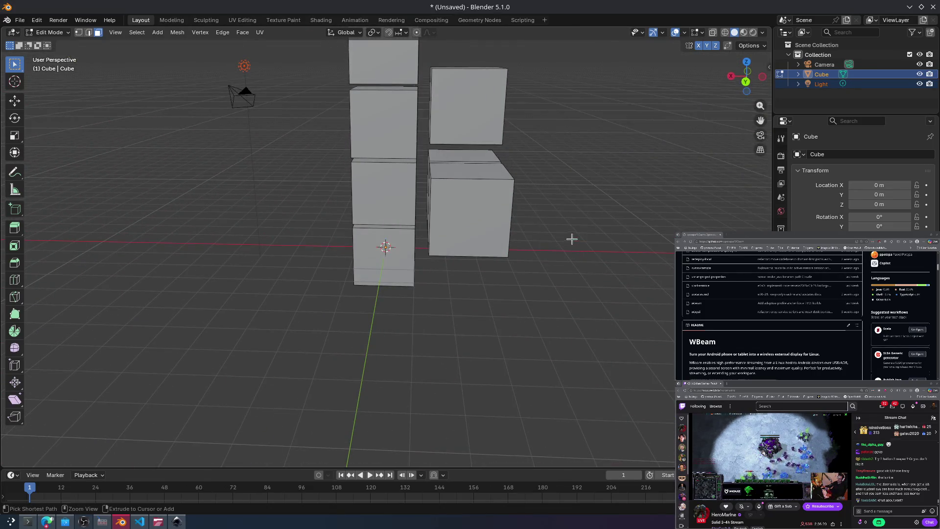
{"action": "key", "text": "ctrl+z"}
{"action": "key", "text": "ctrl+z"}
{"action": "key", "text": "ctrl+z"}
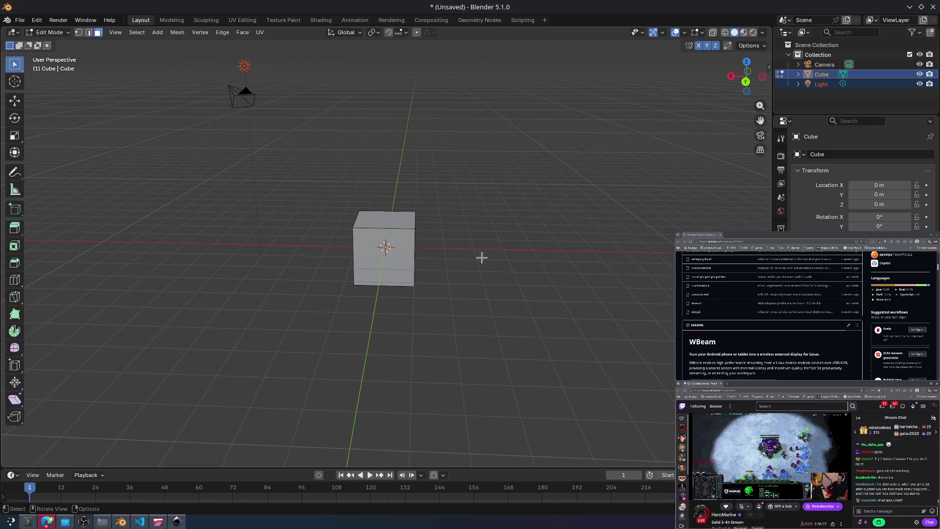
{"action": "left_click", "coordinate": [48, 521]}
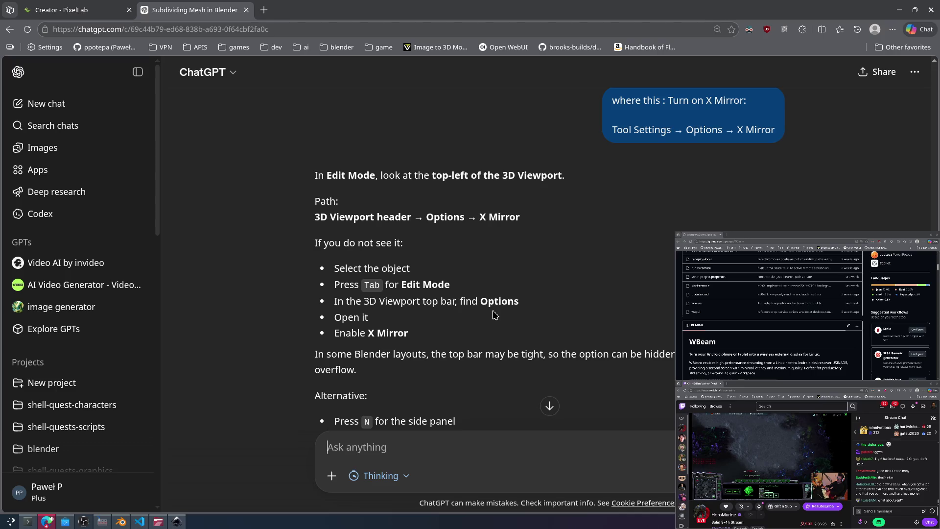
Step: Scroll through the rest of ChatGPT's X Mirror answer, then return to Blender
{"action": "scroll", "coordinate": [489, 306], "scroll_direction": "down", "scroll_amount": 2}
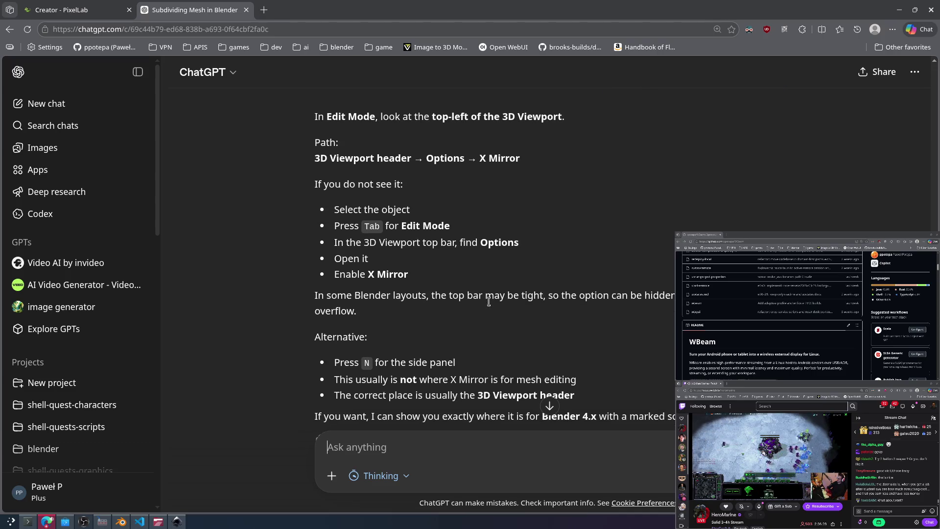
{"action": "scroll", "coordinate": [513, 339], "scroll_direction": "down", "scroll_amount": 2}
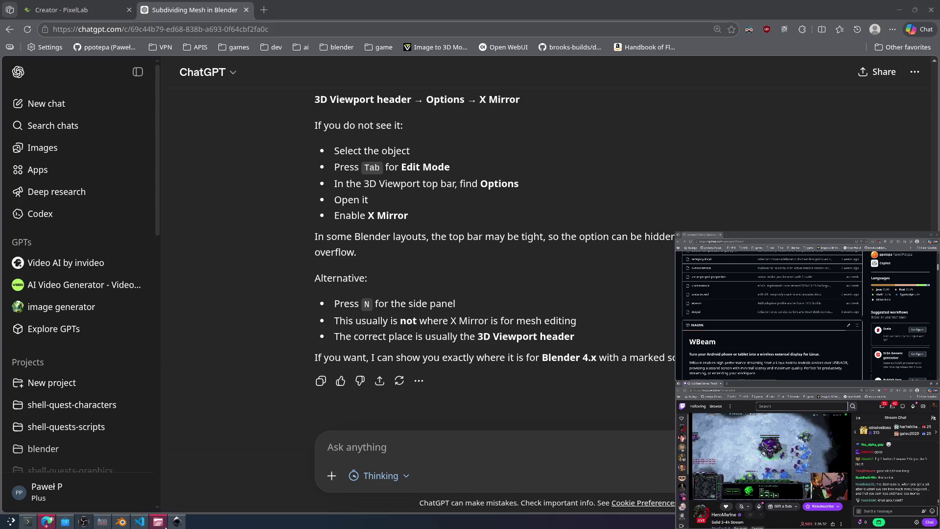
{"action": "left_click", "coordinate": [122, 522]}
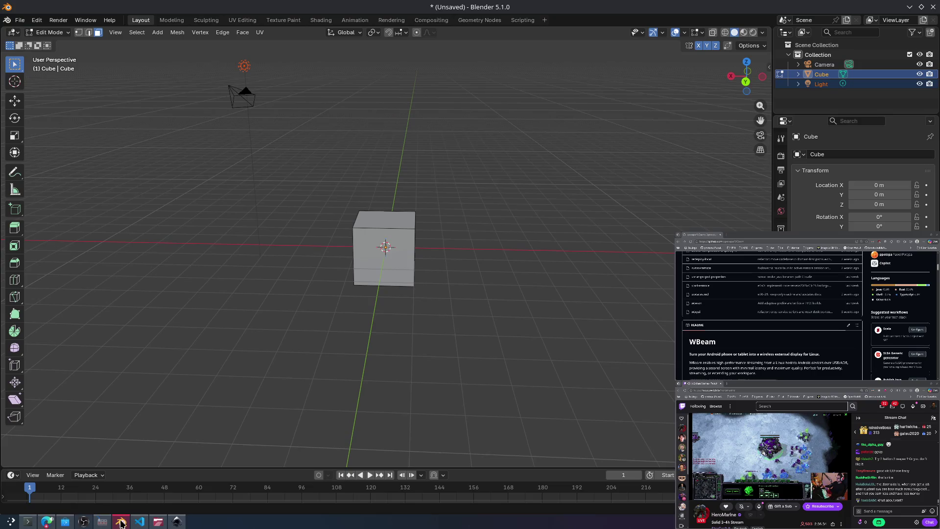
Step: Show the side panel's Tool tab and expand its mirror options
{"action": "key", "text": "n"}
{"action": "key", "text": "n"}
{"action": "key", "text": "n"}
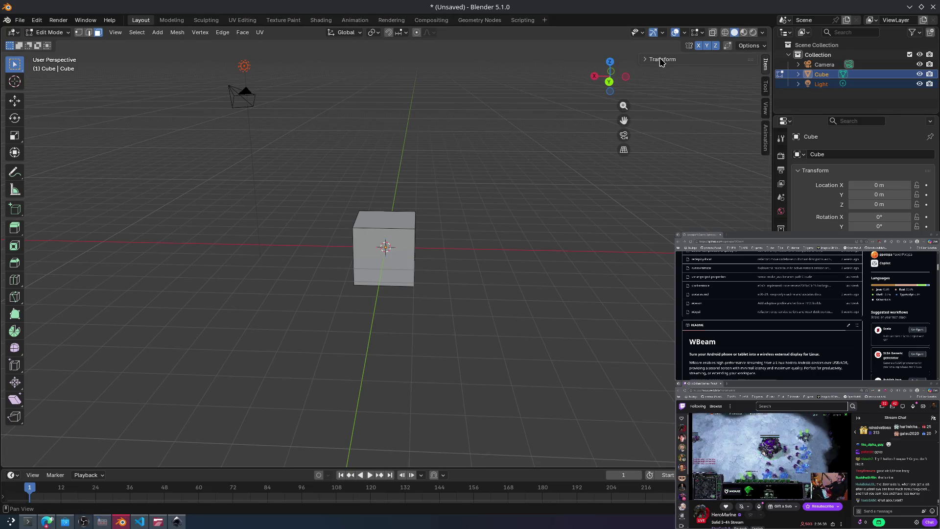
{"action": "left_click", "coordinate": [765, 86]}
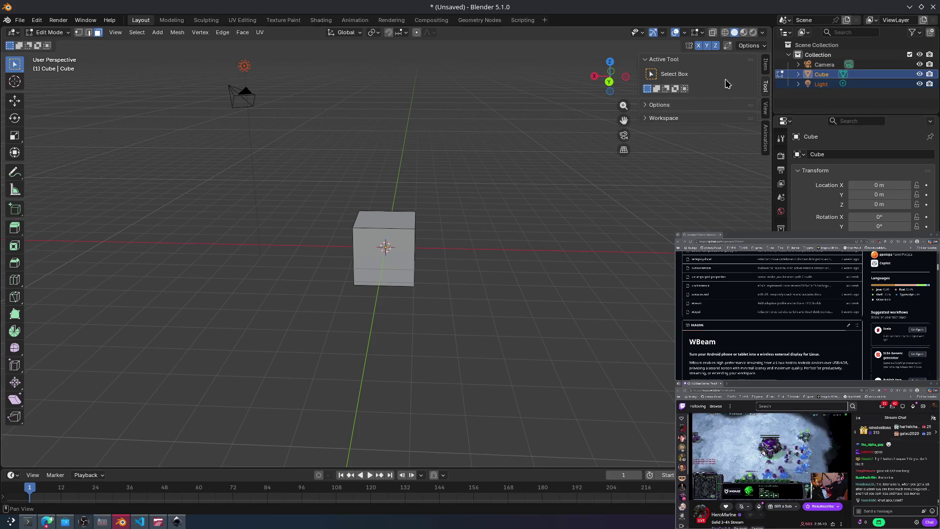
{"action": "left_click", "coordinate": [661, 105]}
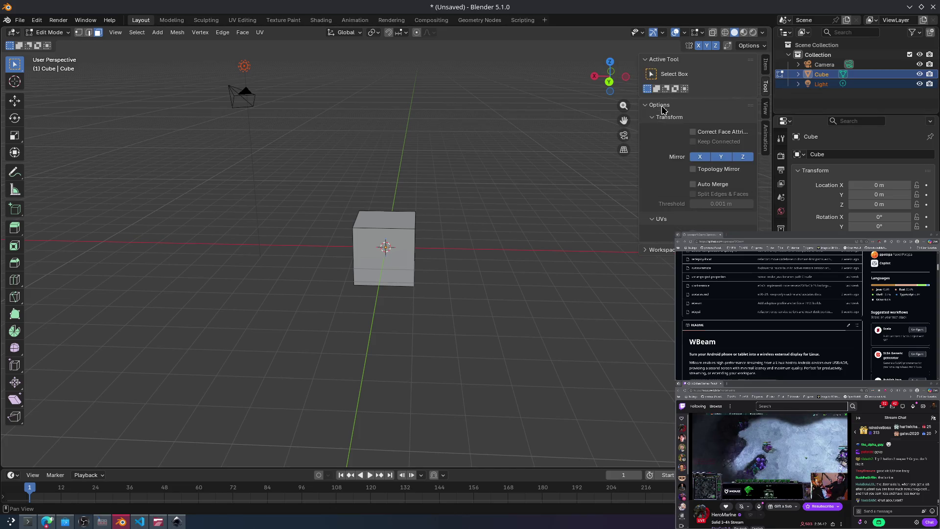
Step: Select all faces and extrude the cube twice to lengthen it
{"action": "key", "text": "a"}
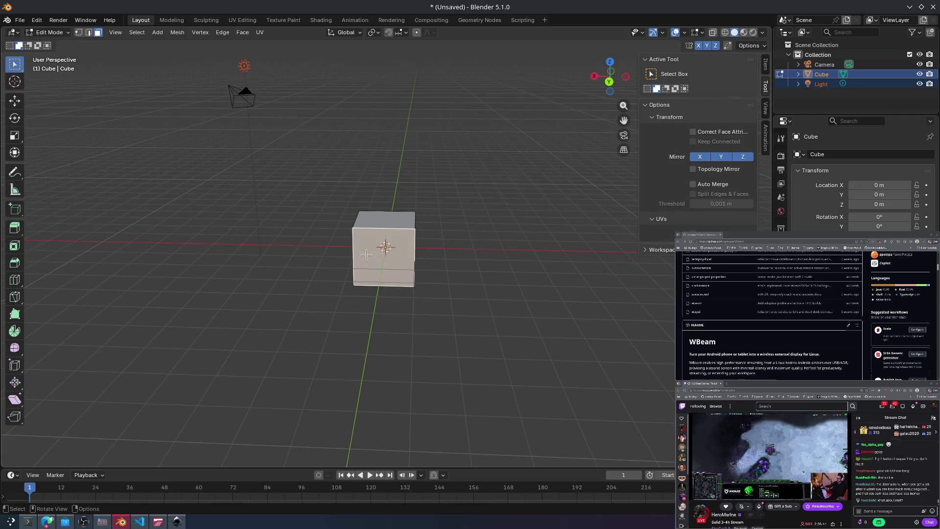
{"action": "mouse_move", "coordinate": [428, 251]}
{"action": "middle_mouse_down"}
{"action": "mouse_move", "coordinate": [420, 242]}
{"action": "mouse_move", "coordinate": [496, 236]}
{"action": "middle_mouse_up"}
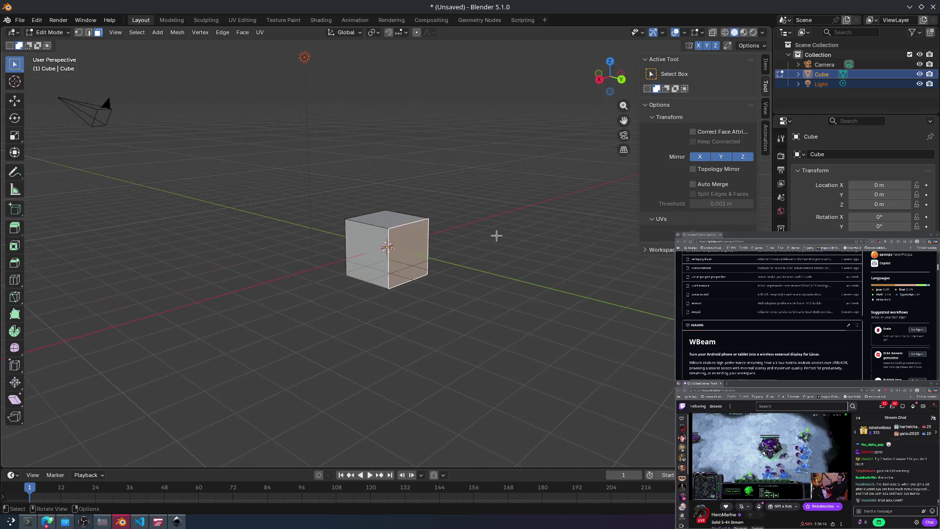
{"action": "key", "text": "e"}
{"action": "left_click", "coordinate": [532, 293]}
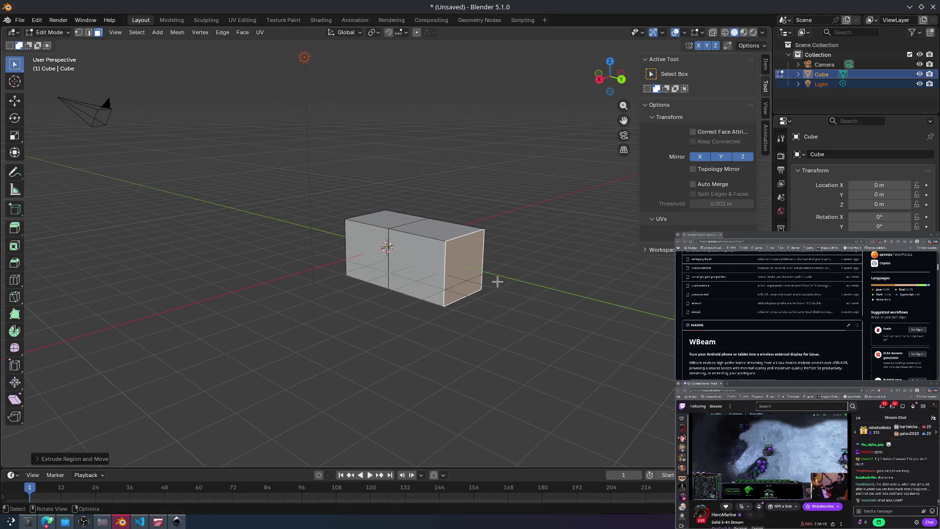
{"action": "key", "text": "e"}
{"action": "key", "text": "y"}
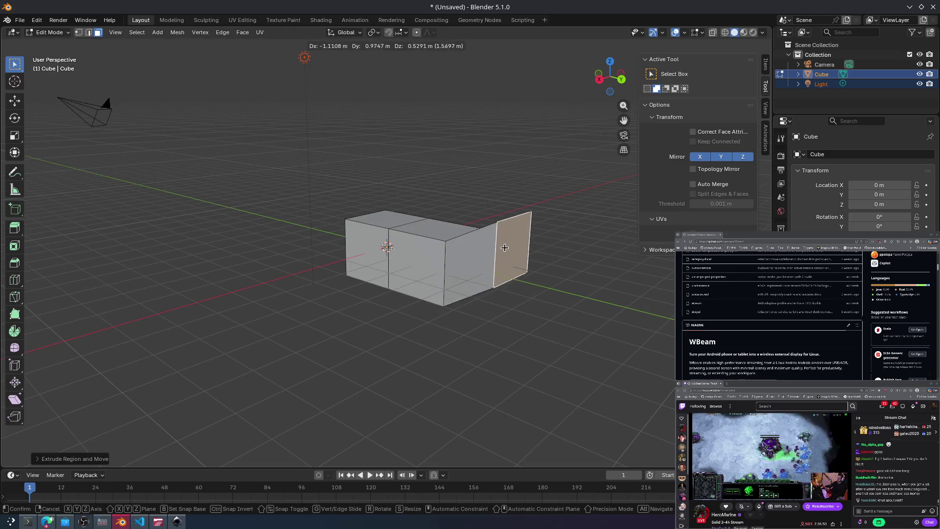
{"action": "left_click", "coordinate": [498, 273]}
Step: Extrude a middle-box face toward the viewer to form a branch
{"action": "left_click", "coordinate": [432, 274]}
{"action": "key", "text": "e"}
{"action": "left_click", "coordinate": [399, 322]}
{"action": "mouse_move", "coordinate": [398, 324]}
{"action": "middle_mouse_down"}
{"action": "mouse_move", "coordinate": [437, 313]}
{"action": "mouse_move", "coordinate": [367, 253]}
{"action": "mouse_move", "coordinate": [411, 284]}
{"action": "middle_mouse_up"}
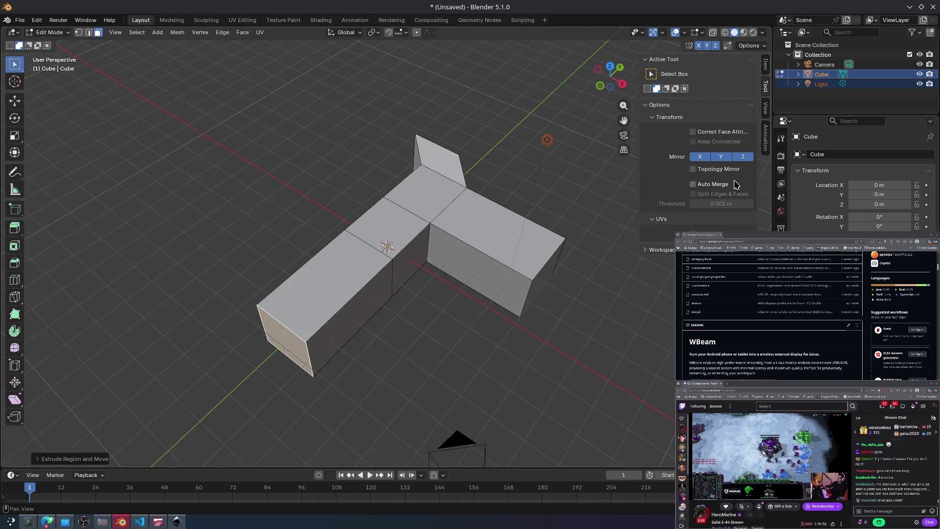
Step: Turn off Y and Z mirroring and extrude a top face upward into a tall box
{"action": "left_click", "coordinate": [737, 158]}
{"action": "left_click", "coordinate": [719, 157]}
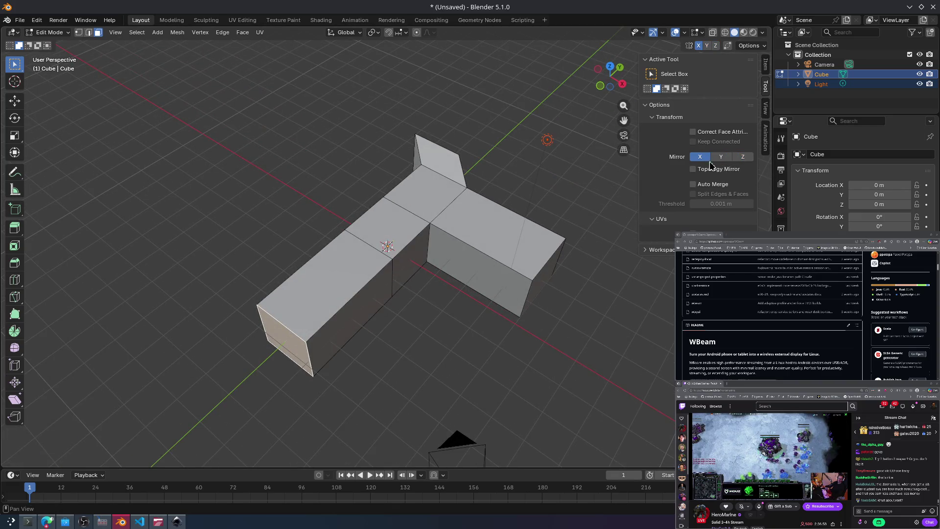
{"action": "left_click", "coordinate": [385, 245]}
{"action": "key", "text": "e"}
{"action": "left_click", "coordinate": [440, 307]}
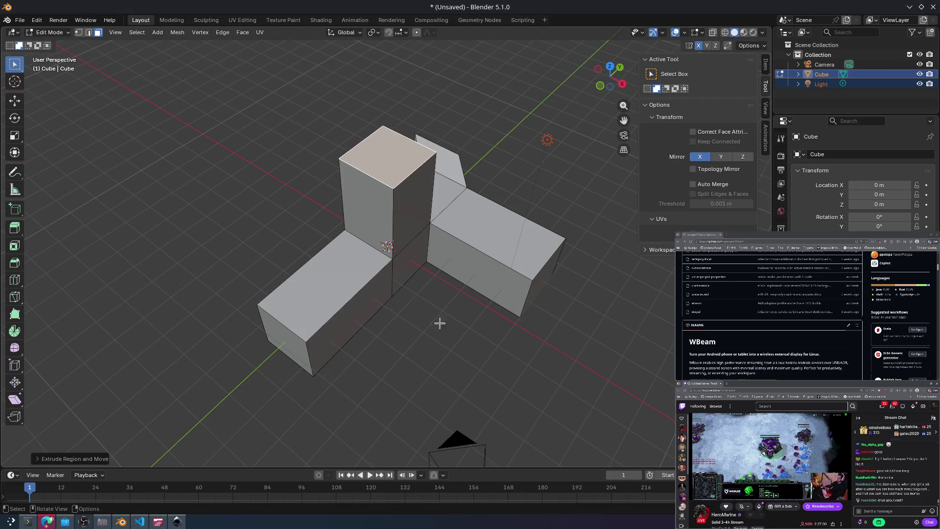
{"action": "left_click", "coordinate": [47, 522]}
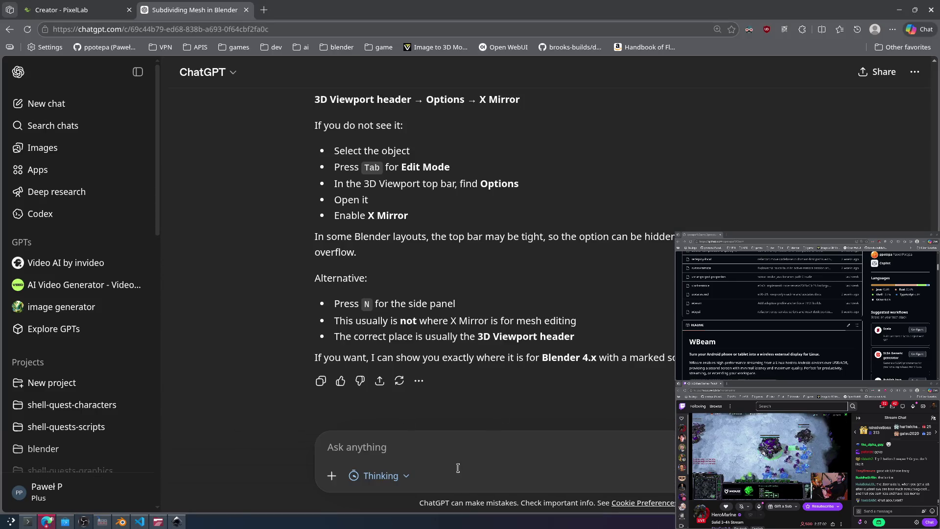
Step: Ask ChatGPT whether the mirror option works when extruding or moving mesh points
{"action": "type", "text": "does"}
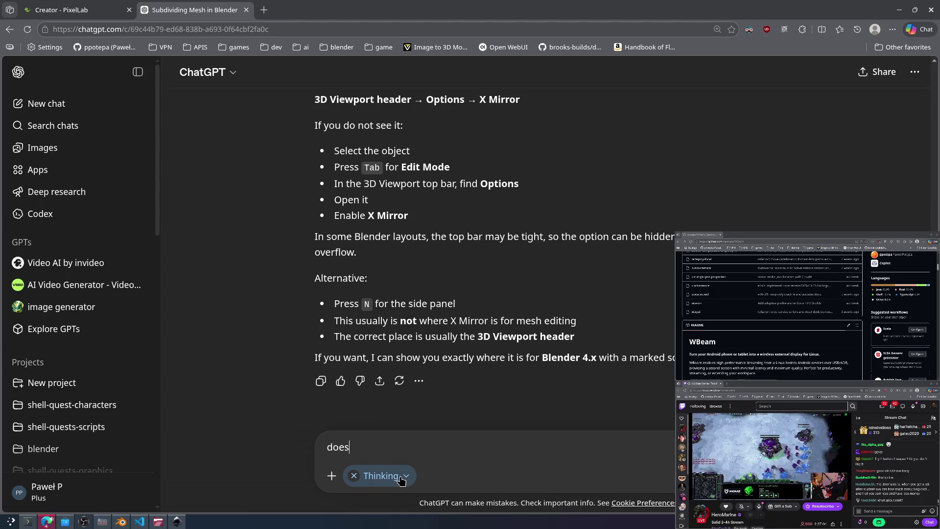
{"action": "type", "text": " that work for "}
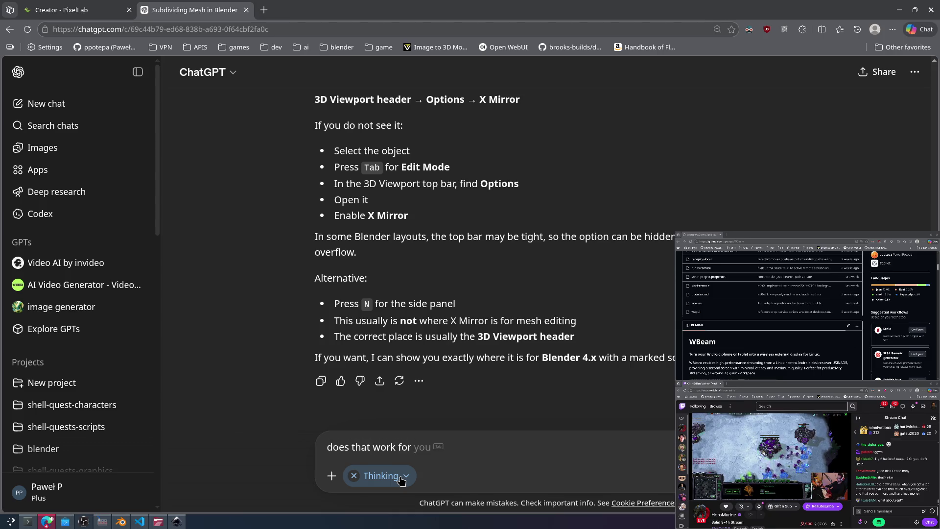
{"action": "type", "text": "m"}
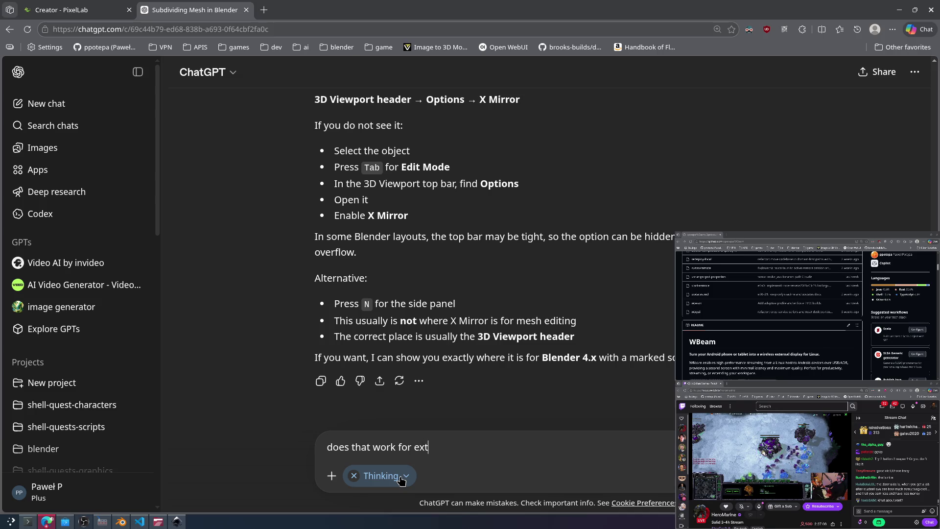
{"action": "type", "text": "rude ormo"}
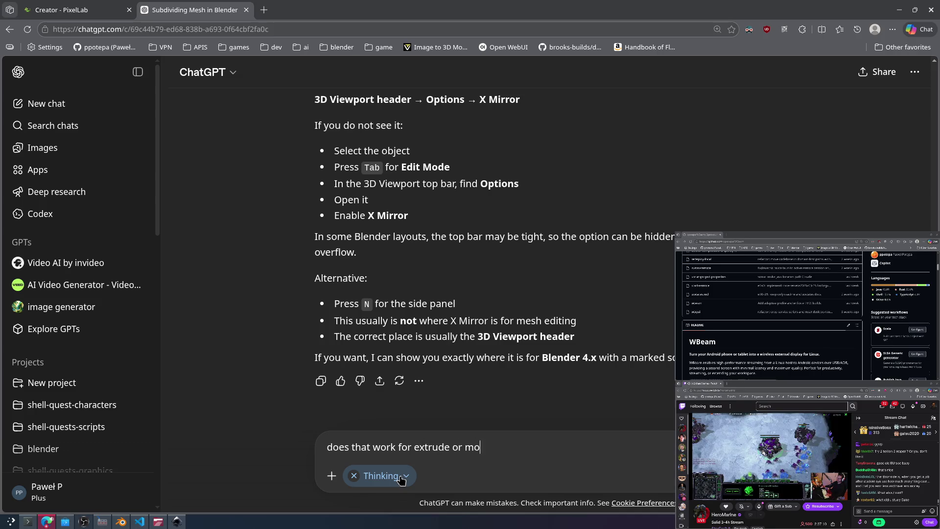
{"action": "type", "text": "ving points of mesh ar"}
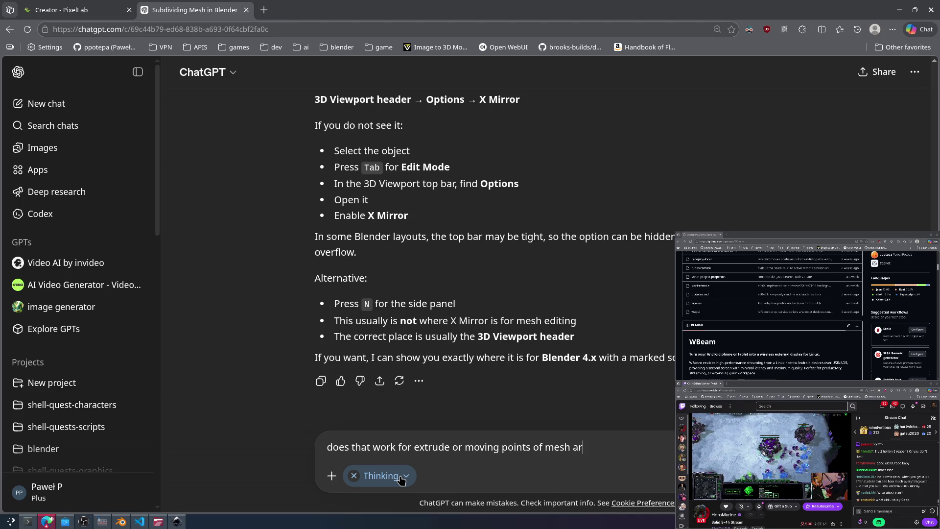
{"action": "type", "text": "?"}
{"action": "key", "text": "Return"}
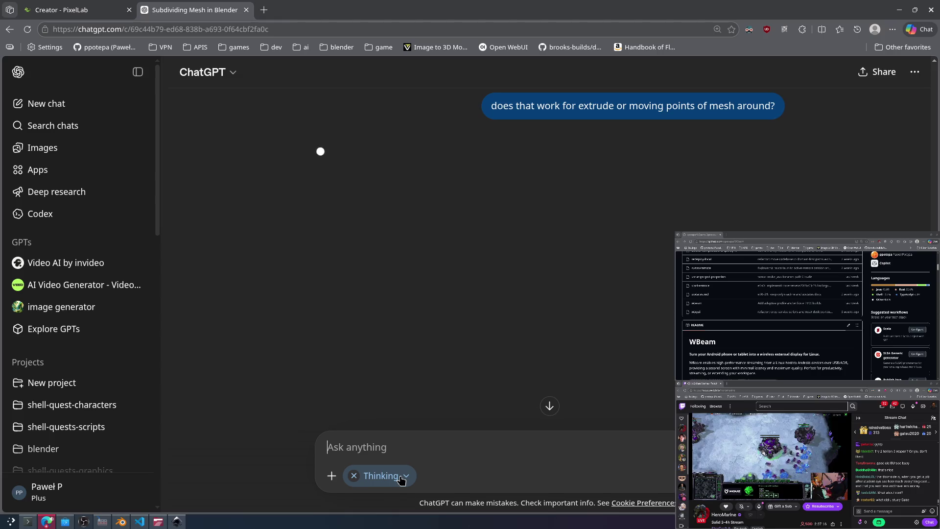
{"action": "key", "text": "alt+Tab"}
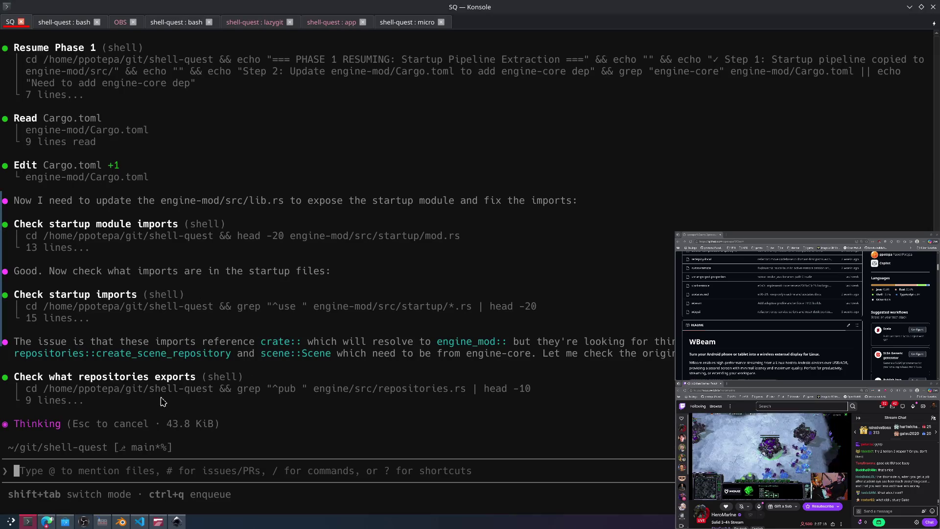
Step: Exit Copilot and rerun its session resume command at the prompt
{"action": "scroll", "coordinate": [177, 389], "scroll_direction": "up", "scroll_amount": 11}
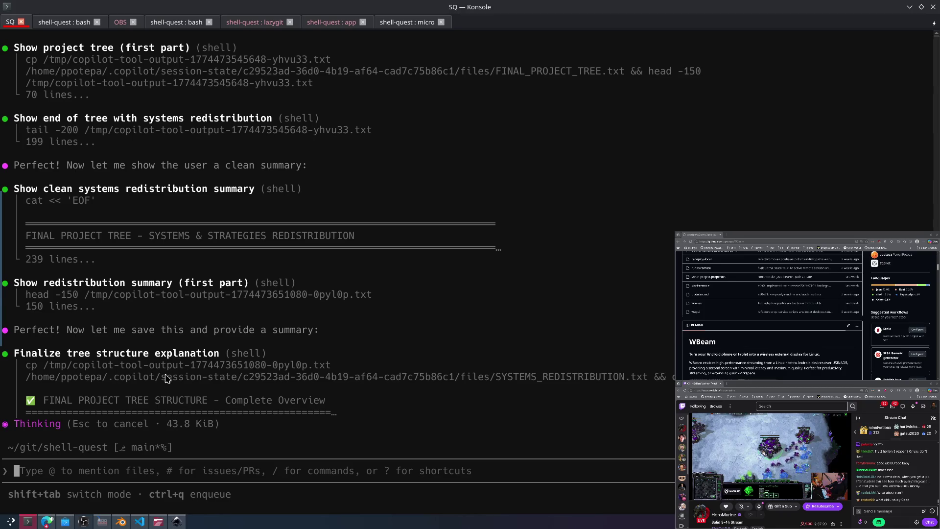
{"action": "scroll", "coordinate": [171, 379], "scroll_direction": "down", "scroll_amount": 6}
{"action": "scroll", "coordinate": [172, 384], "scroll_direction": "down", "scroll_amount": 5}
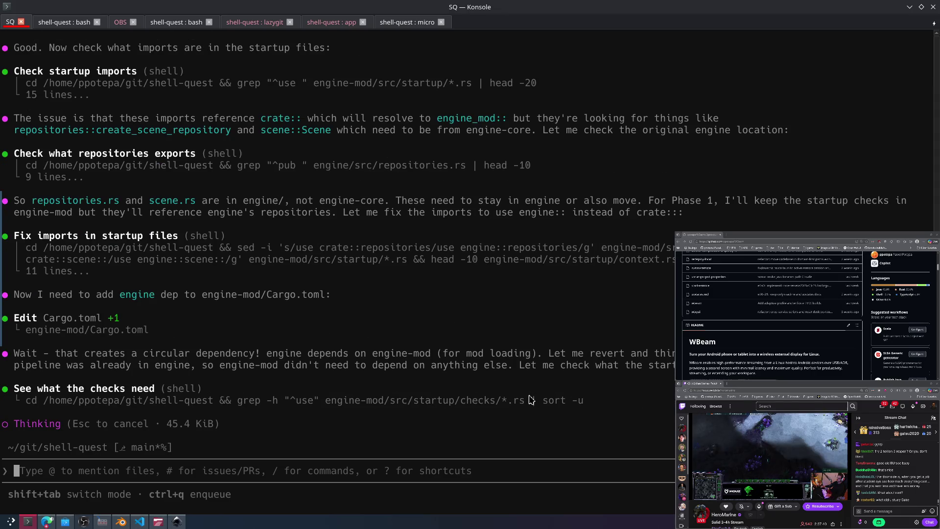
{"action": "key", "text": "ctrl+c"}
{"action": "key", "text": "ctrl+c"}
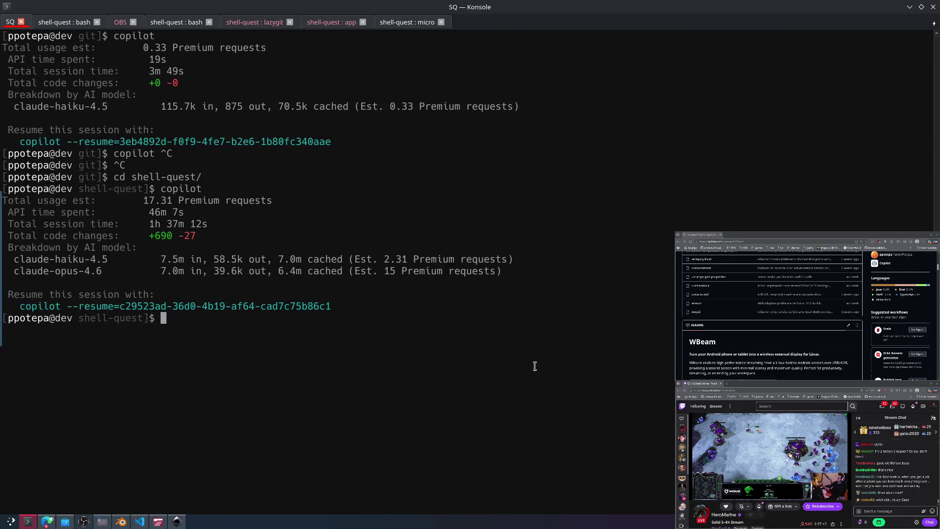
{"action": "left_click_drag", "start_coordinate": [353, 312], "coordinate": [14, 307]}
{"action": "right_click", "coordinate": [36, 307]}
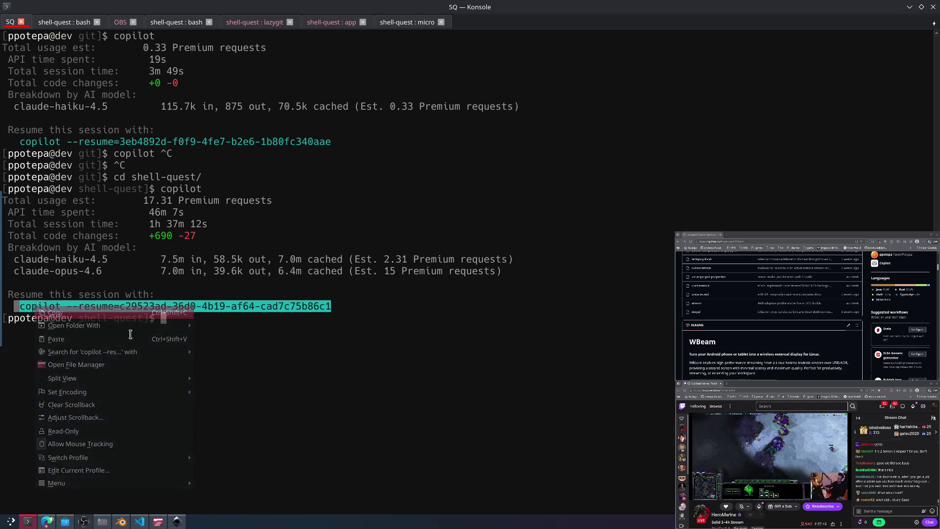
{"action": "left_click", "coordinate": [55, 312]}
{"action": "key", "text": "ctrl+shift+v"}
{"action": "left_click", "coordinate": [288, 352]}
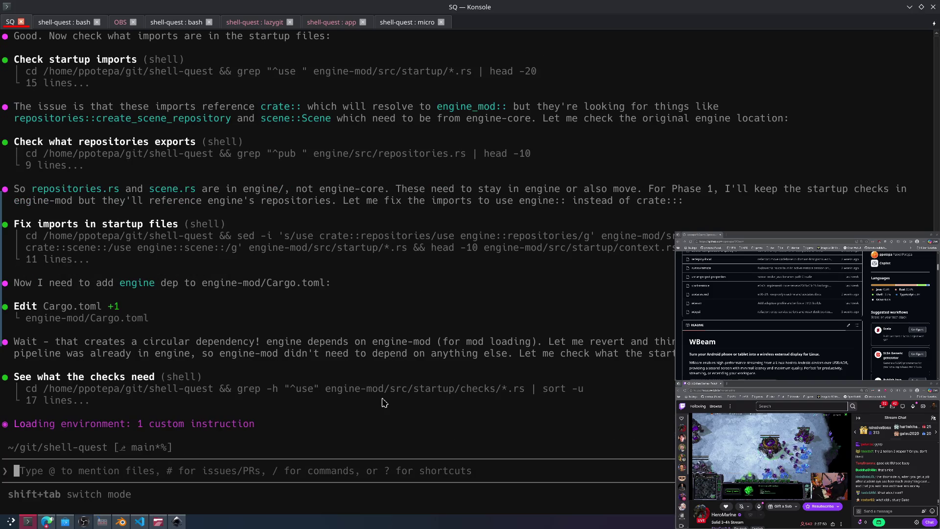
Step: Switch the model with /model to Claude Opus 4.6 at High effort
{"action": "type", "text": "/model"}
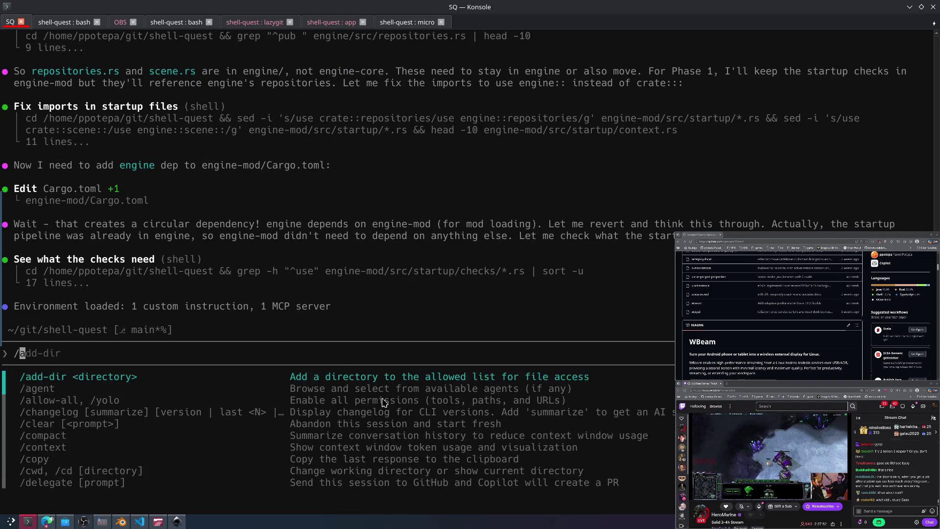
{"action": "key", "text": "Return"}
{"action": "key", "text": "Down"}
{"action": "key", "text": "Down"}
{"action": "key", "text": "Down"}
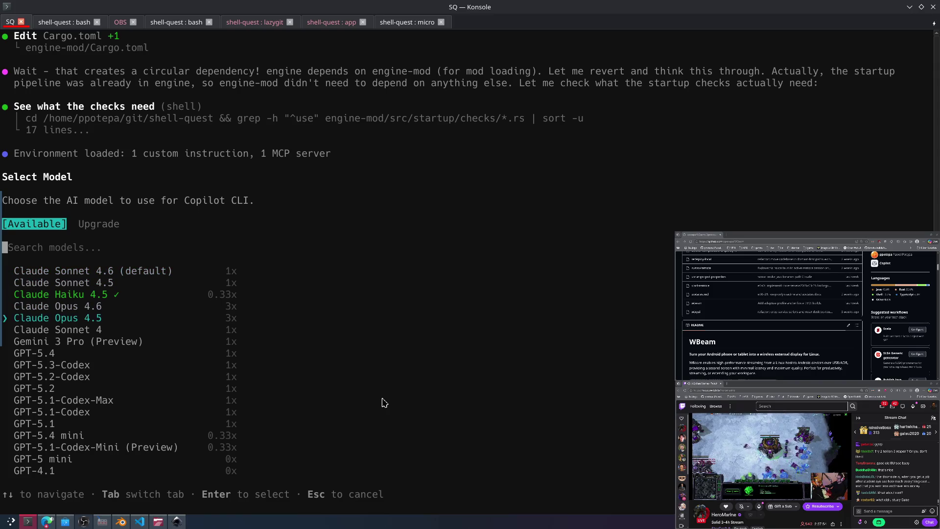
{"action": "key", "text": "Return"}
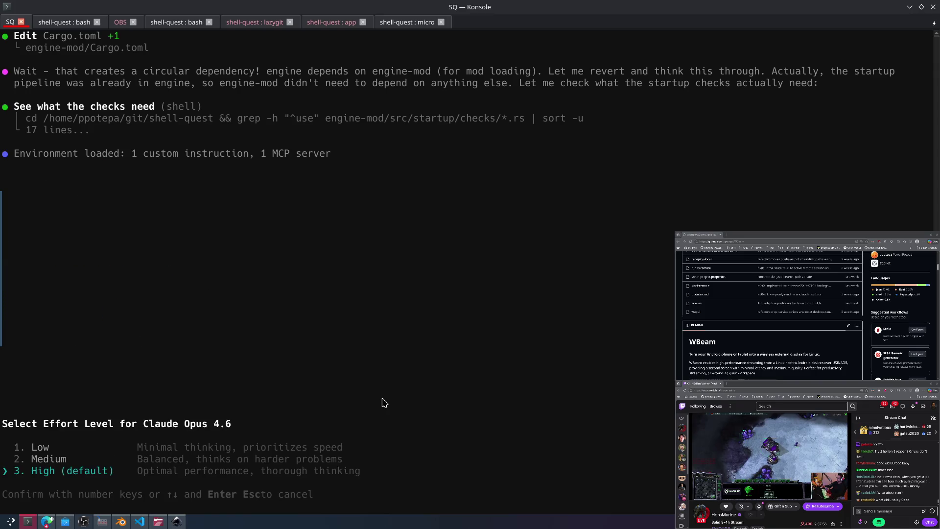
{"action": "key", "text": "Up"}
{"action": "key", "text": "Up"}
{"action": "key", "text": "Return"}
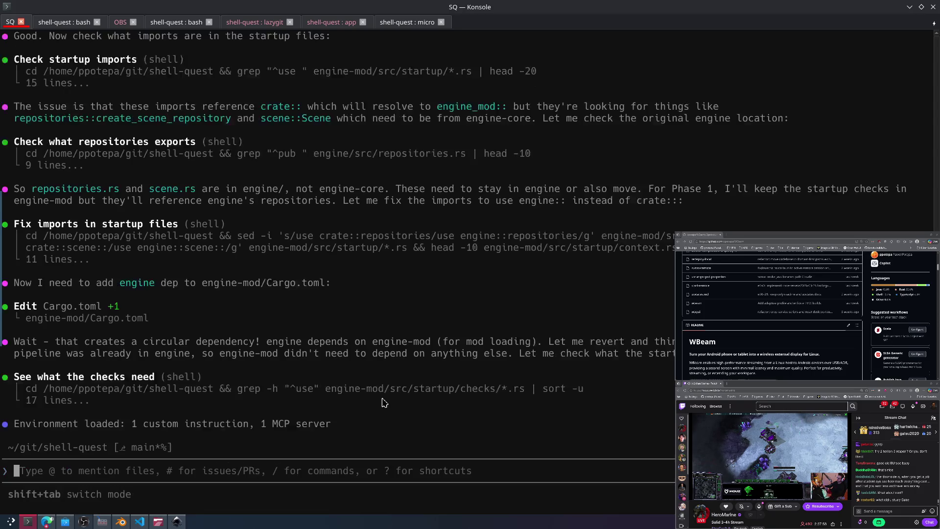
Step: Ask the assistant to print the target folder/file tree split into subdomains before continuing, no code
{"action": "type", "text": "please try to create a "}
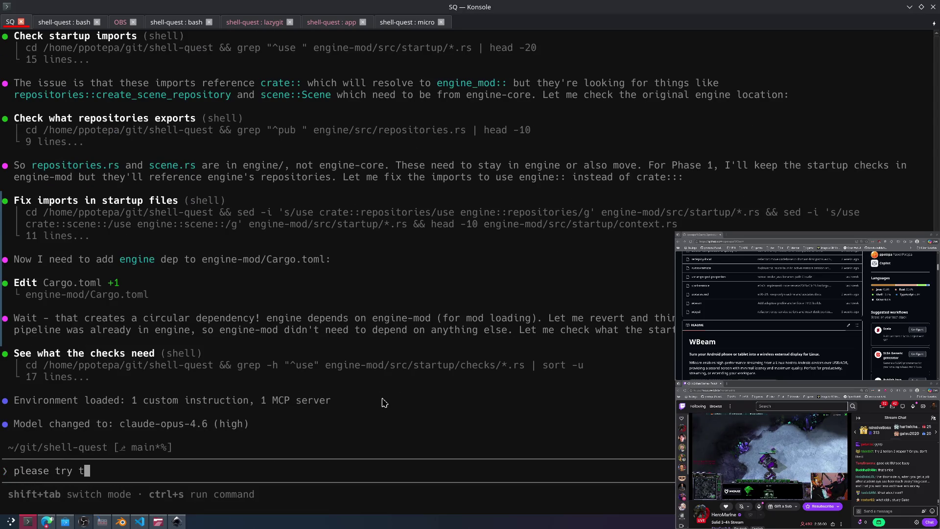
{"action": "type", "text": "targ"}
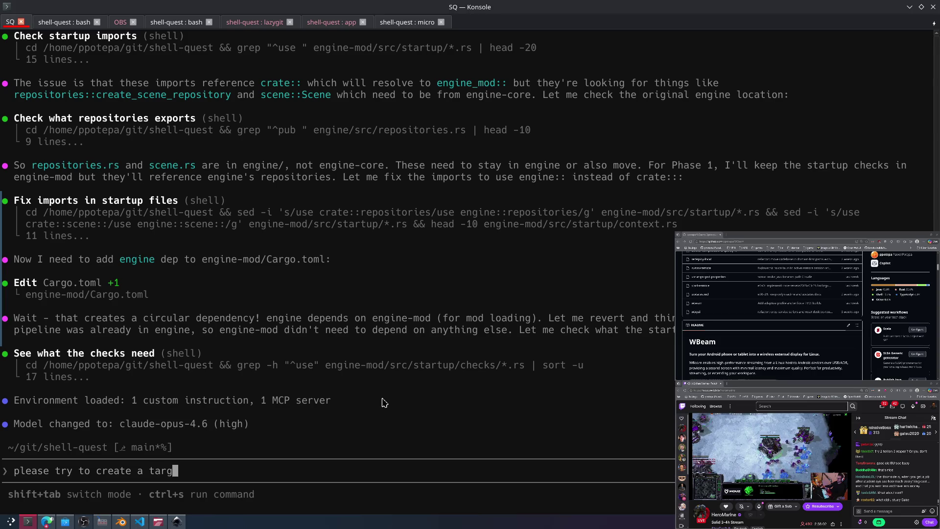
{"action": "type", "text": "et tree struct"}
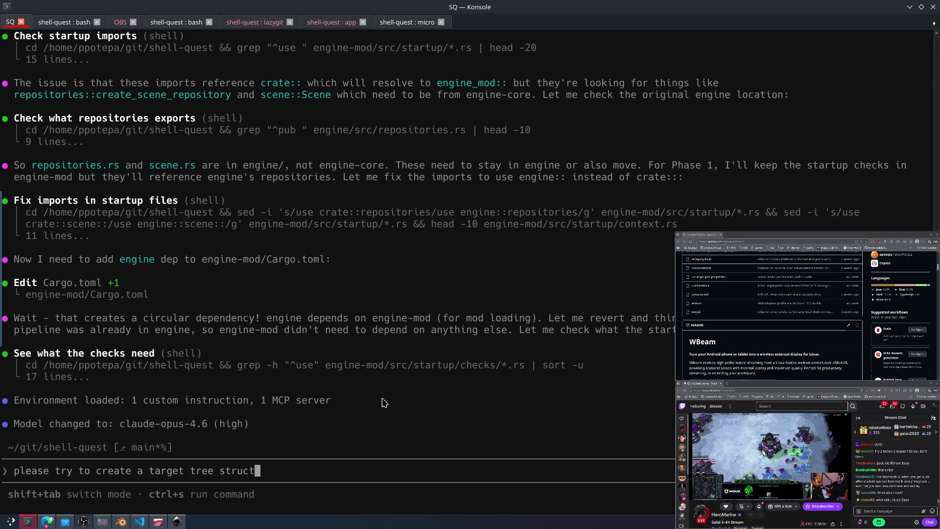
{"action": "type", "text": "ure with all the "}
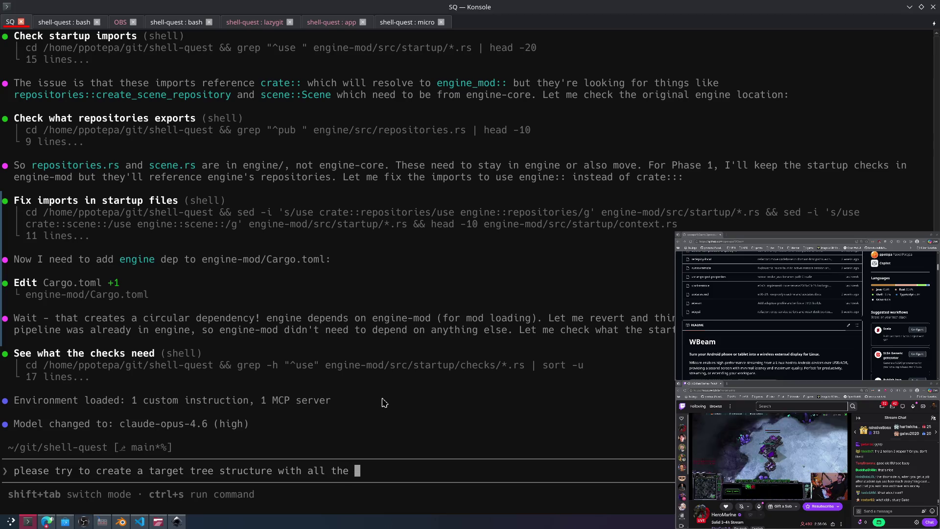
{"action": "type", "text": "fiules and how"}
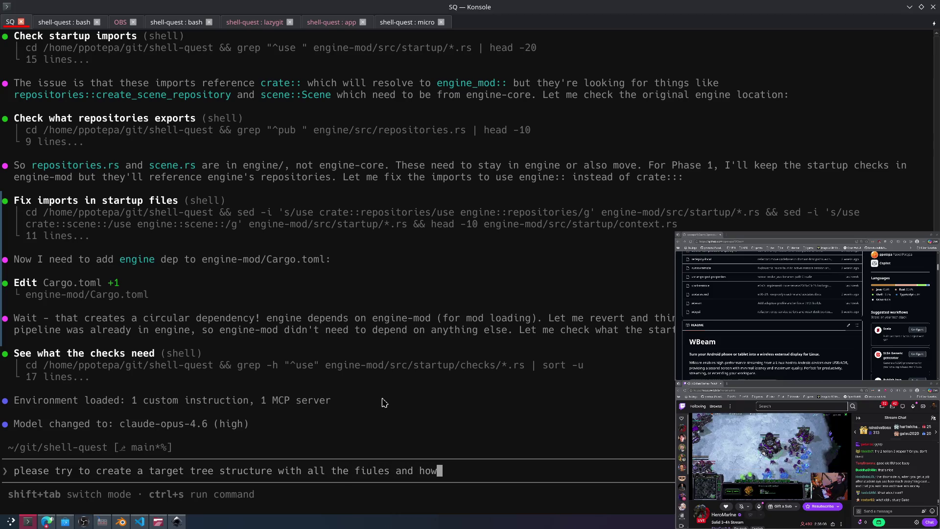
{"action": "type", "text": " to resolve de"}
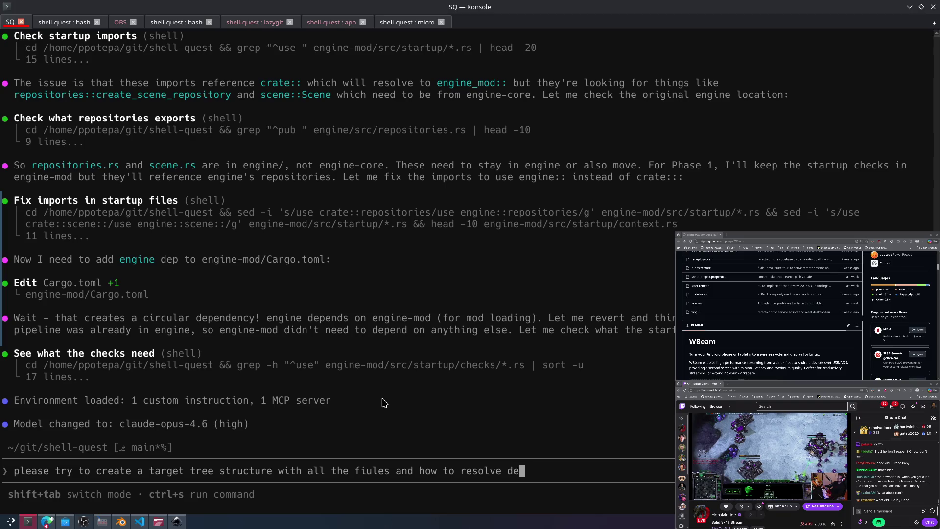
{"action": "type", "text": "ps table "}
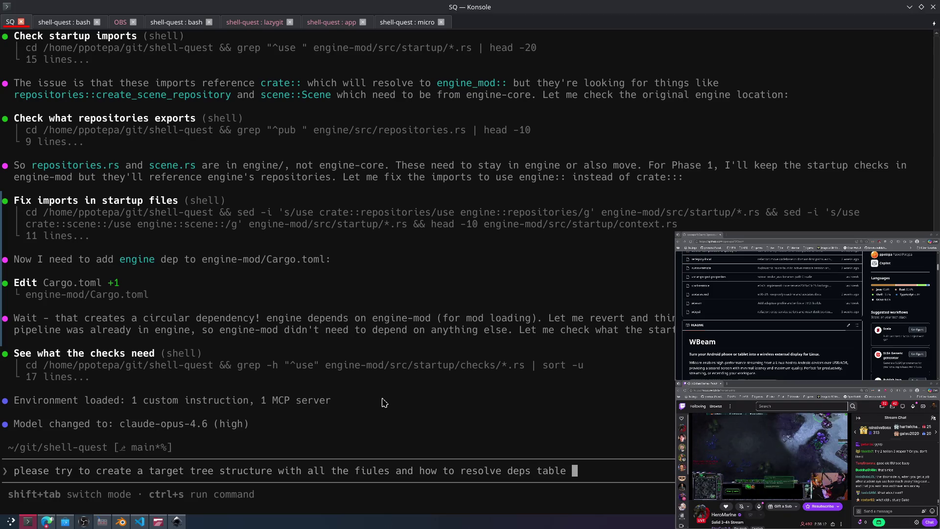
{"action": "type", "text": "of results, in for"}
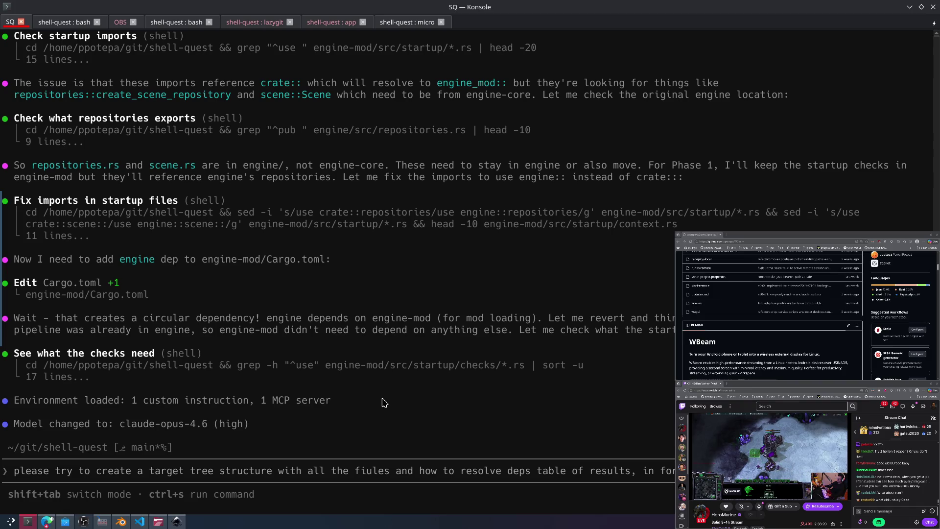
{"action": "type", "text": "to separ"}
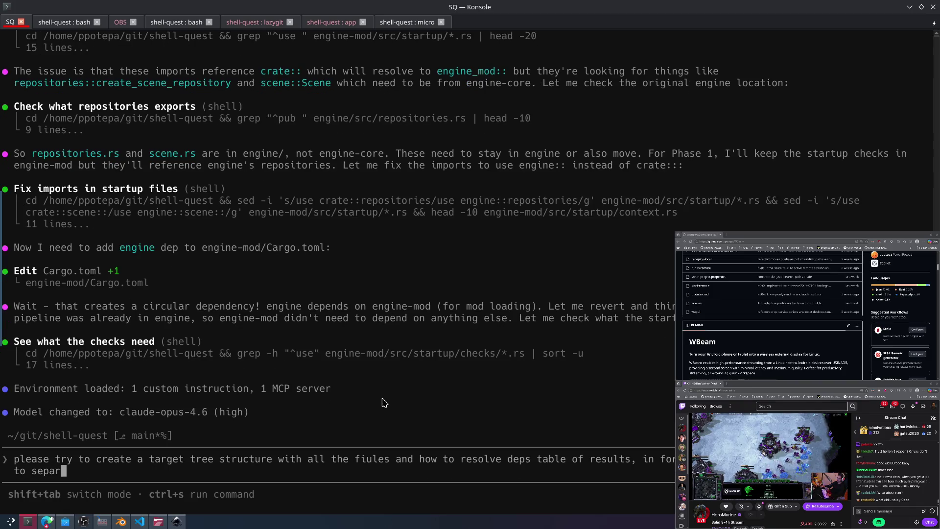
{"action": "type", "text": "ate eveyrthing "}
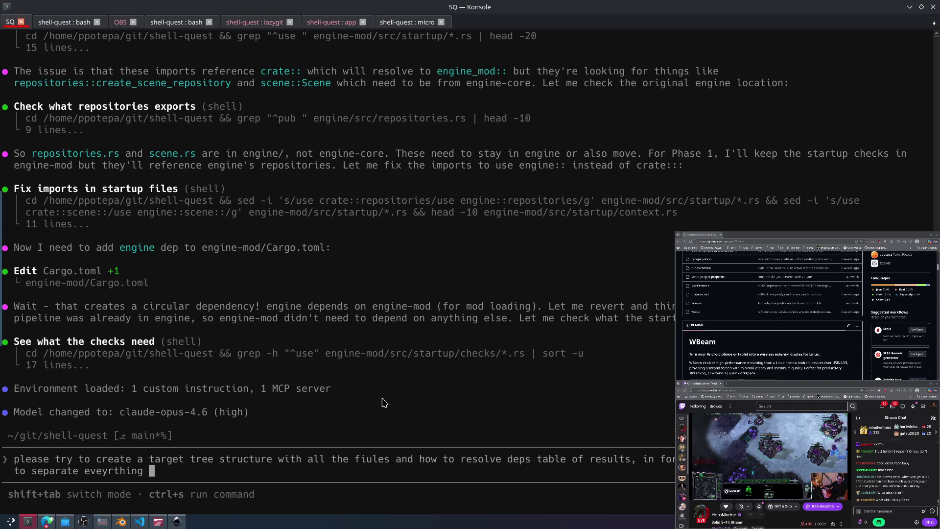
{"action": "type", "text": "to subdo"}
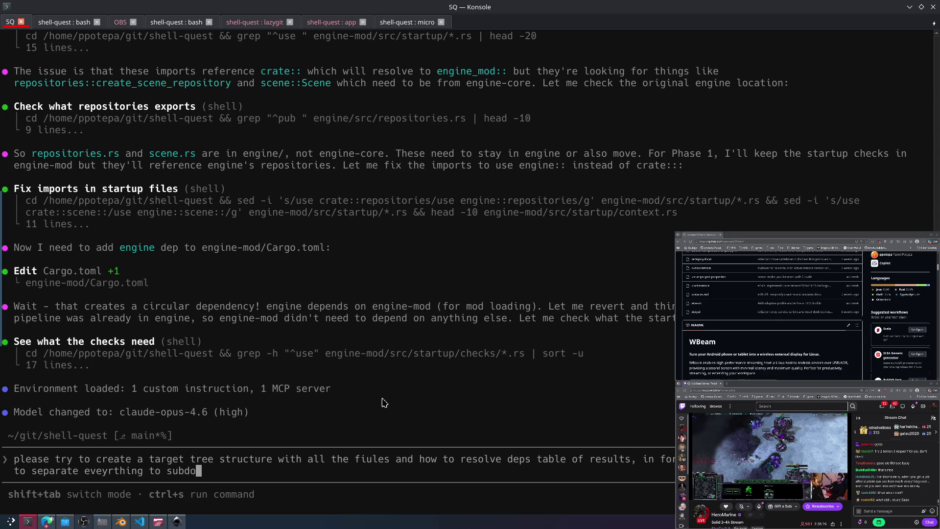
{"action": "type", "text": "main"}
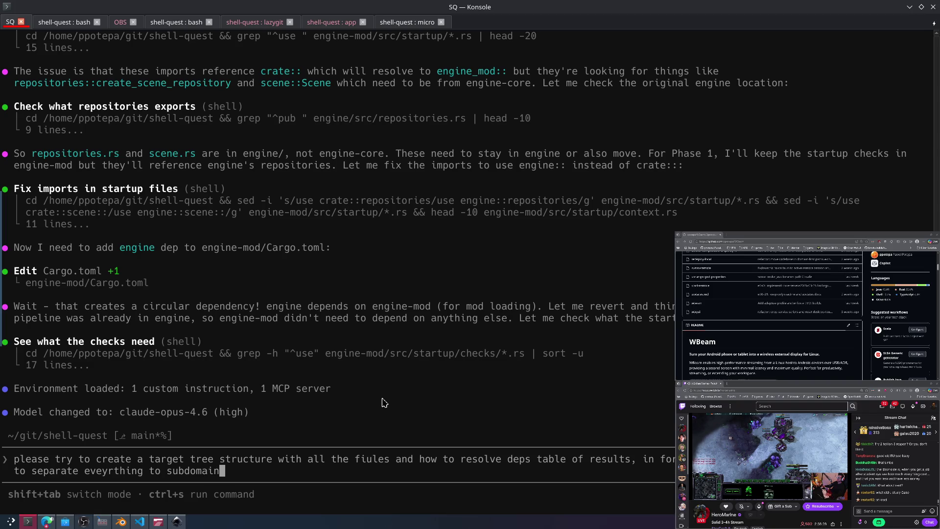
{"action": "type", "text": "s, please PR"}
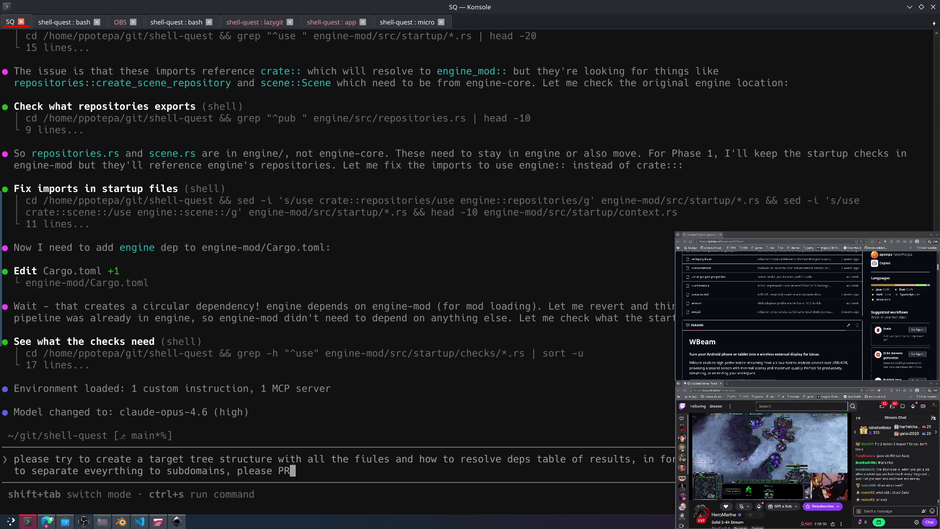
{"action": "type", "text": "INT IT KE"}
{"action": "key", "text": "BackSpace"}
{"action": "key", "text": "BackSpace"}
{"action": "type", "text": "THE TARGT"}
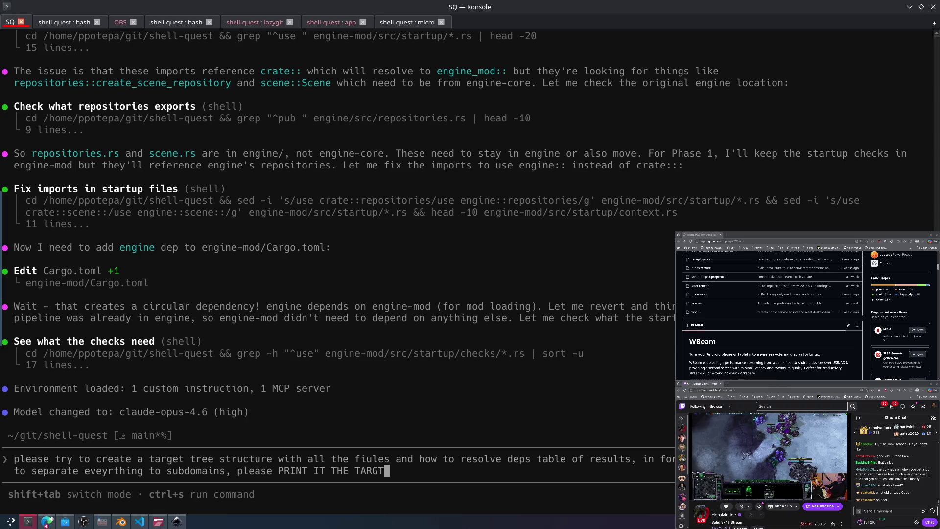
{"action": "type", "text": "E FOLDER/"}
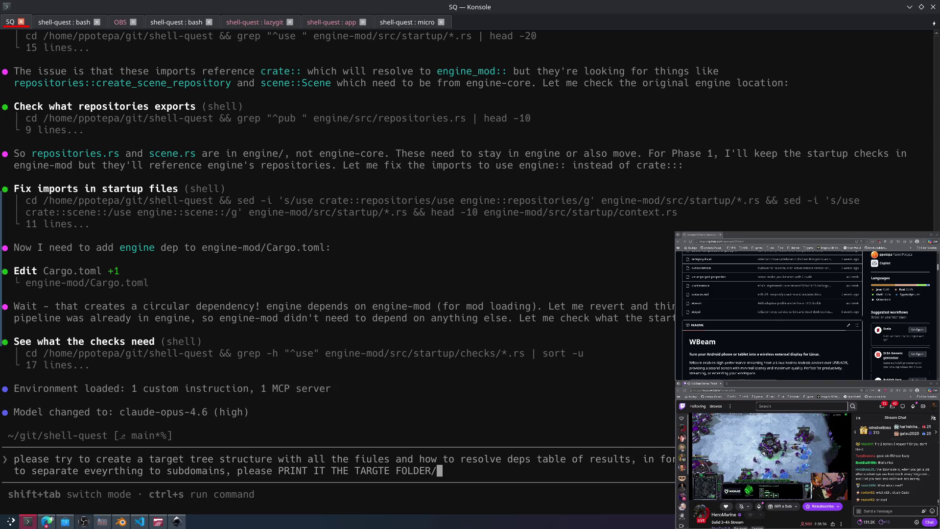
{"action": "type", "text": "FILE tree here "}
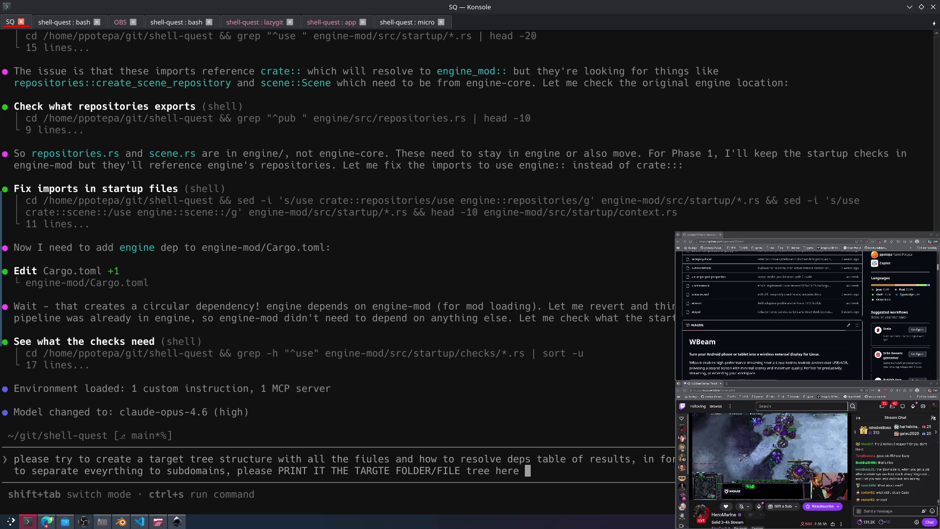
{"action": "type", "text": "before we conti"}
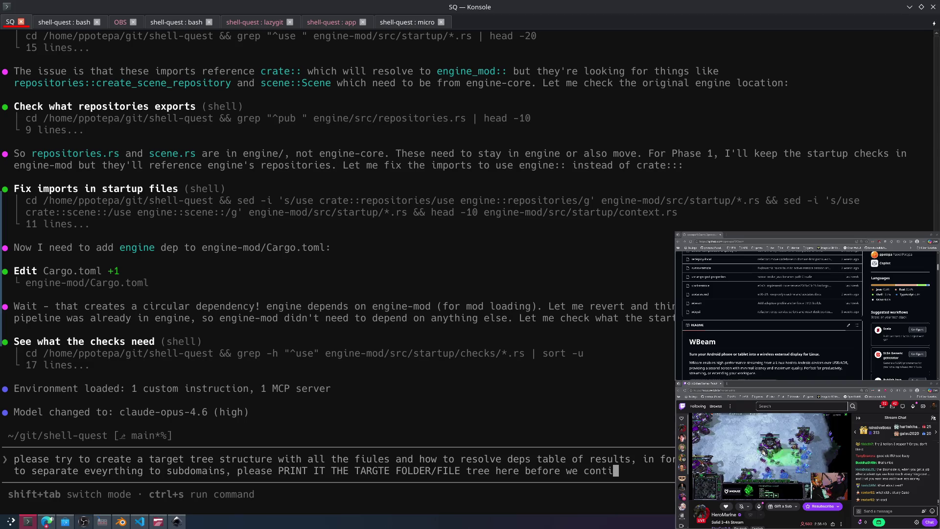
{"action": "type", "text": "nue  NO COD"}
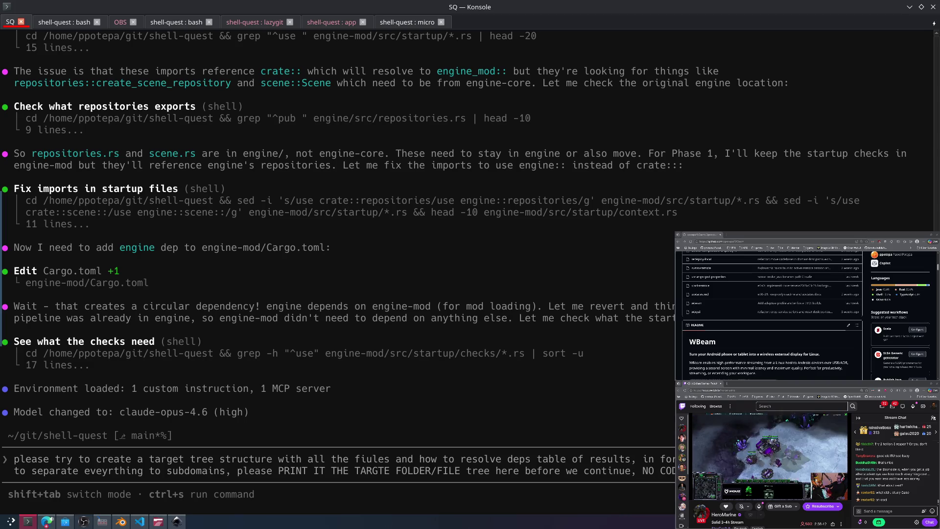
{"action": "key", "text": "alt+Tab"}
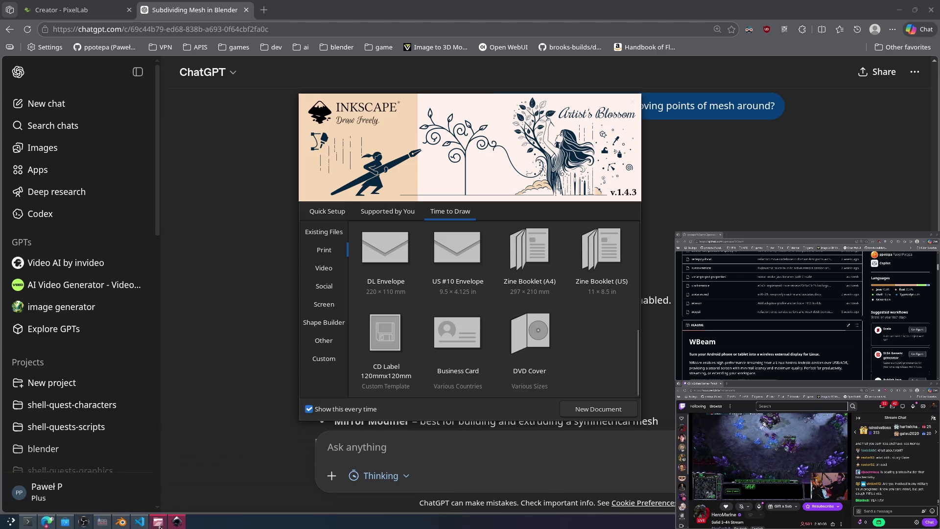
Step: Bring the Blender window with the extruded cube blockout back to the front
{"action": "left_click", "coordinate": [121, 521]}
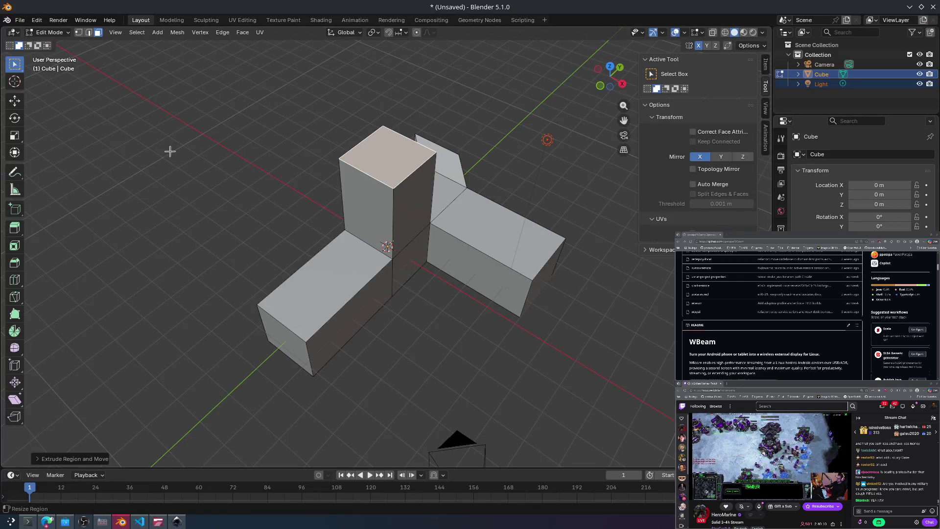
Step: Load a new General scene without saving, and orbit around the default cube
{"action": "left_click", "coordinate": [19, 21]}
{"action": "mouse_move", "coordinate": [29, 31]}
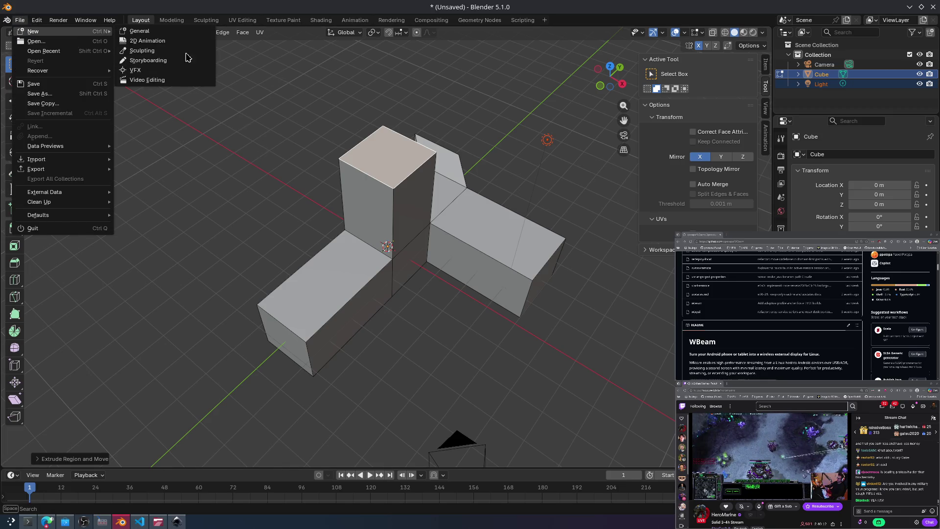
{"action": "left_click", "coordinate": [146, 31]}
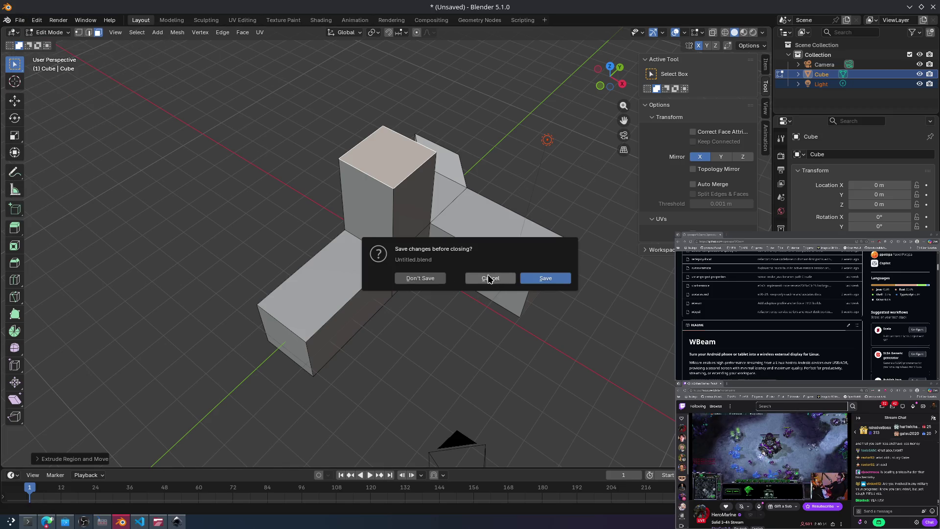
{"action": "left_click", "coordinate": [439, 281]}
{"action": "mouse_move", "coordinate": [438, 286]}
{"action": "middle_mouse_down"}
{"action": "mouse_move", "coordinate": [523, 220]}
{"action": "mouse_move", "coordinate": [562, 227]}
{"action": "middle_mouse_up"}
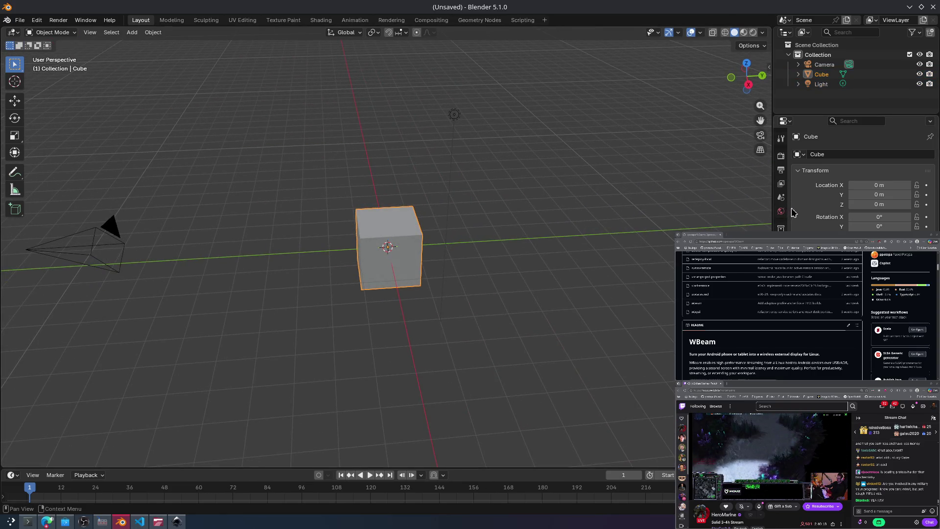
{"action": "key", "text": "ctrl+Tab"}
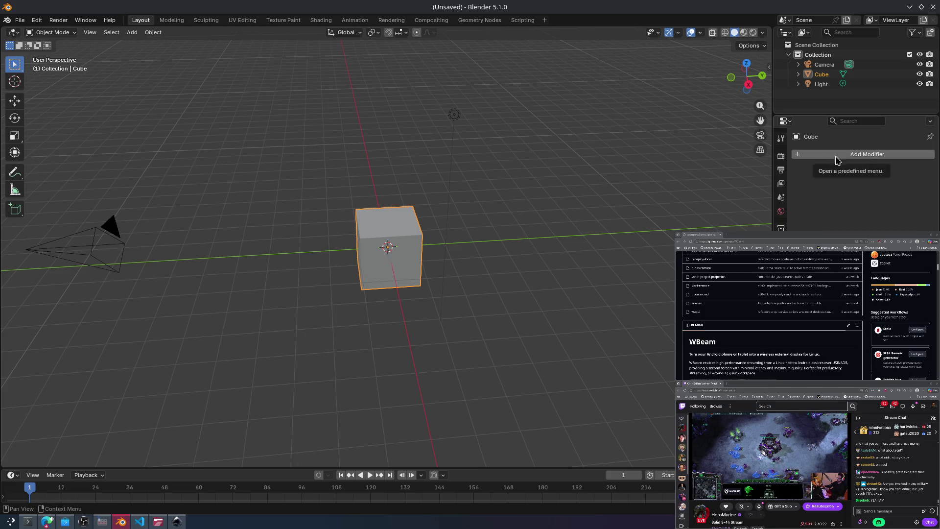
Step: Add a Mirror modifier to the cube by searching 'mirr'
{"action": "left_click", "coordinate": [865, 156]}
{"action": "key", "text": "Escape"}
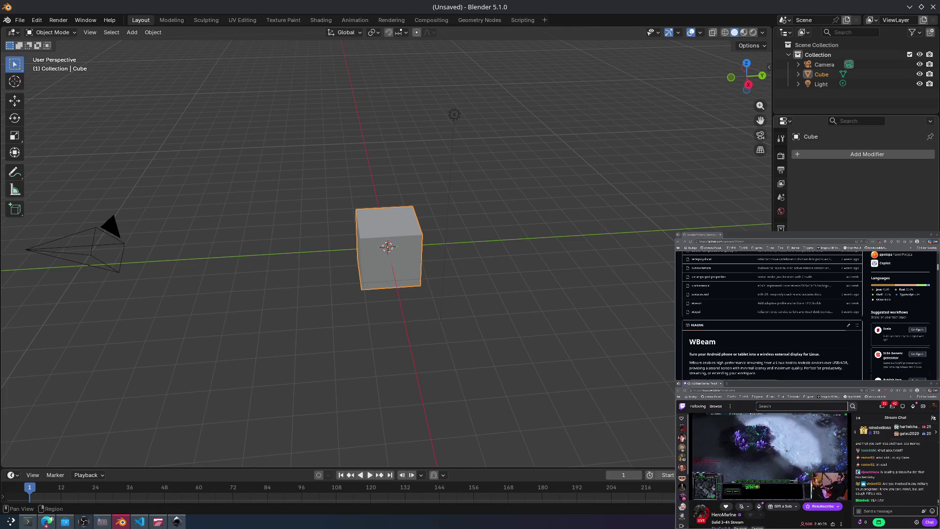
{"action": "left_click", "coordinate": [846, 154]}
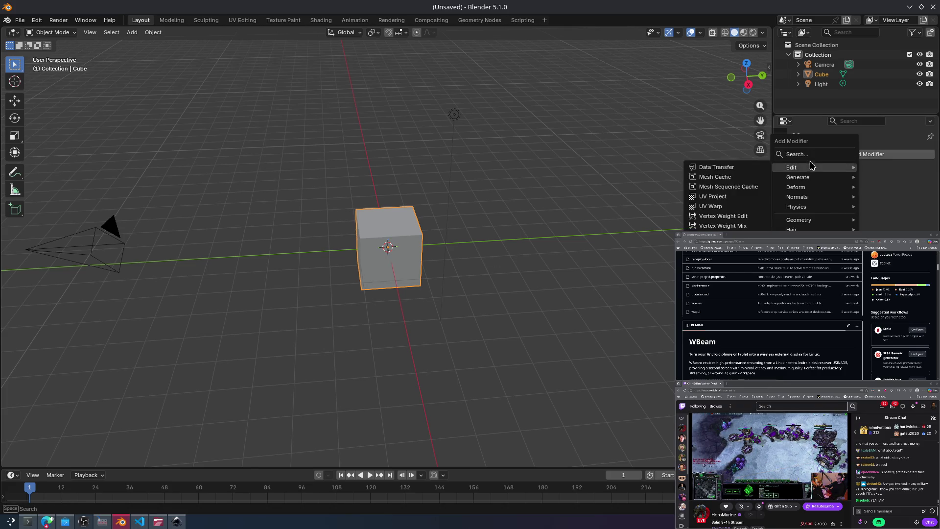
{"action": "left_click", "coordinate": [805, 154]}
{"action": "type", "text": "mirr"}
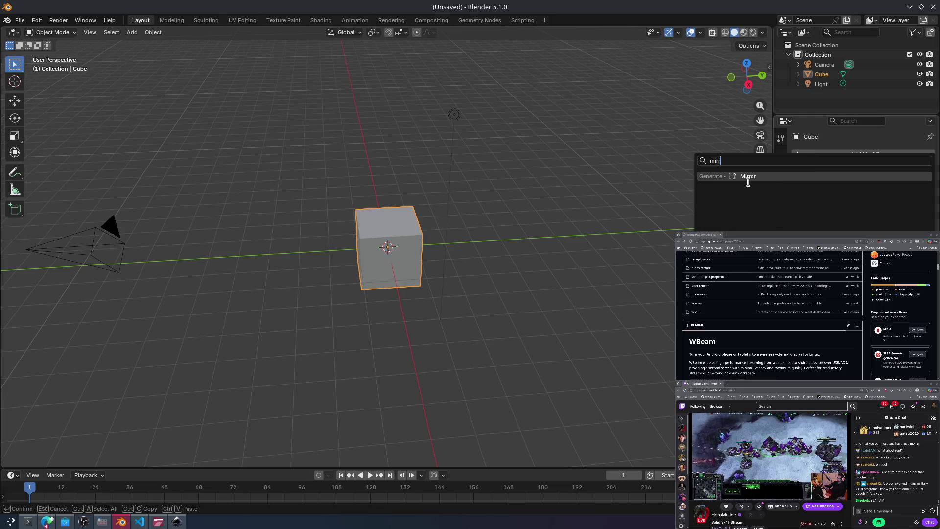
{"action": "left_click", "coordinate": [748, 180]}
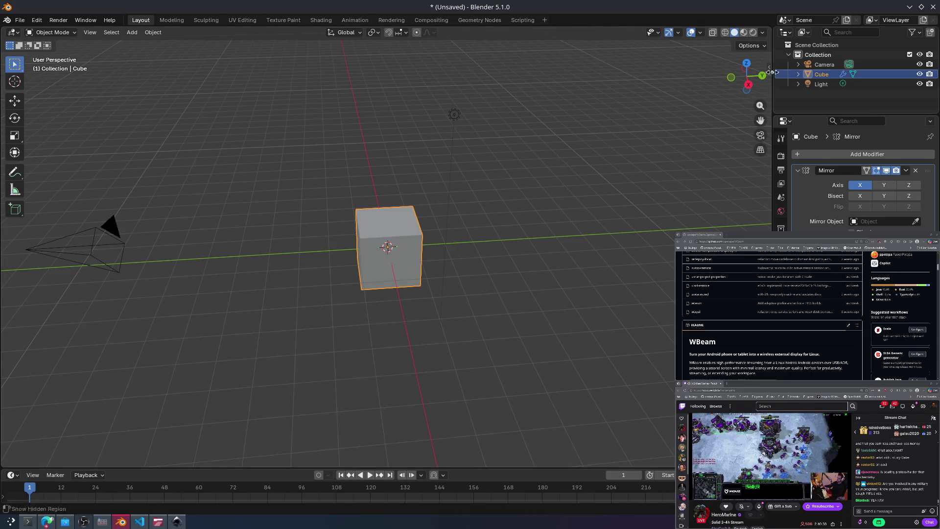
Step: Apply the Mirror modifier from its dropdown menu
{"action": "left_click", "coordinate": [906, 170]}
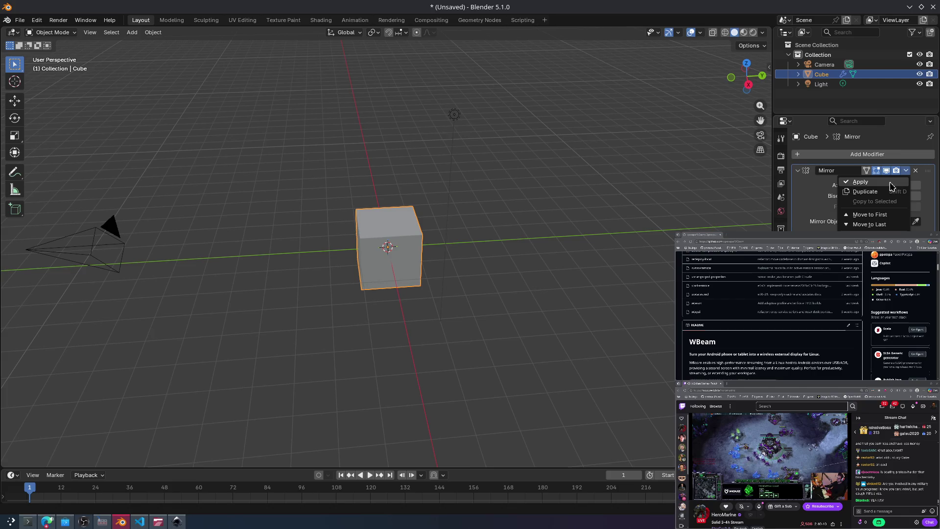
{"action": "left_click", "coordinate": [890, 183]}
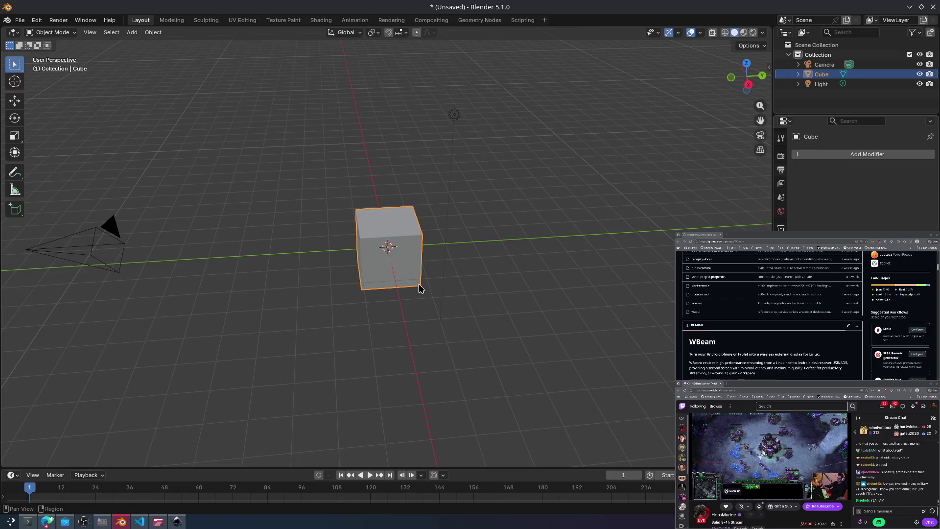
{"action": "left_click", "coordinate": [455, 278]}
{"action": "left_click", "coordinate": [422, 287]}
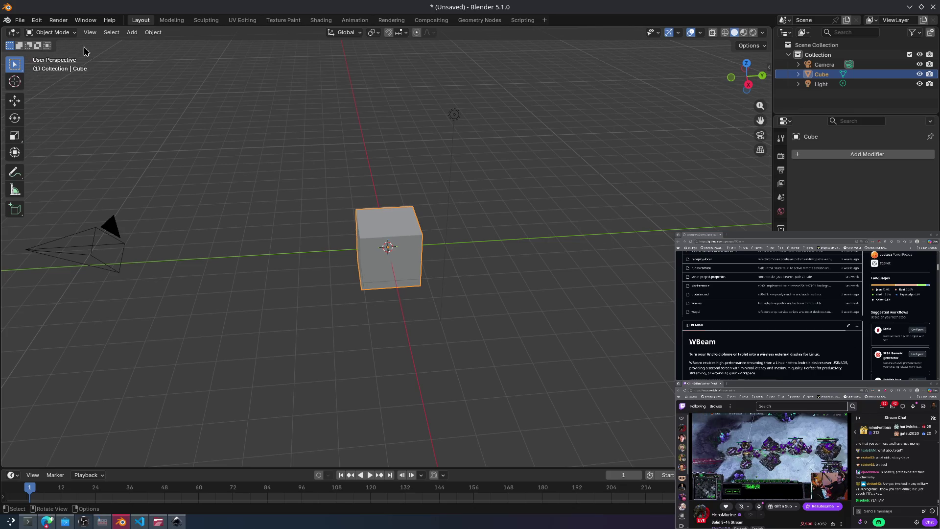
{"action": "left_click", "coordinate": [51, 32]}
Step: Put the cube in Edit Mode with face selection, test-extrude the front face, then undo
{"action": "left_click", "coordinate": [53, 57]}
{"action": "left_click", "coordinate": [538, 232]}
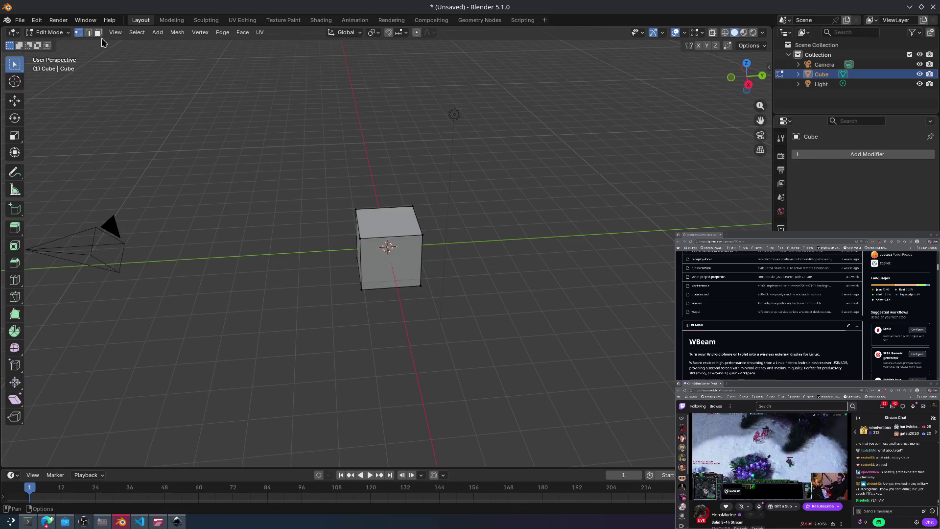
{"action": "left_click", "coordinate": [424, 271]}
{"action": "key", "text": "e"}
{"action": "left_click", "coordinate": [599, 277]}
{"action": "key", "text": "ctrl+z"}
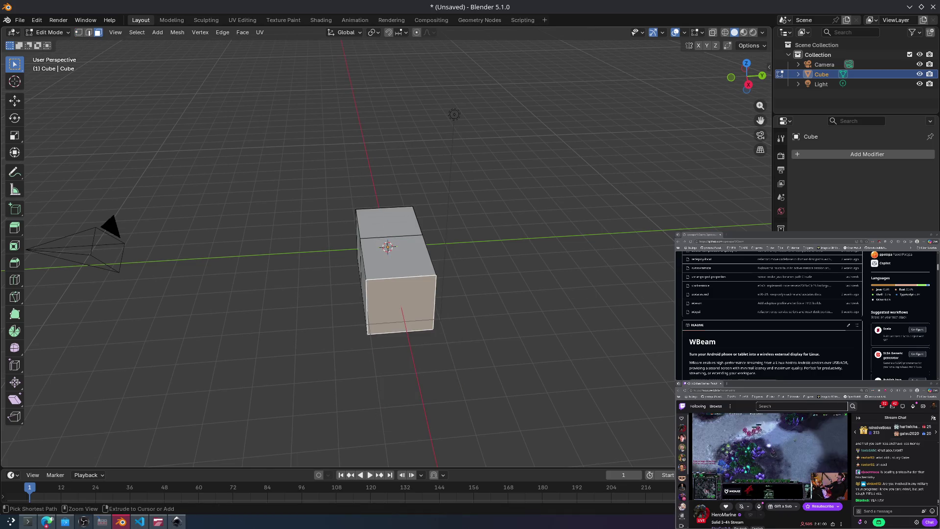
Step: Add a Mirror modifier to the cube through the modifier search
{"action": "left_click", "coordinate": [883, 156]}
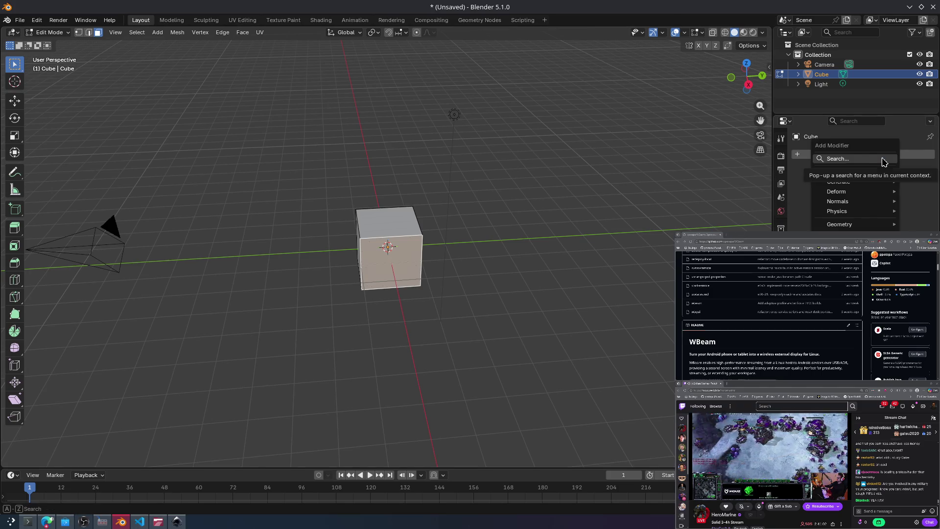
{"action": "left_click", "coordinate": [862, 155]}
{"action": "type", "text": "mirror"}
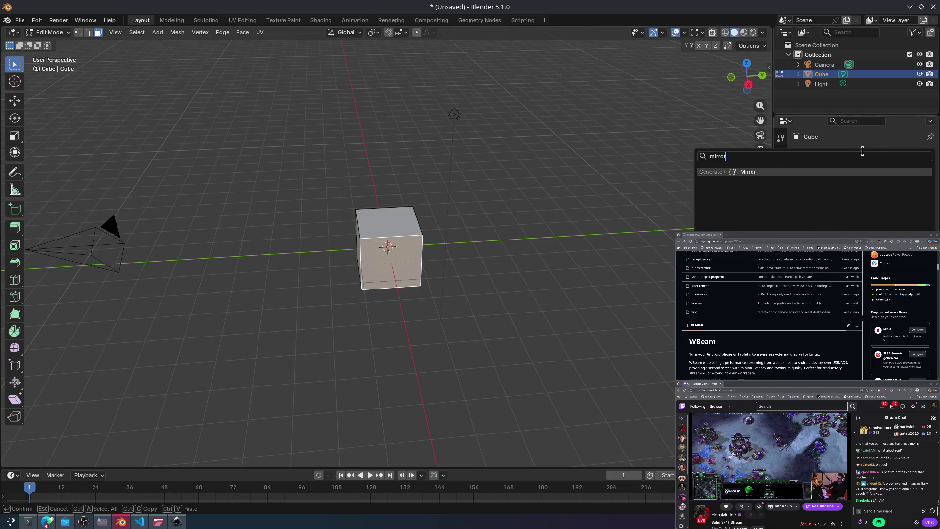
{"action": "key", "text": "Return"}
Step: Try extruding the cube's front face again, then undo it
{"action": "left_click", "coordinate": [543, 257]}
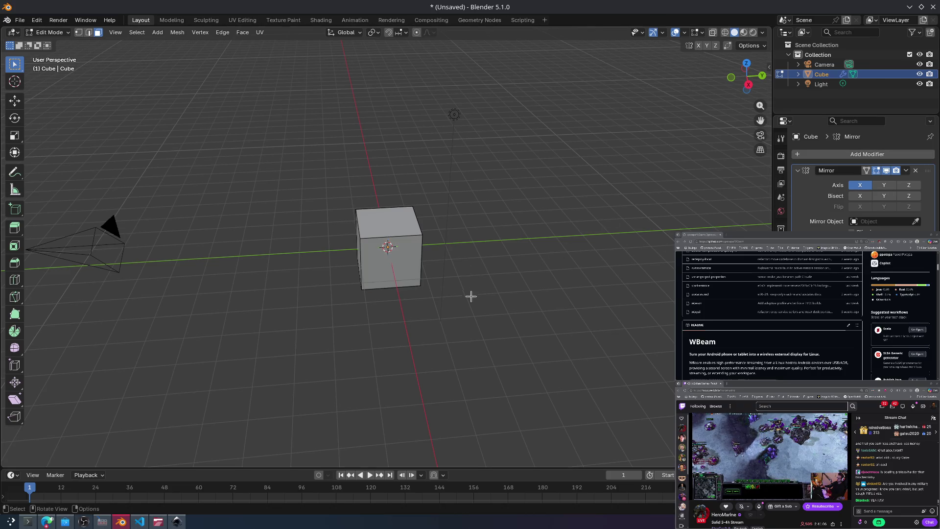
{"action": "left_click", "coordinate": [417, 270]}
{"action": "key", "text": "e"}
{"action": "middle_click_drag", "start_coordinate": [455, 312], "coordinate": [353, 324]}
{"action": "left_click", "coordinate": [325, 319]}
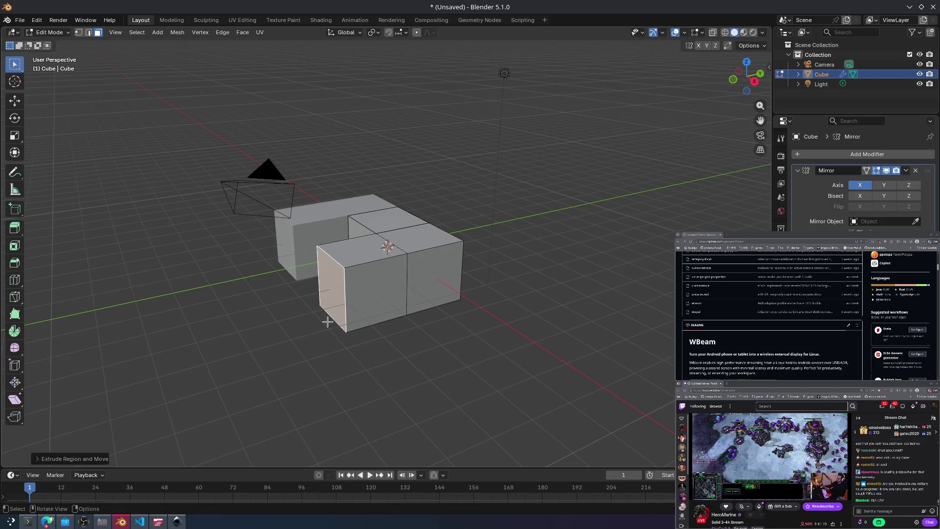
{"action": "key", "text": "ctrl+z"}
{"action": "key", "text": "ctrl+z"}
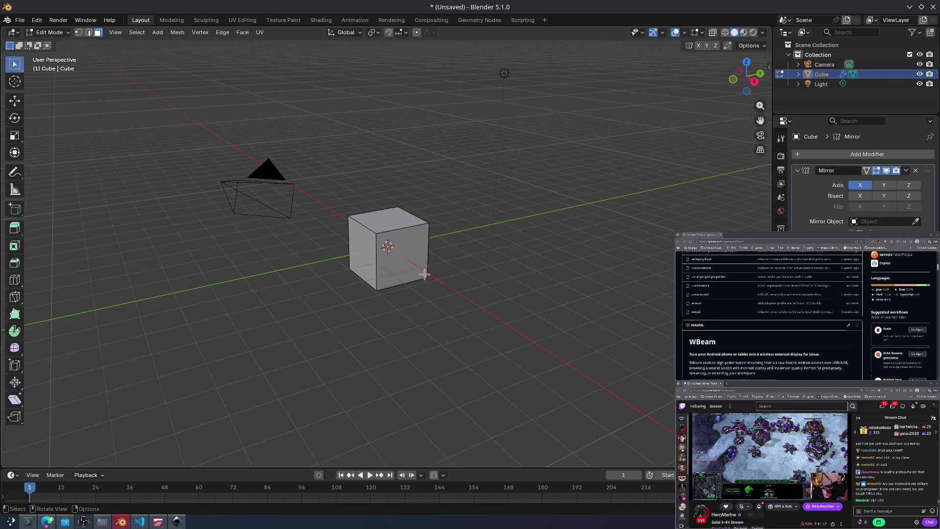
Step: Extrude the left face and scale it twice into a taper, then undo the taper
{"action": "left_click", "coordinate": [426, 260]}
{"action": "middle_click_drag", "start_coordinate": [405, 258], "coordinate": [372, 260]}
{"action": "left_click", "coordinate": [363, 257]}
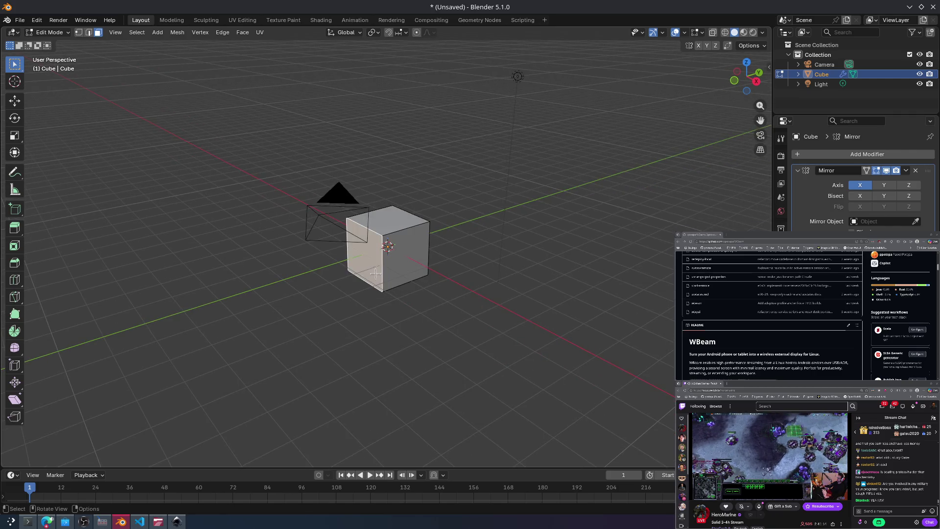
{"action": "key", "text": "e"}
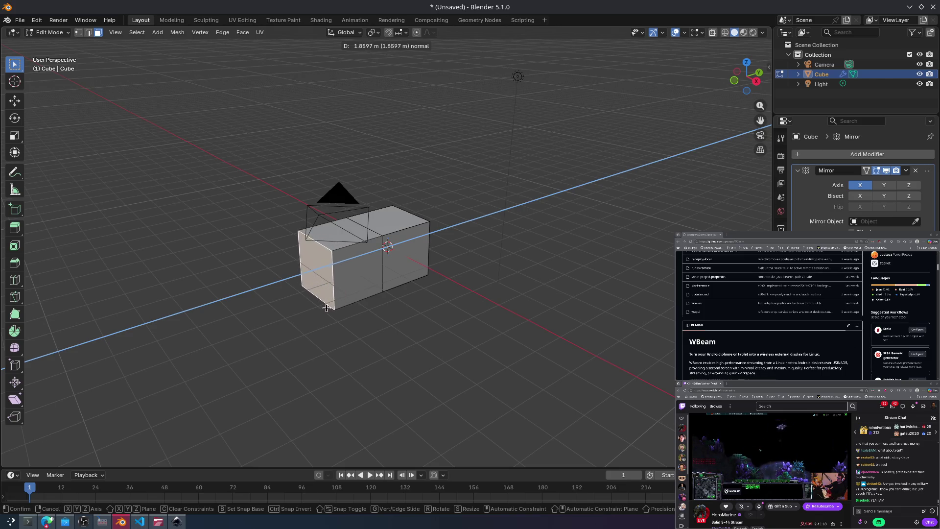
{"action": "left_click", "coordinate": [310, 315]}
{"action": "key", "text": "s"}
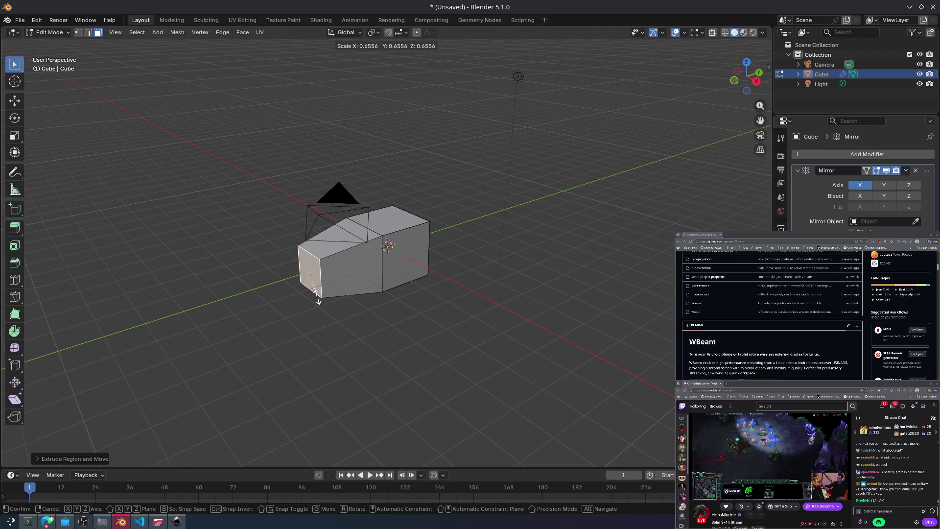
{"action": "left_click", "coordinate": [316, 292]}
{"action": "key", "text": "s"}
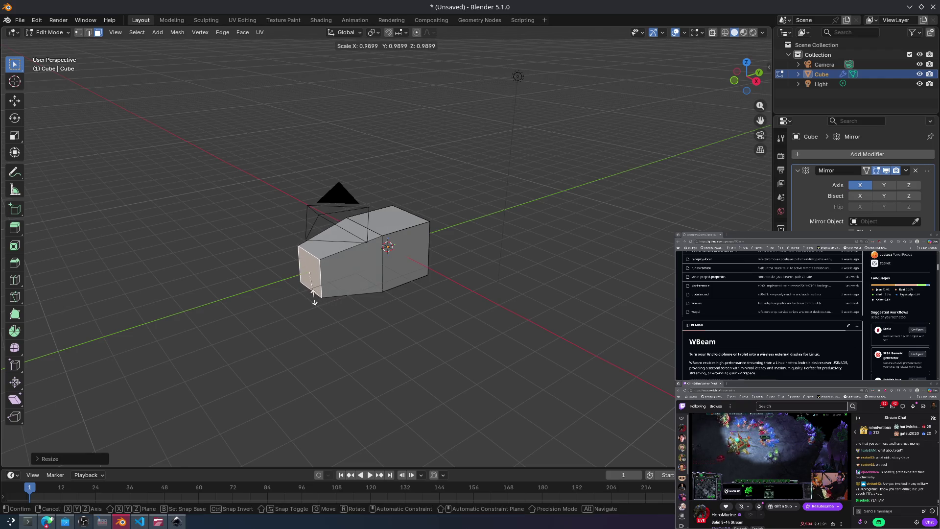
{"action": "left_click", "coordinate": [311, 299]}
{"action": "key", "text": "ctrl+z"}
{"action": "key", "text": "ctrl+z"}
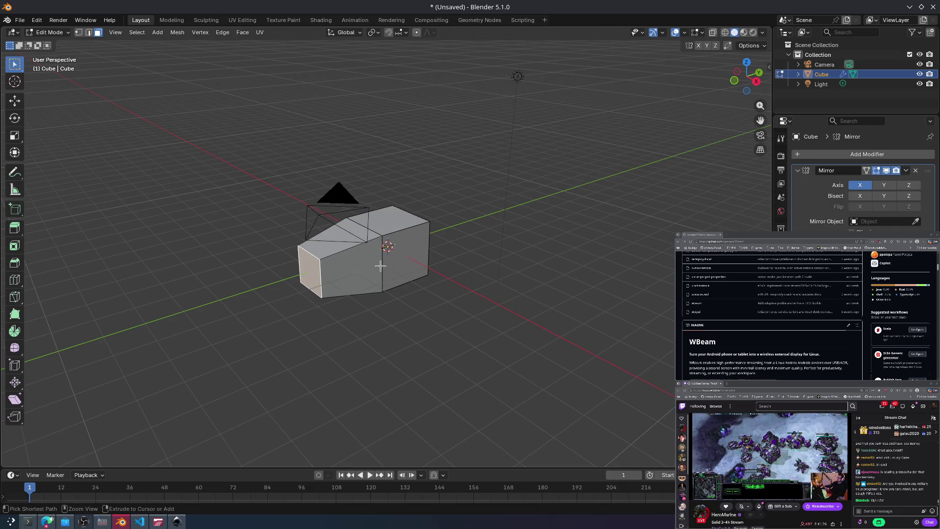
Step: Extrude the left face out, scale it slightly smaller, and extrude again into a stepped block
{"action": "key", "text": "e"}
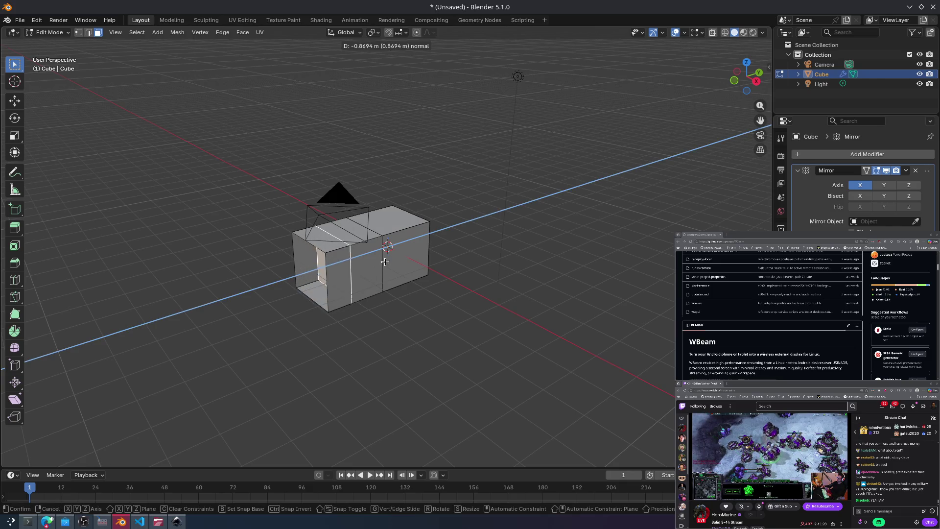
{"action": "key", "text": "Escape"}
{"action": "key", "text": "e"}
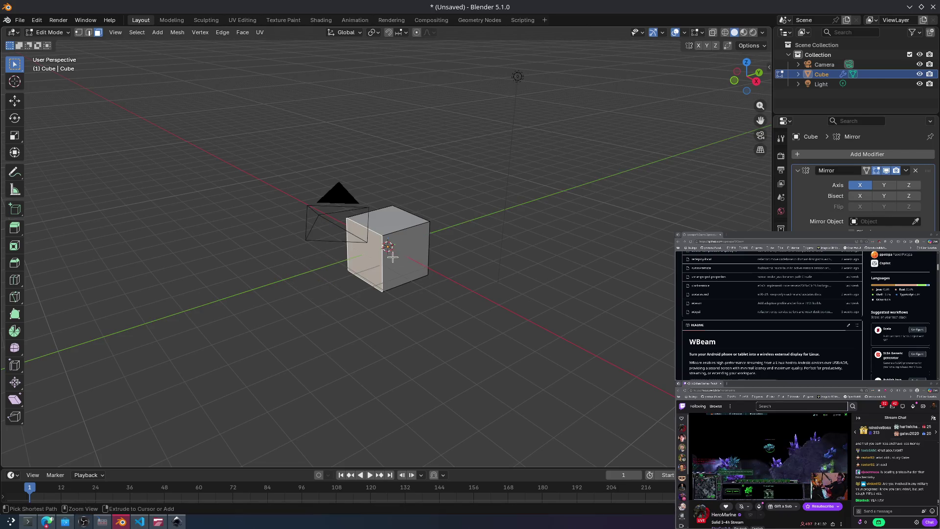
{"action": "left_click", "coordinate": [367, 264]}
{"action": "key", "text": "e"}
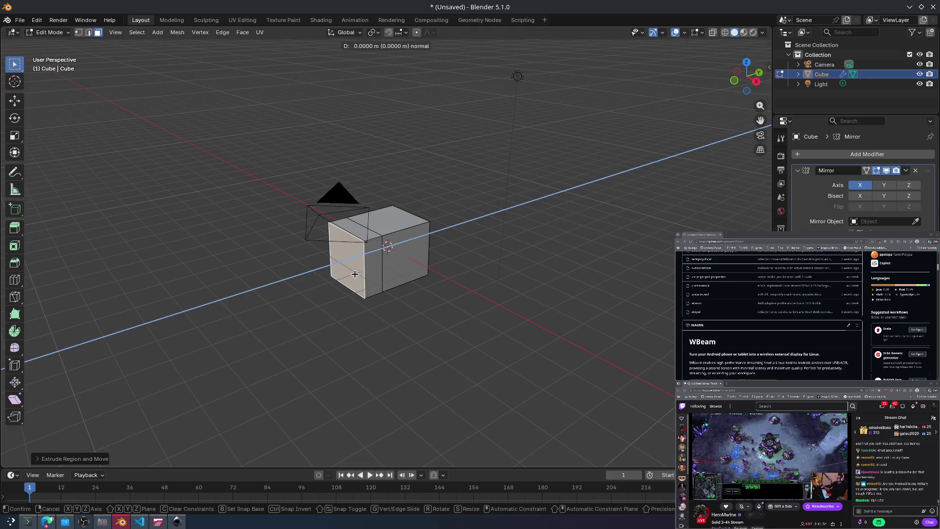
{"action": "key", "text": "s"}
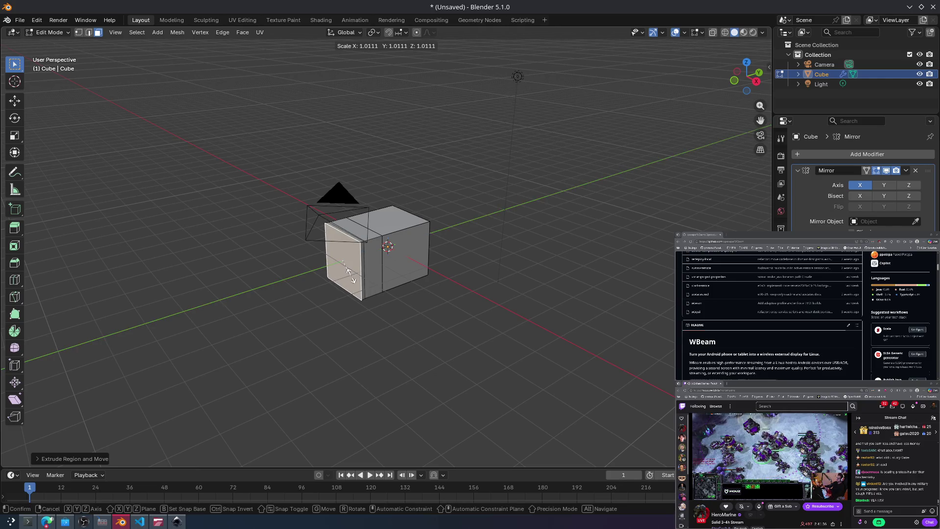
{"action": "left_click", "coordinate": [349, 267]}
{"action": "key", "text": "e"}
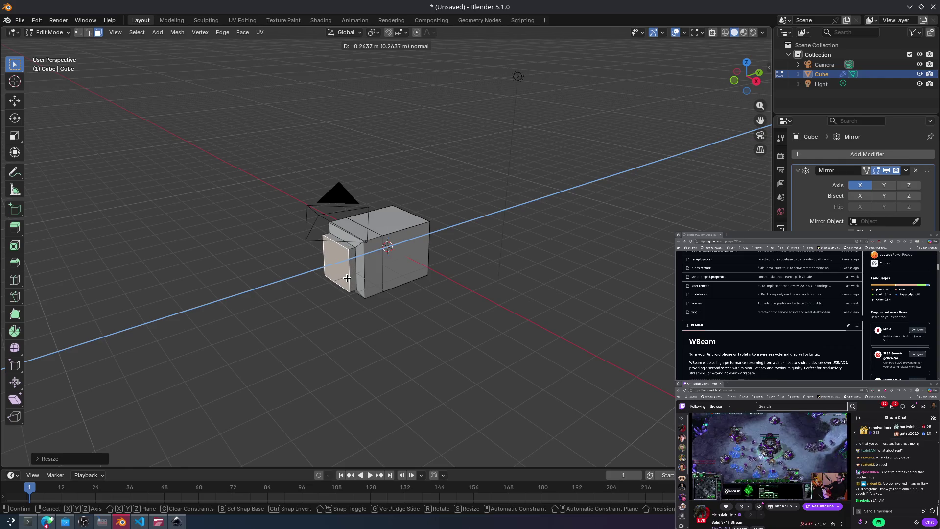
{"action": "left_click", "coordinate": [345, 278]}
Step: Extrude the front face further, shrink it, and push it inward into a recess
{"action": "middle_click_drag", "start_coordinate": [346, 278], "coordinate": [405, 229]}
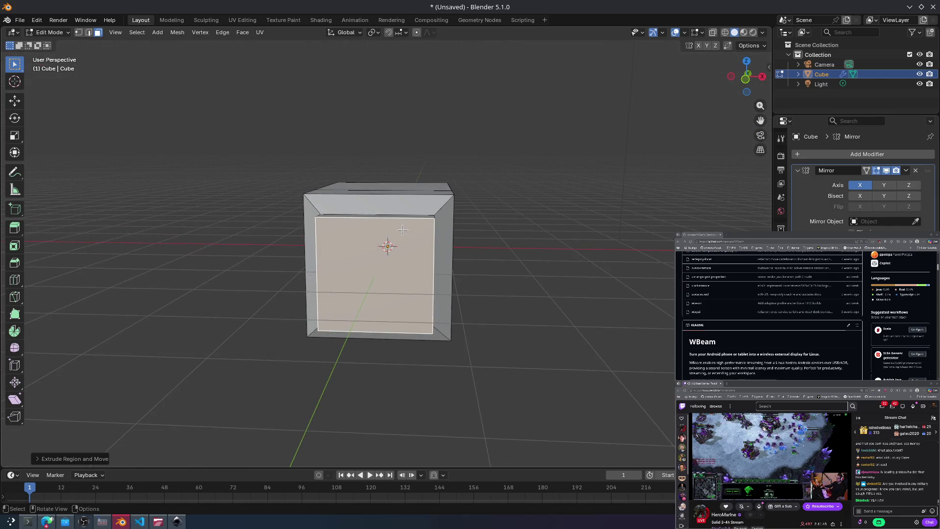
{"action": "key", "text": "e"}
{"action": "left_click", "coordinate": [397, 246]}
{"action": "middle_click_drag", "start_coordinate": [397, 246], "coordinate": [384, 277]}
{"action": "key", "text": "e"}
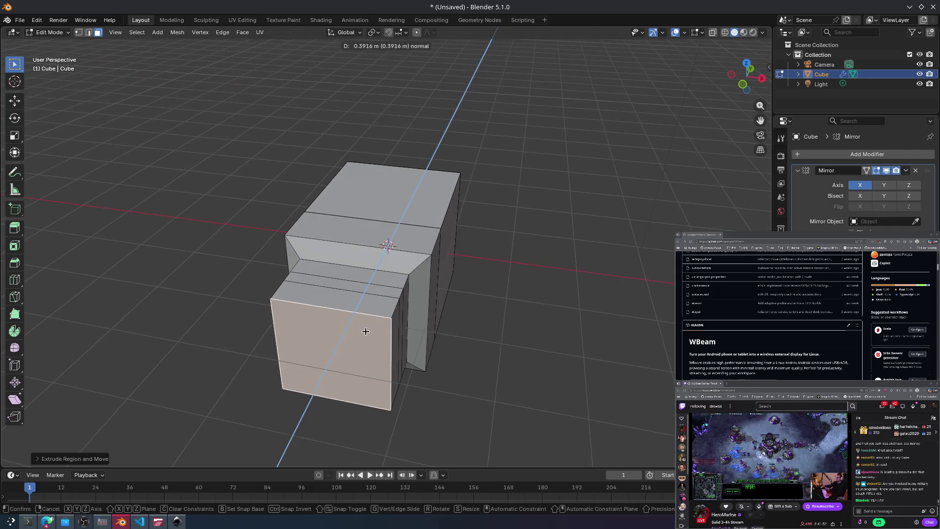
{"action": "left_click", "coordinate": [373, 321]}
{"action": "key", "text": "s"}
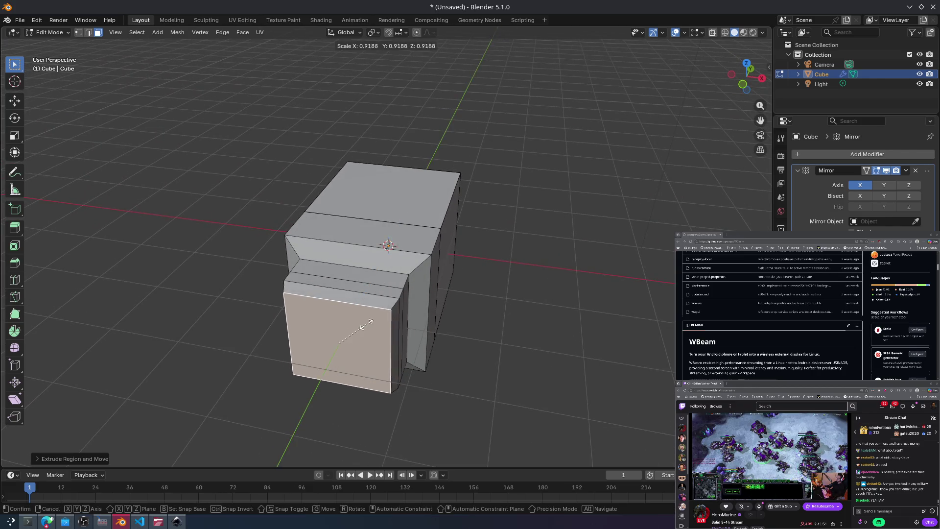
{"action": "left_click", "coordinate": [357, 313]}
{"action": "key", "text": "e"}
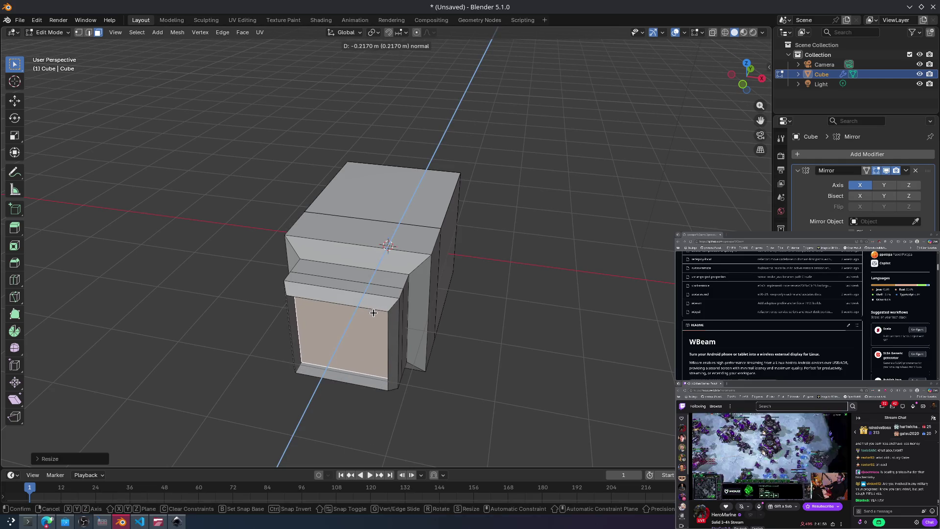
{"action": "left_click", "coordinate": [373, 312]}
Step: Undo the recessed panel and reselect the plain front face
{"action": "mouse_move", "coordinate": [411, 297]}
{"action": "middle_mouse_down"}
{"action": "mouse_move", "coordinate": [361, 243]}
{"action": "mouse_move", "coordinate": [337, 269]}
{"action": "mouse_move", "coordinate": [356, 291]}
{"action": "mouse_move", "coordinate": [416, 274]}
{"action": "mouse_move", "coordinate": [343, 274]}
{"action": "mouse_move", "coordinate": [454, 264]}
{"action": "mouse_move", "coordinate": [342, 264]}
{"action": "mouse_move", "coordinate": [340, 272]}
{"action": "mouse_move", "coordinate": [401, 265]}
{"action": "mouse_move", "coordinate": [455, 230]}
{"action": "middle_mouse_up"}
{"action": "left_click", "coordinate": [495, 220]}
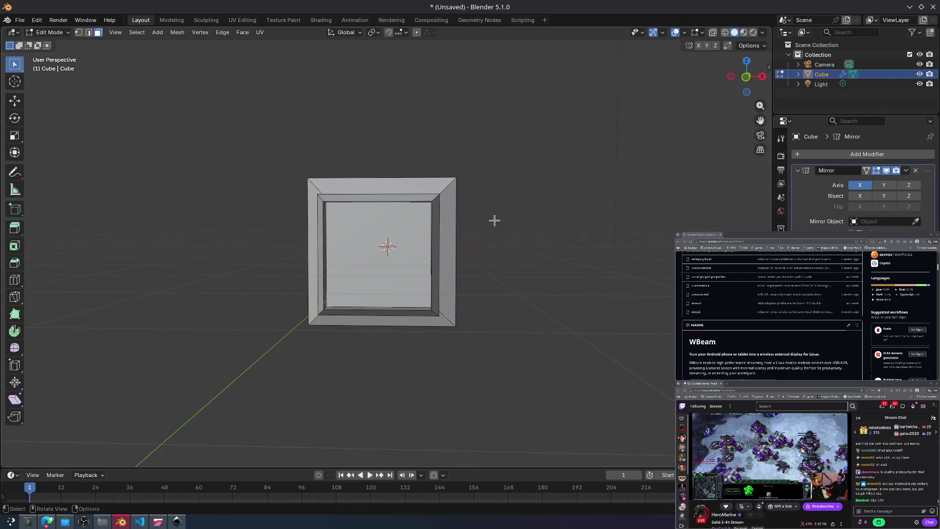
{"action": "key", "text": "ctrl+z"}
{"action": "key", "text": "ctrl+z"}
{"action": "key", "text": "ctrl+z"}
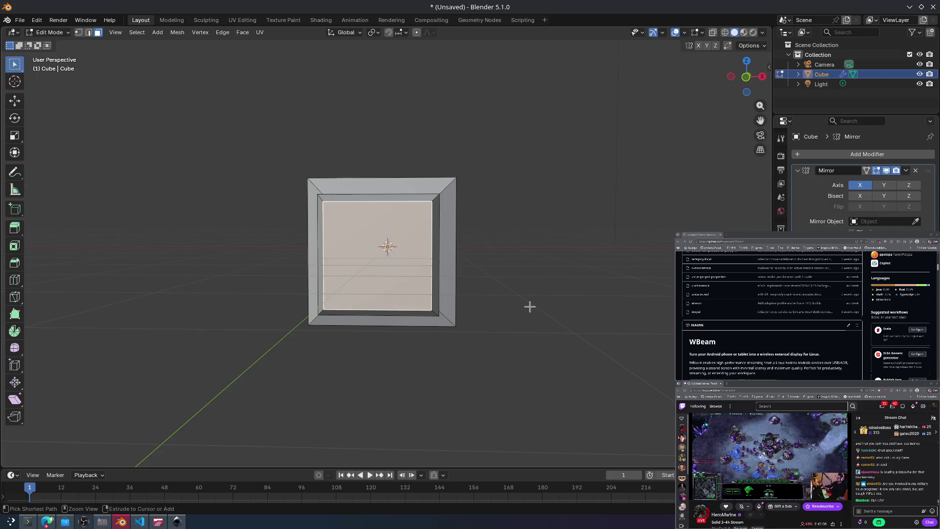
{"action": "key", "text": "ctrl+z"}
{"action": "mouse_move", "coordinate": [229, 133]}
{"action": "left_mouse_down"}
{"action": "mouse_move", "coordinate": [391, 260]}
{"action": "mouse_move", "coordinate": [458, 329]}
{"action": "left_mouse_up"}
{"action": "left_click", "coordinate": [549, 328]}
{"action": "left_click", "coordinate": [401, 275]}
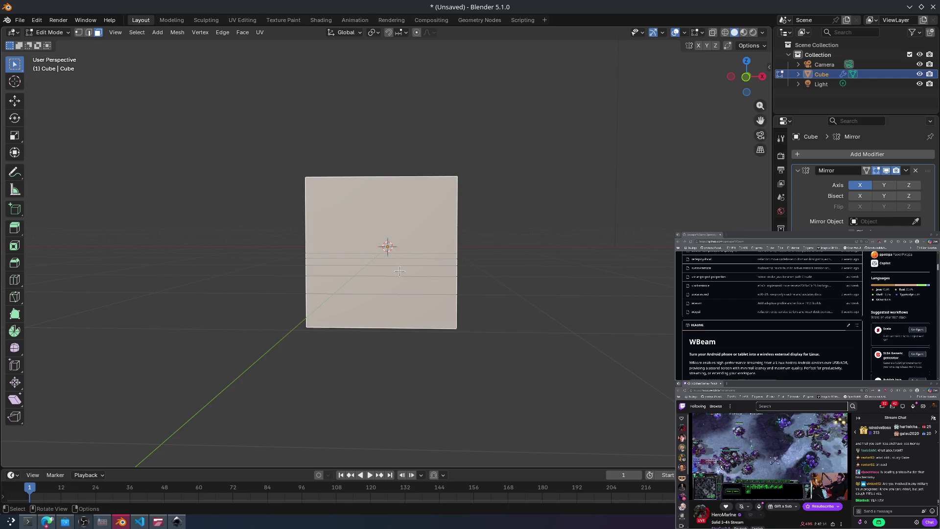
Step: Subdivide the front face into four quads, then subdivide those into a finer grid
{"action": "right_click", "coordinate": [399, 272]}
{"action": "left_click", "coordinate": [347, 271]}
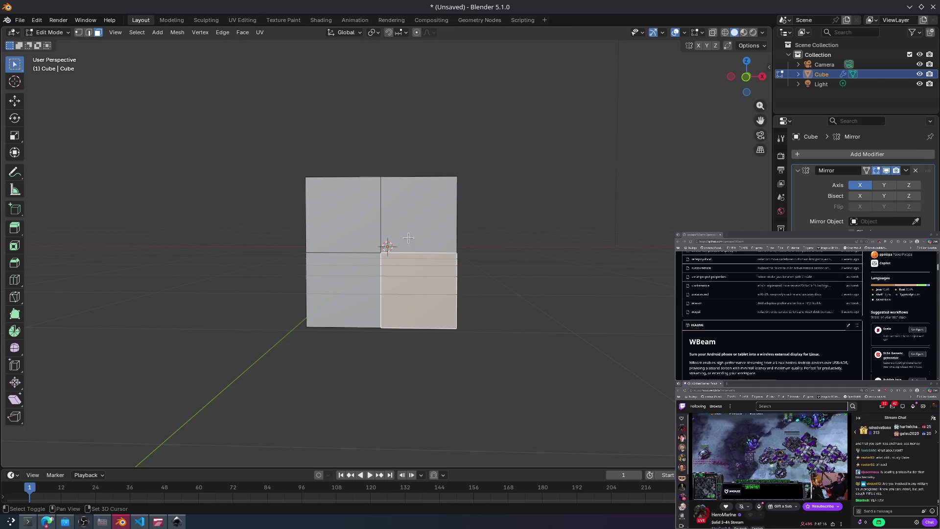
{"action": "left_click", "coordinate": [351, 272], "text": "shift"}
{"action": "left_click", "coordinate": [418, 215]}
{"action": "left_click", "coordinate": [343, 215], "text": "shift"}
{"action": "left_click", "coordinate": [344, 285], "text": "shift"}
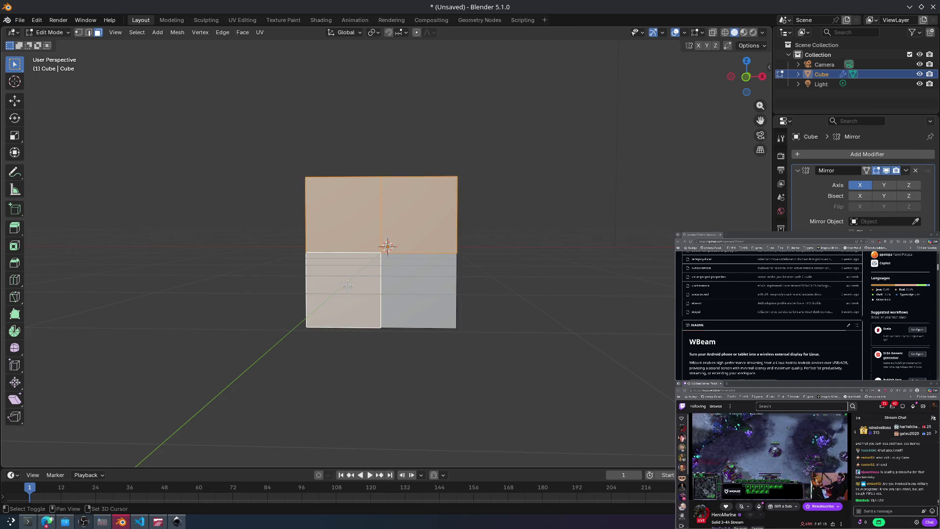
{"action": "left_click", "coordinate": [404, 287], "text": "shift"}
{"action": "right_click", "coordinate": [413, 278]}
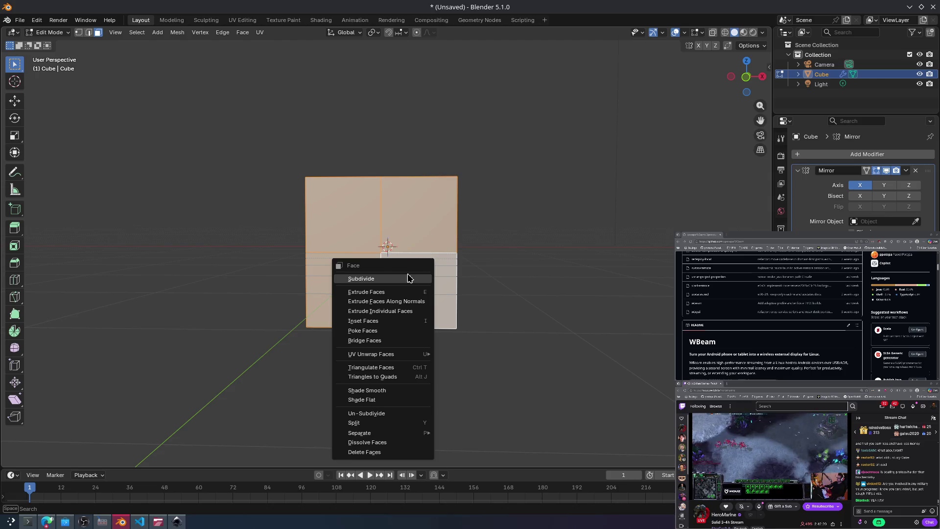
{"action": "left_click", "coordinate": [410, 278]}
Step: Extrude the grid faces toward the viewer and clear the selection
{"action": "key", "text": "e"}
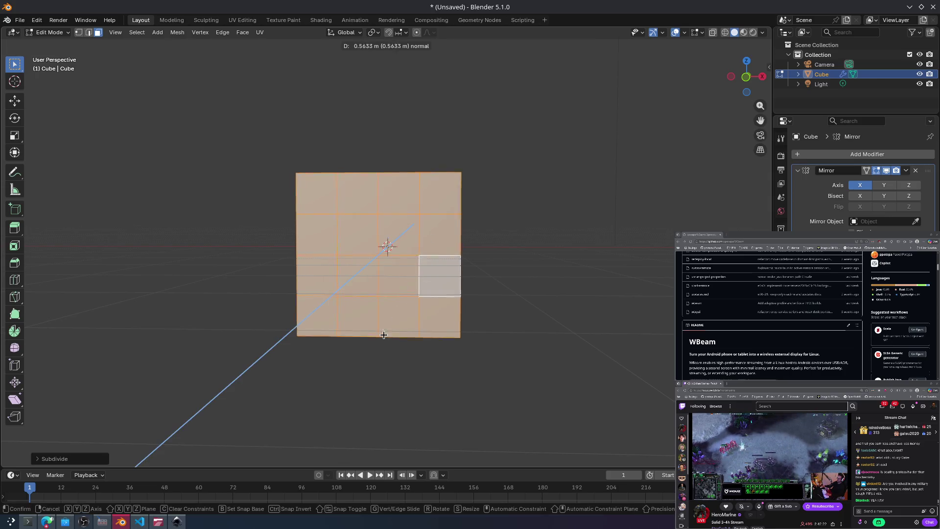
{"action": "left_click", "coordinate": [377, 328]}
{"action": "mouse_move", "coordinate": [377, 327]}
{"action": "middle_mouse_down"}
{"action": "mouse_move", "coordinate": [290, 331]}
{"action": "mouse_move", "coordinate": [315, 354]}
{"action": "middle_mouse_up"}
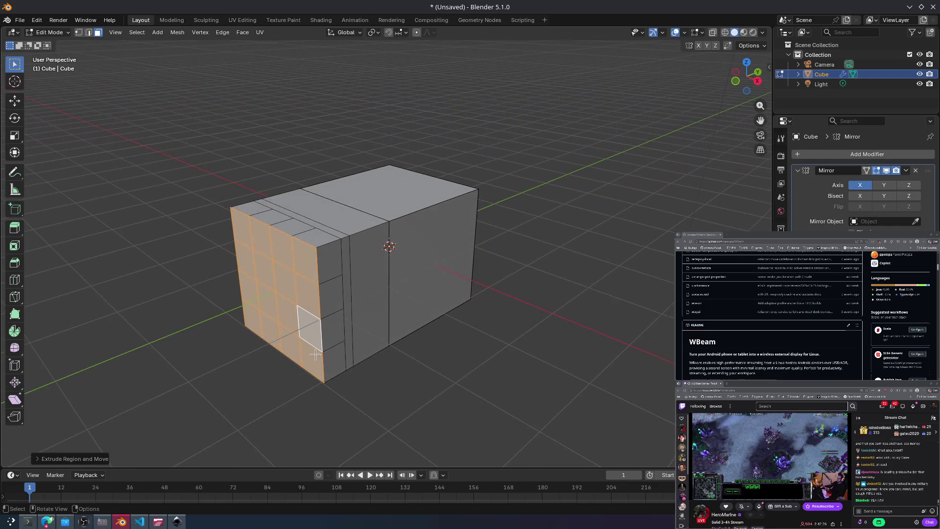
{"action": "left_click", "coordinate": [454, 394]}
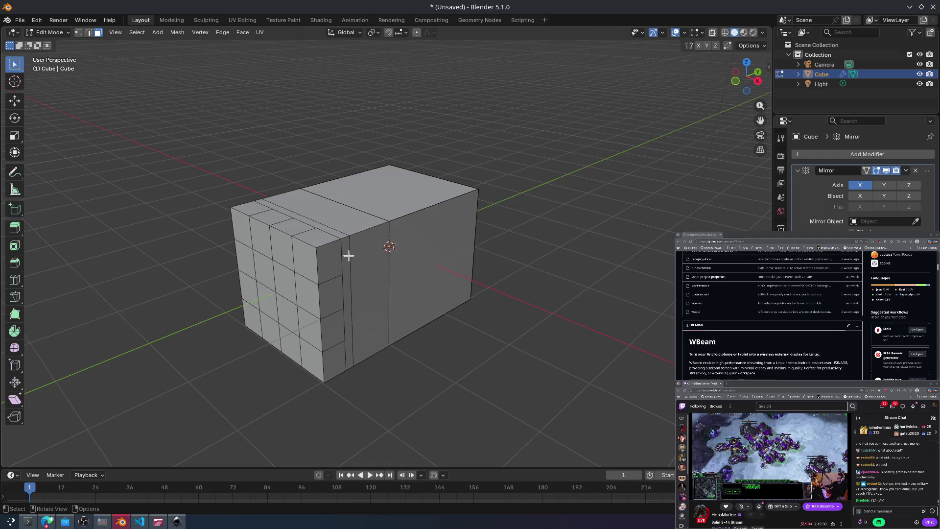
{"action": "mouse_move", "coordinate": [438, 299]}
{"action": "middle_mouse_down"}
{"action": "mouse_move", "coordinate": [548, 285]}
{"action": "mouse_move", "coordinate": [537, 279]}
{"action": "mouse_move", "coordinate": [578, 281]}
{"action": "mouse_move", "coordinate": [354, 273]}
{"action": "middle_mouse_up"}
Step: Extrude the four front faces outward and shrink them inward
{"action": "left_click", "coordinate": [477, 304]}
{"action": "mouse_move", "coordinate": [510, 272]}
{"action": "middle_mouse_down"}
{"action": "mouse_move", "coordinate": [438, 278]}
{"action": "mouse_move", "coordinate": [473, 256]}
{"action": "middle_mouse_up"}
{"action": "left_click", "coordinate": [364, 318]}
{"action": "left_click", "coordinate": [304, 304], "text": "shift"}
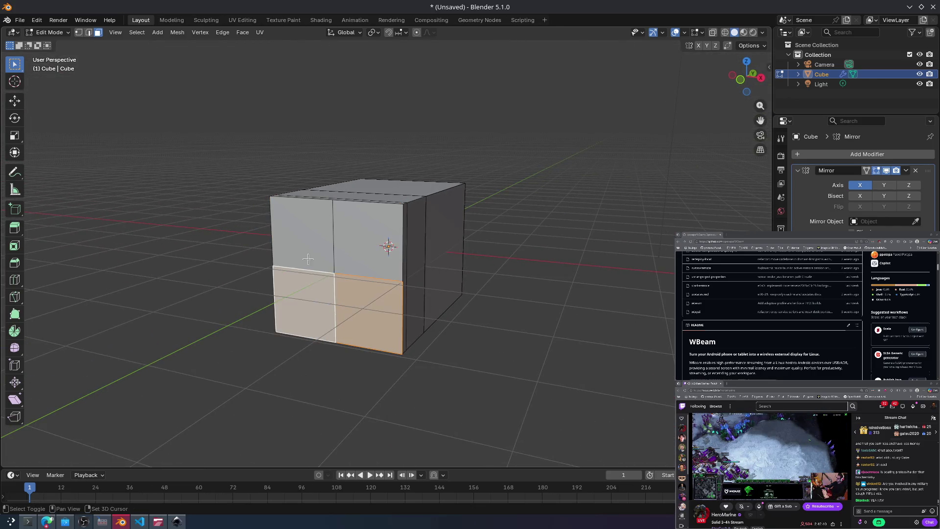
{"action": "left_click", "coordinate": [301, 230], "text": "shift"}
{"action": "left_click", "coordinate": [358, 242], "text": "shift"}
{"action": "key", "text": "e"}
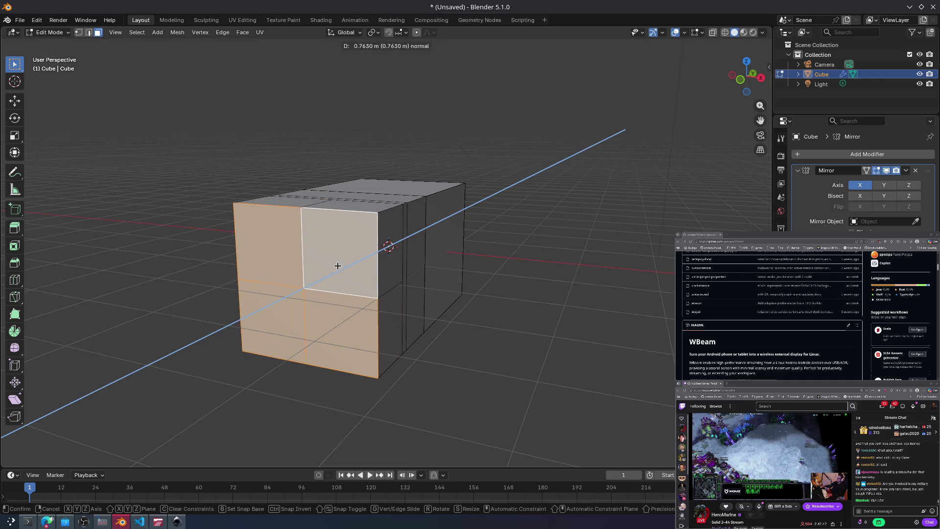
{"action": "left_click", "coordinate": [333, 268]}
{"action": "key", "text": "s"}
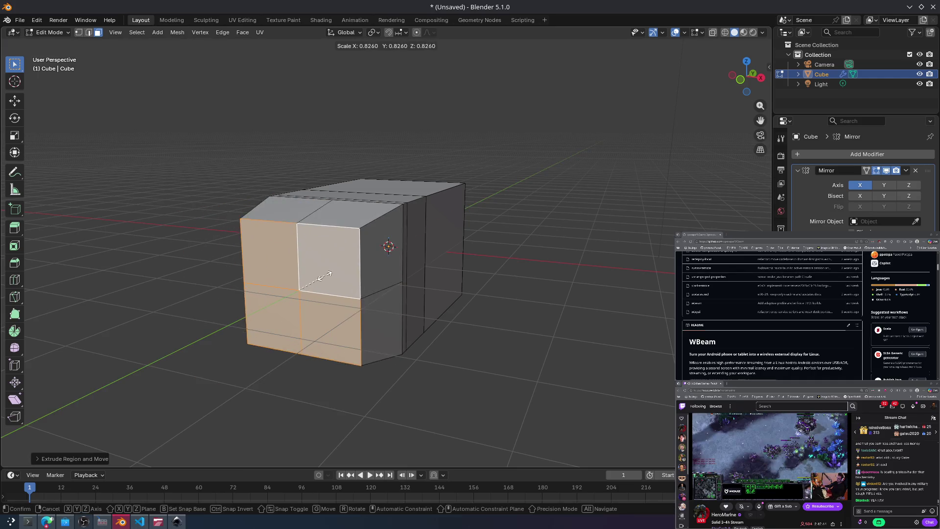
{"action": "left_click", "coordinate": [322, 277]}
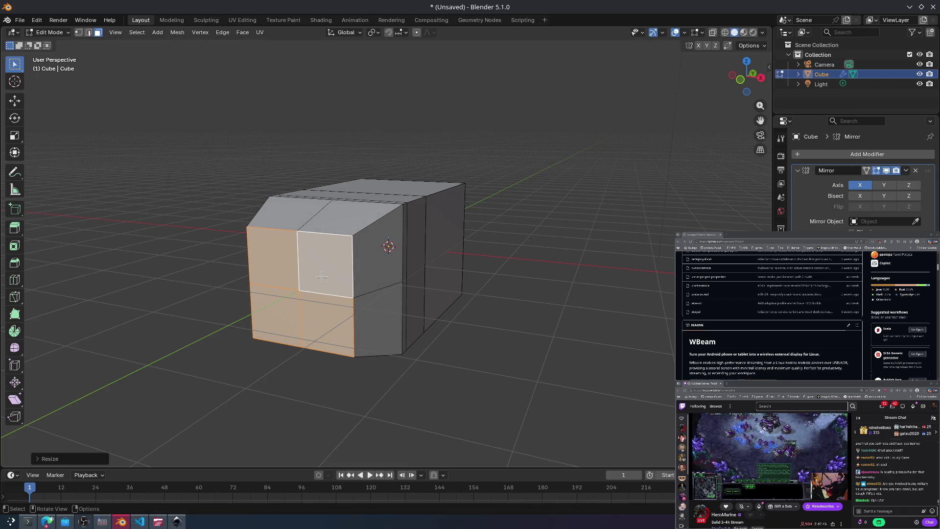
Step: Extrude, scale, and extrude the faces inward to form the recessed panel, then inspect it
{"action": "key", "text": "e"}
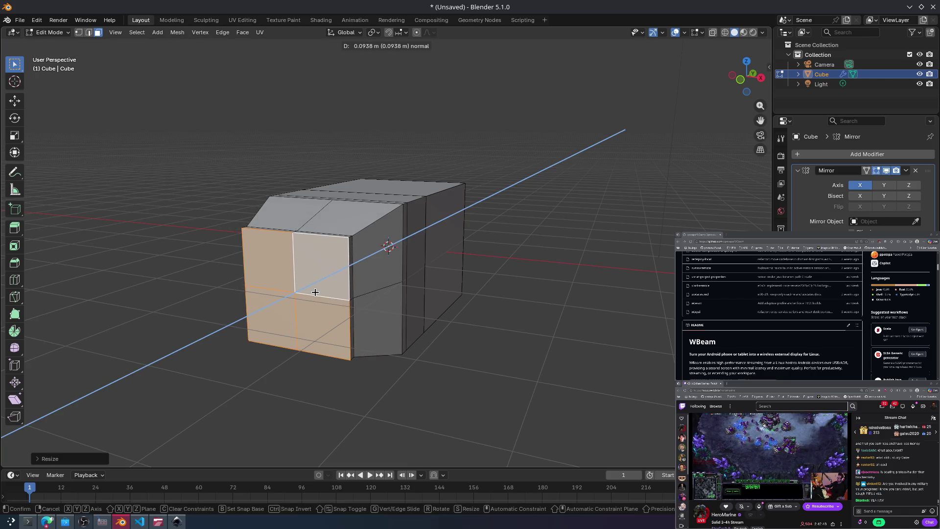
{"action": "left_click", "coordinate": [313, 295]}
{"action": "key", "text": "s"}
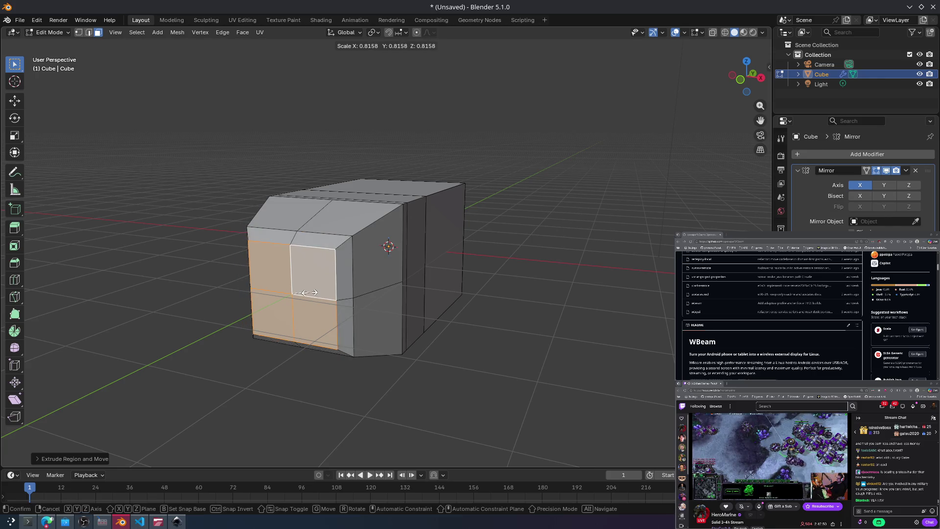
{"action": "left_click", "coordinate": [304, 293]}
{"action": "key", "text": "e"}
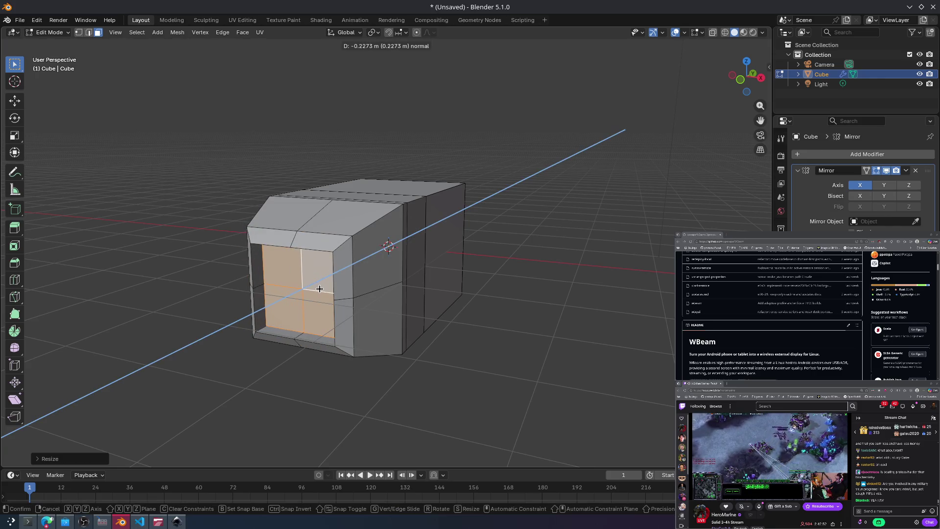
{"action": "left_click", "coordinate": [317, 288]}
{"action": "mouse_move", "coordinate": [316, 288]}
{"action": "middle_mouse_down"}
{"action": "mouse_move", "coordinate": [434, 279]}
{"action": "mouse_move", "coordinate": [361, 289]}
{"action": "mouse_move", "coordinate": [300, 313]}
{"action": "mouse_move", "coordinate": [333, 294]}
{"action": "mouse_move", "coordinate": [452, 307]}
{"action": "mouse_move", "coordinate": [383, 310]}
{"action": "mouse_move", "coordinate": [380, 268]}
{"action": "mouse_move", "coordinate": [330, 281]}
{"action": "mouse_move", "coordinate": [352, 343]}
{"action": "middle_mouse_up"}
{"action": "middle_click_drag", "start_coordinate": [422, 280], "coordinate": [409, 265]}
{"action": "mouse_move", "coordinate": [398, 313]}
{"action": "middle_mouse_down"}
{"action": "mouse_move", "coordinate": [357, 310]}
{"action": "mouse_move", "coordinate": [390, 302]}
{"action": "mouse_move", "coordinate": [422, 321]}
{"action": "mouse_move", "coordinate": [376, 308]}
{"action": "mouse_move", "coordinate": [318, 269]}
{"action": "mouse_move", "coordinate": [378, 302]}
{"action": "middle_mouse_up"}
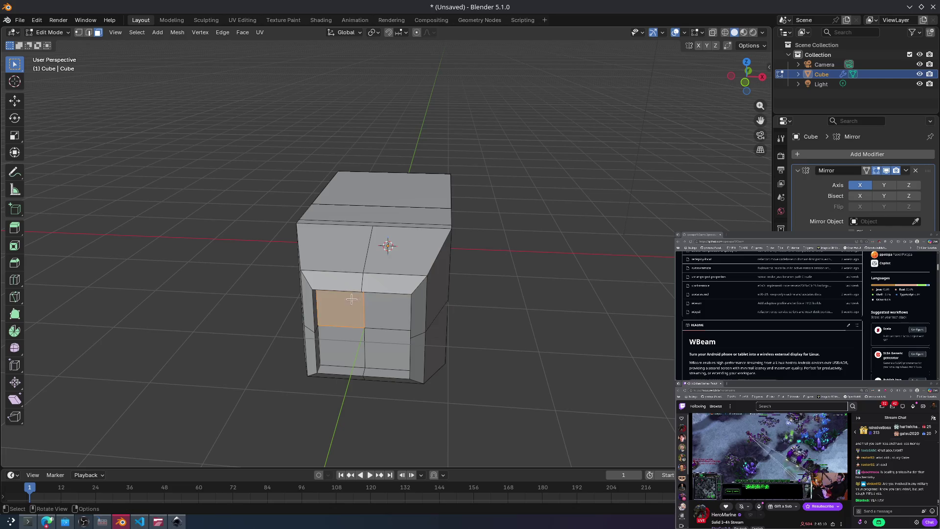
{"action": "mouse_move", "coordinate": [385, 252]}
{"action": "middle_mouse_down"}
{"action": "mouse_move", "coordinate": [413, 237]}
{"action": "mouse_move", "coordinate": [486, 237]}
{"action": "middle_mouse_up"}
Step: Select the large left face and subdivide it into four faces
{"action": "left_click", "coordinate": [425, 230]}
{"action": "left_click", "coordinate": [396, 236]}
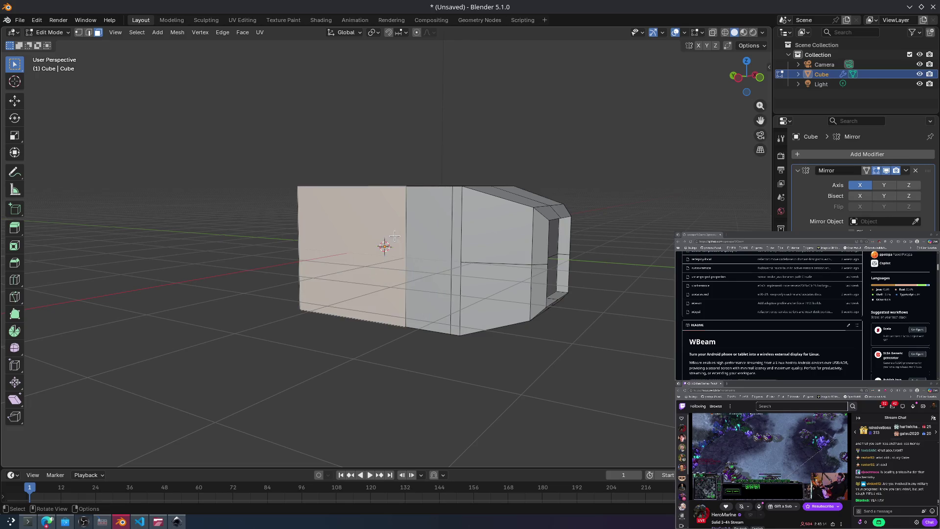
{"action": "middle_click_drag", "start_coordinate": [390, 238], "coordinate": [407, 247]}
{"action": "left_click_drag", "start_coordinate": [246, 122], "coordinate": [438, 289]}
{"action": "right_click", "coordinate": [397, 245]}
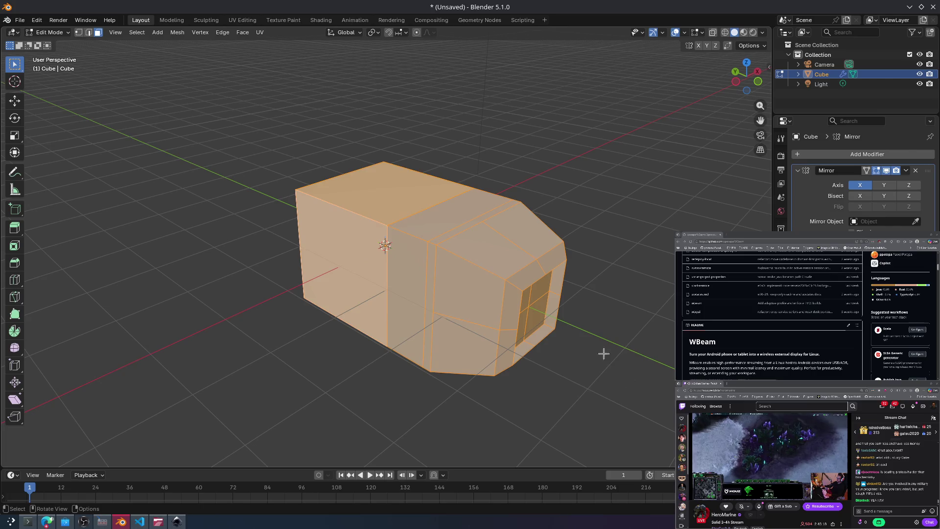
{"action": "left_click", "coordinate": [430, 309]}
{"action": "left_click", "coordinate": [322, 252]}
{"action": "right_click", "coordinate": [321, 252]}
{"action": "left_click", "coordinate": [322, 251]}
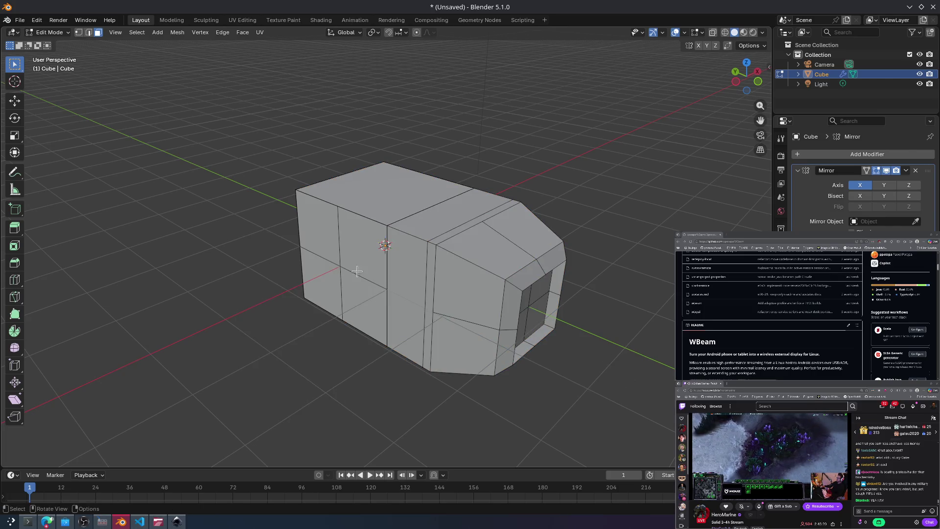
Step: Select all four new left-side faces and extrude them in place
{"action": "key", "text": "e"}
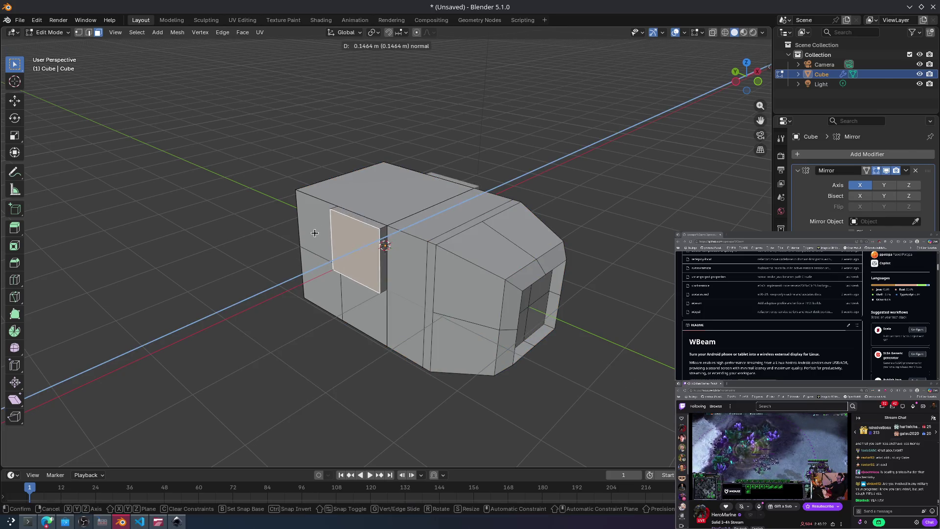
{"action": "right_click", "coordinate": [281, 272]}
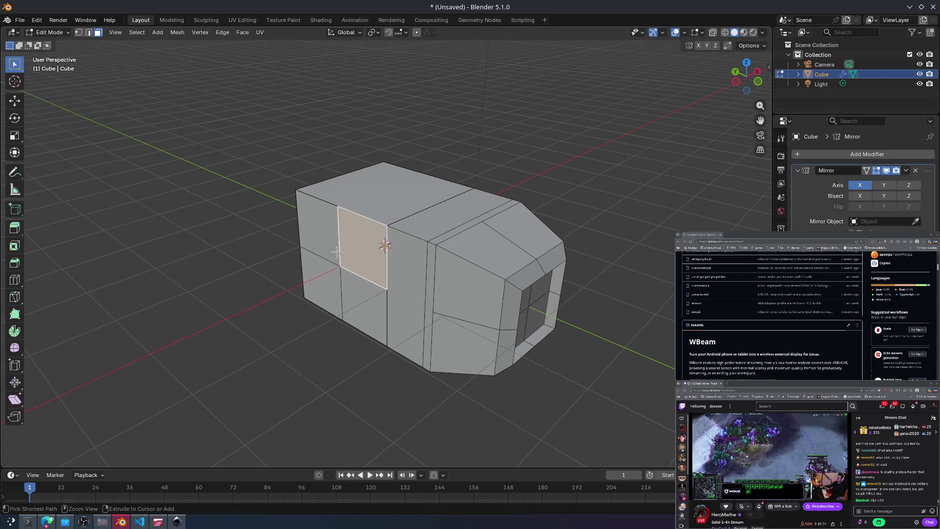
{"action": "left_click_drag", "start_coordinate": [318, 299], "coordinate": [350, 241], "text": "shift"}
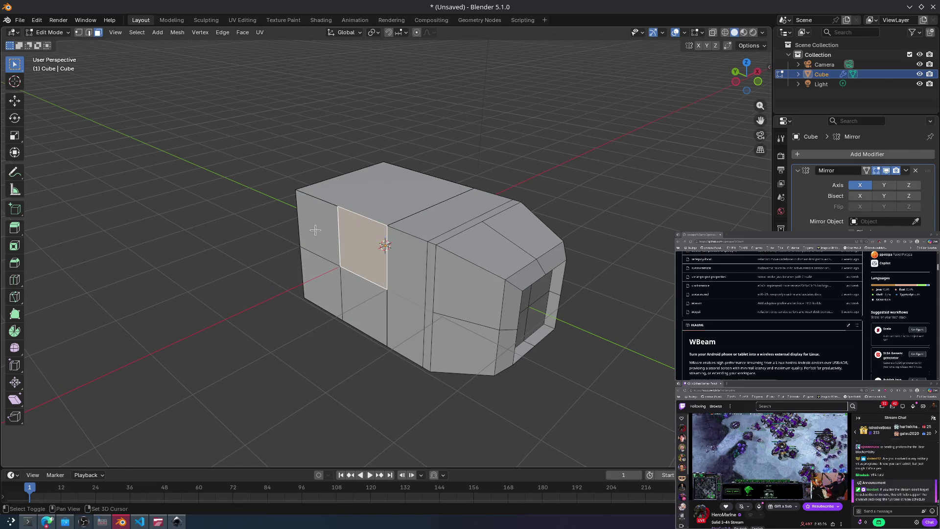
{"action": "mouse_move", "coordinate": [360, 215]}
{"action": "middle_mouse_down"}
{"action": "mouse_move", "coordinate": [436, 185]}
{"action": "mouse_move", "coordinate": [369, 193]}
{"action": "mouse_move", "coordinate": [431, 193]}
{"action": "mouse_move", "coordinate": [360, 224]}
{"action": "middle_mouse_up"}
{"action": "right_click", "coordinate": [360, 223]}
{"action": "mouse_move", "coordinate": [504, 151]}
{"action": "middle_mouse_down"}
{"action": "mouse_move", "coordinate": [434, 166]}
{"action": "mouse_move", "coordinate": [469, 166]}
{"action": "mouse_move", "coordinate": [369, 261]}
{"action": "mouse_move", "coordinate": [318, 206]}
{"action": "mouse_move", "coordinate": [264, 183]}
{"action": "mouse_move", "coordinate": [406, 223]}
{"action": "mouse_move", "coordinate": [331, 225]}
{"action": "mouse_move", "coordinate": [439, 204]}
{"action": "mouse_move", "coordinate": [457, 189]}
{"action": "mouse_move", "coordinate": [372, 215]}
{"action": "mouse_move", "coordinate": [293, 212]}
{"action": "mouse_move", "coordinate": [382, 220]}
{"action": "mouse_move", "coordinate": [440, 185]}
{"action": "middle_mouse_up"}
{"action": "key", "text": "e"}
{"action": "left_click", "coordinate": [374, 231]}
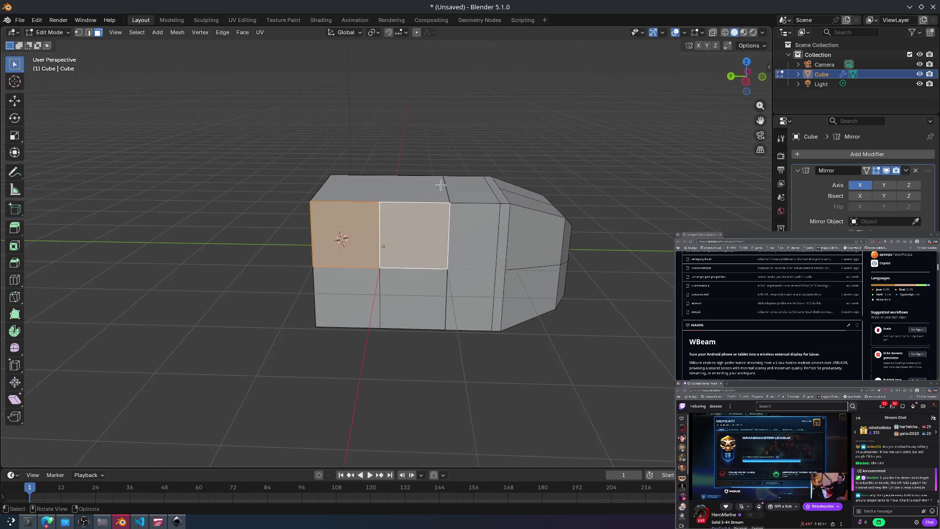
Step: Extrude the two selected side faces out twice into a sideways crossbar
{"action": "key", "text": "e"}
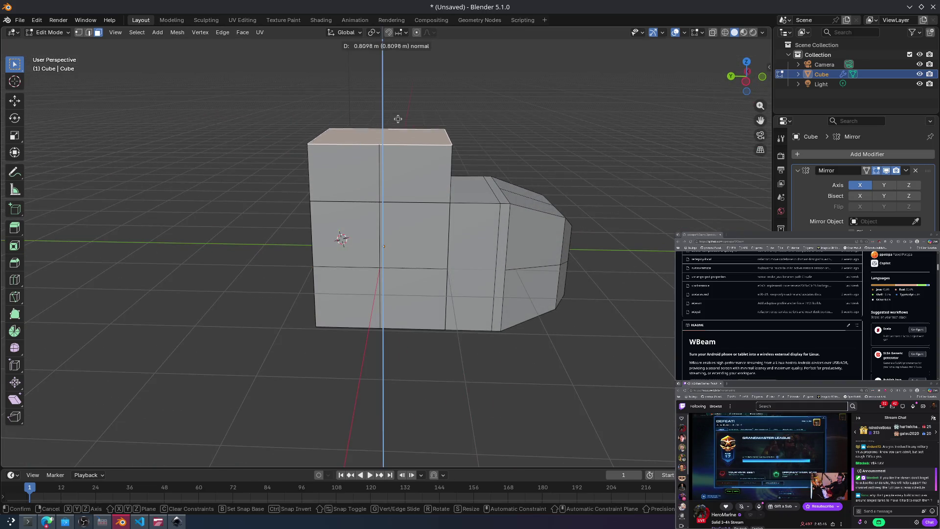
{"action": "mouse_move", "coordinate": [400, 106]}
{"action": "middle_mouse_down"}
{"action": "mouse_move", "coordinate": [425, 142]}
{"action": "mouse_move", "coordinate": [343, 186]}
{"action": "mouse_move", "coordinate": [225, 214]}
{"action": "middle_mouse_up"}
{"action": "left_click", "coordinate": [316, 249]}
{"action": "key", "text": "e"}
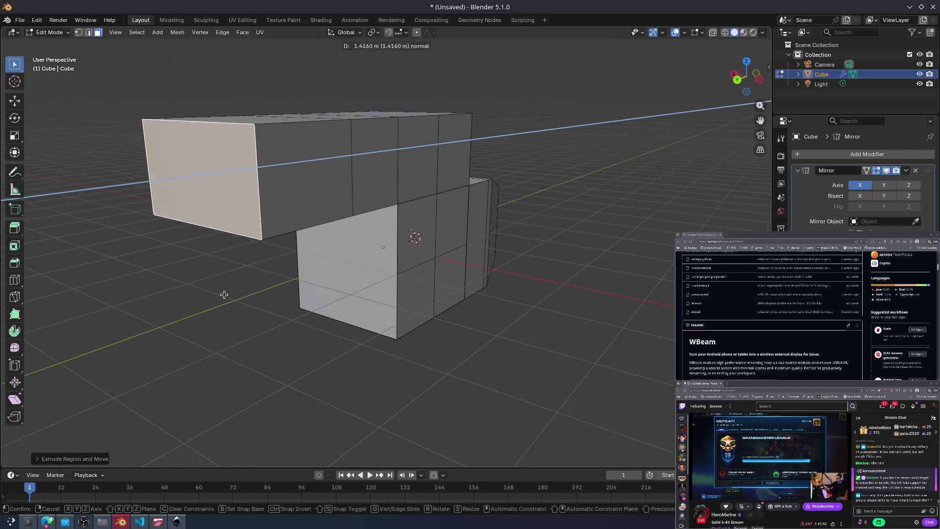
{"action": "left_click", "coordinate": [298, 238]}
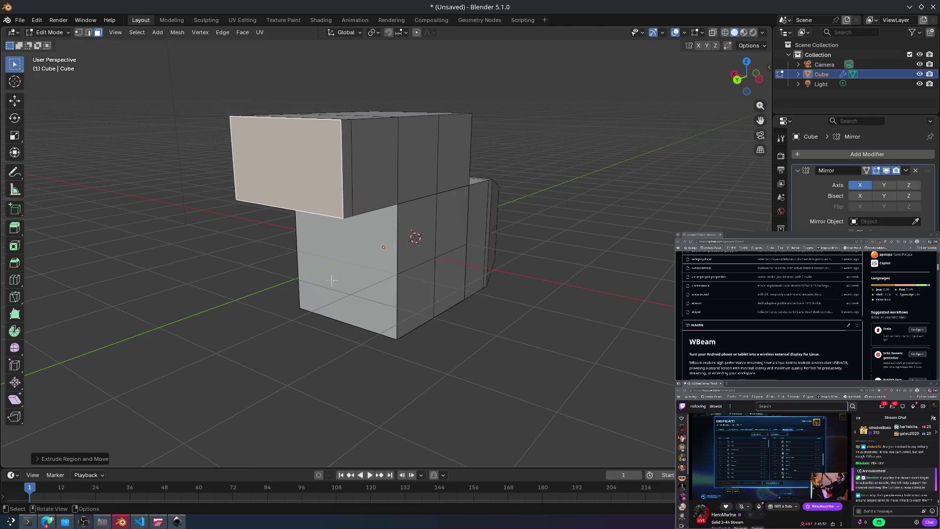
Step: Cancel the lower-face extrusion, undo the crossbar, and clear the face selection
{"action": "left_click", "coordinate": [322, 257]}
{"action": "key", "text": "e"}
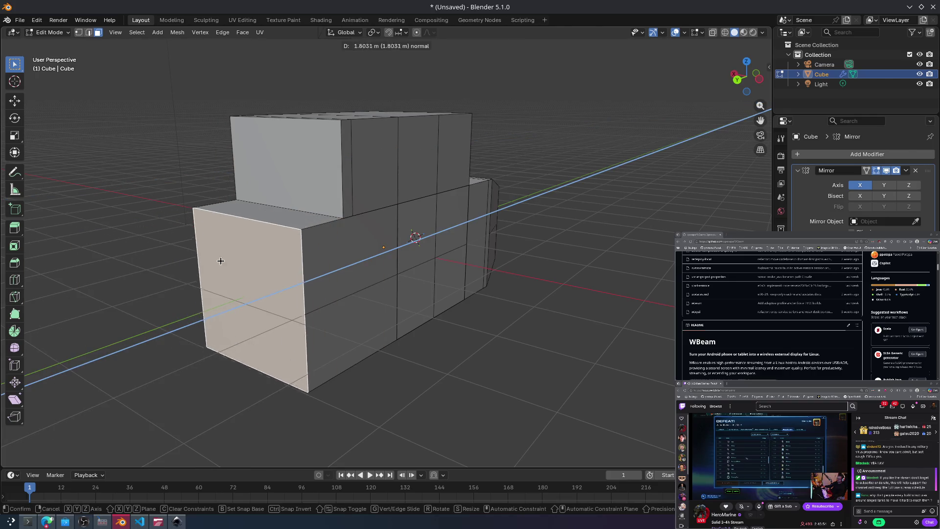
{"action": "key", "text": "Escape"}
{"action": "key", "text": "ctrl+z"}
{"action": "key", "text": "ctrl+z"}
{"action": "key", "text": "ctrl+z"}
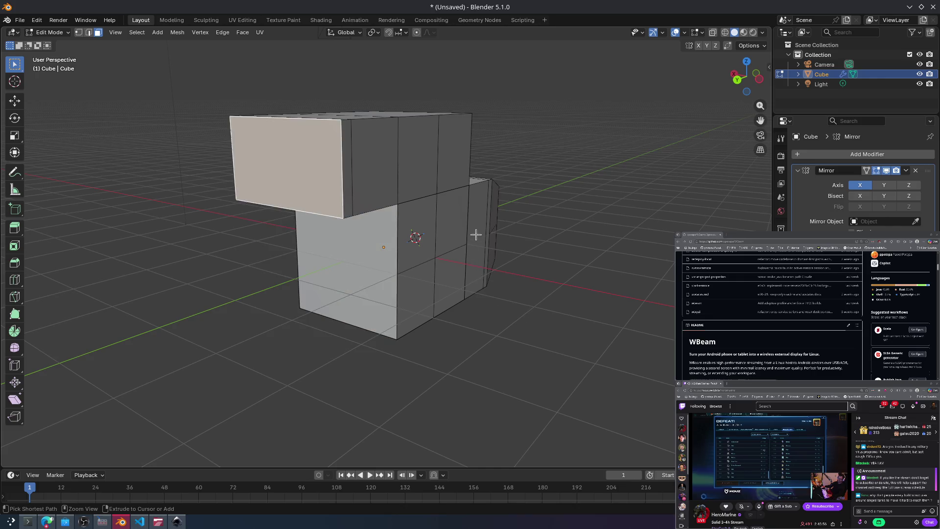
{"action": "key", "text": "ctrl+z"}
{"action": "key", "text": "ctrl+z"}
{"action": "key", "text": "ctrl+z"}
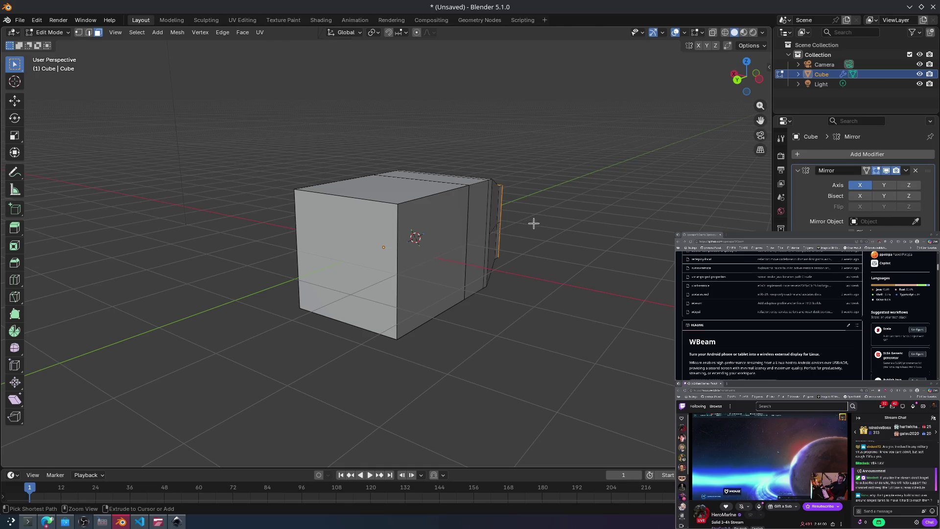
{"action": "middle_click_drag", "start_coordinate": [555, 212], "coordinate": [418, 218]}
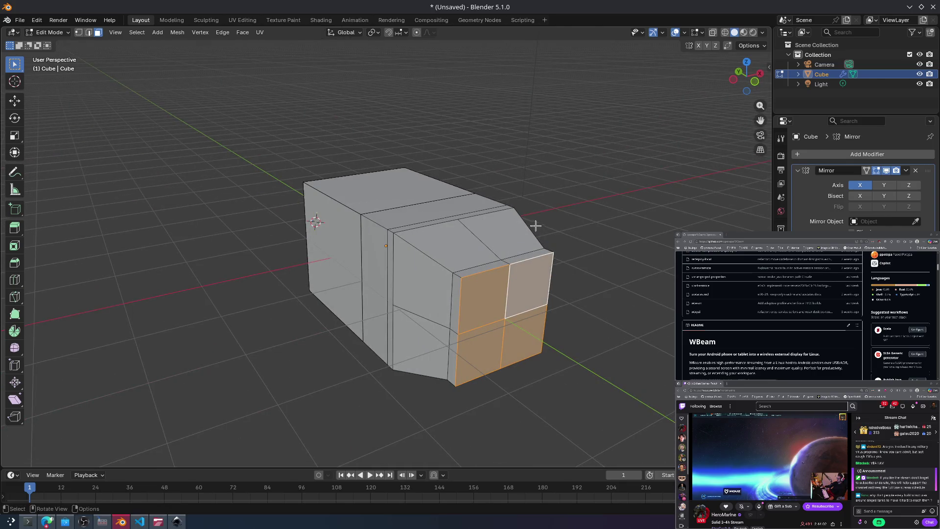
{"action": "key", "text": "alt+a"}
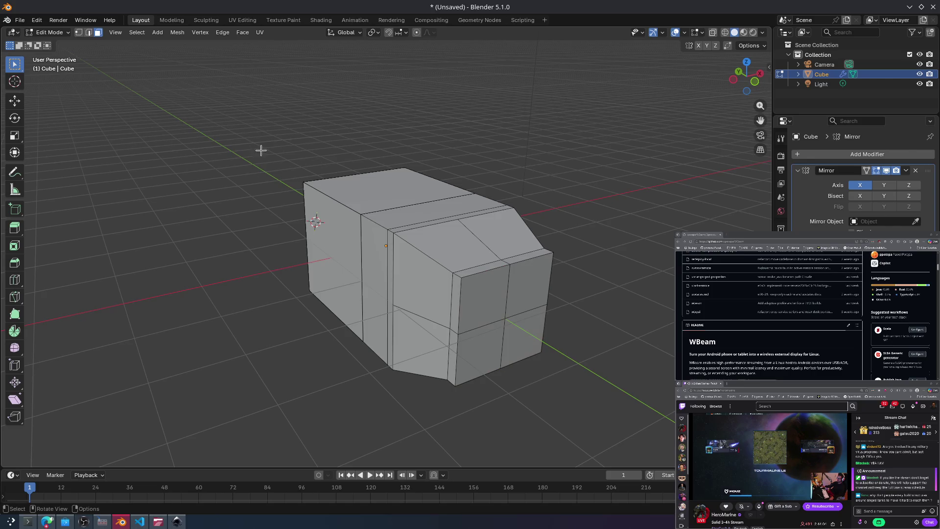
Step: Start a new General scene and discard the unsaved blockout
{"action": "key", "text": "a"}
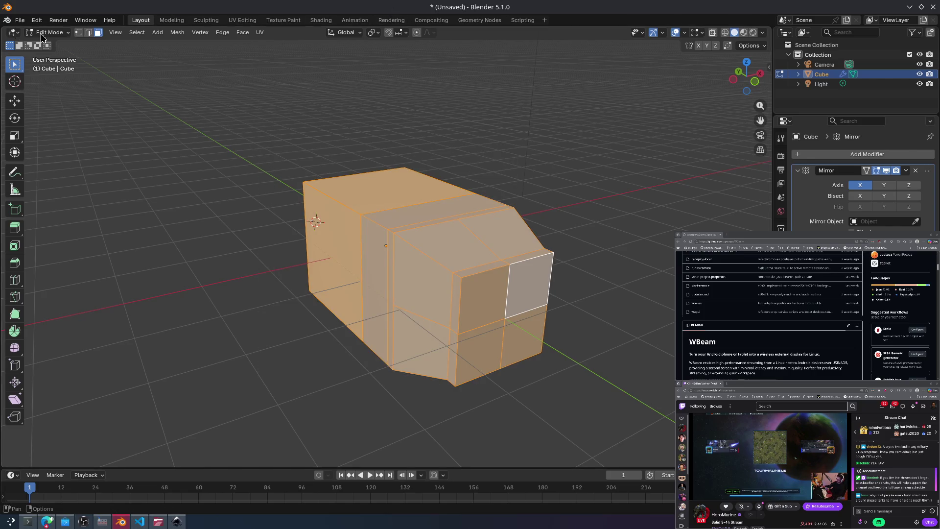
{"action": "left_click", "coordinate": [19, 21]}
{"action": "mouse_move", "coordinate": [31, 33]}
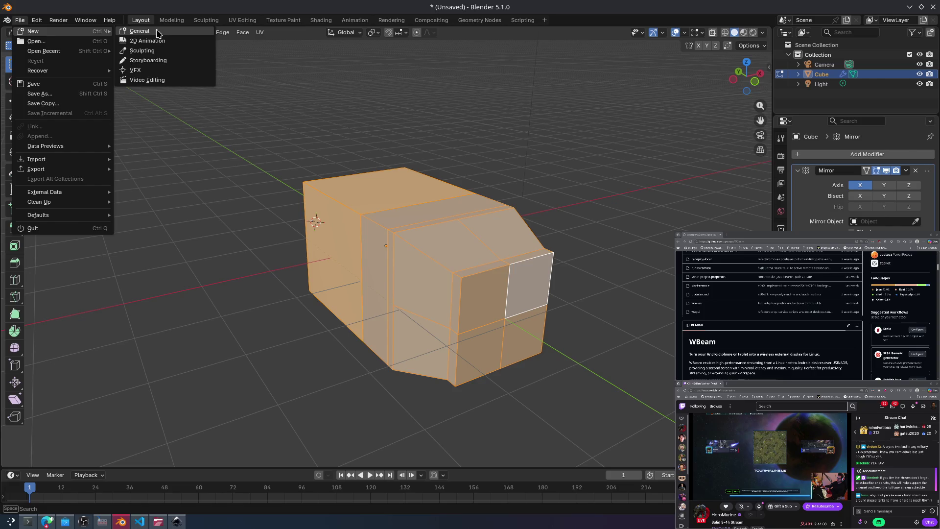
{"action": "left_click", "coordinate": [157, 32]}
{"action": "left_click", "coordinate": [436, 282]}
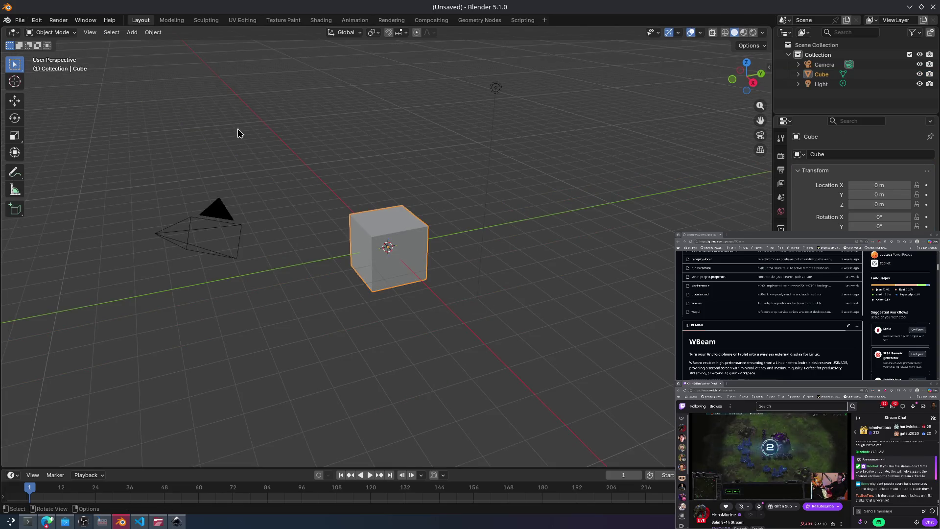
Step: Add a Mirror modifier to the default cube in Modifier Properties
{"action": "key", "text": "a"}
{"action": "key", "text": "ctrl+Tab"}
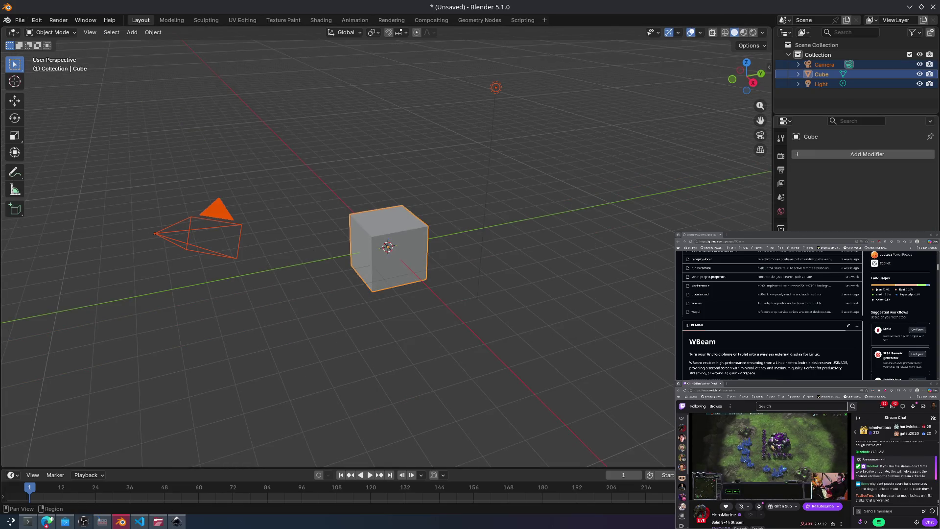
{"action": "left_click", "coordinate": [803, 153]}
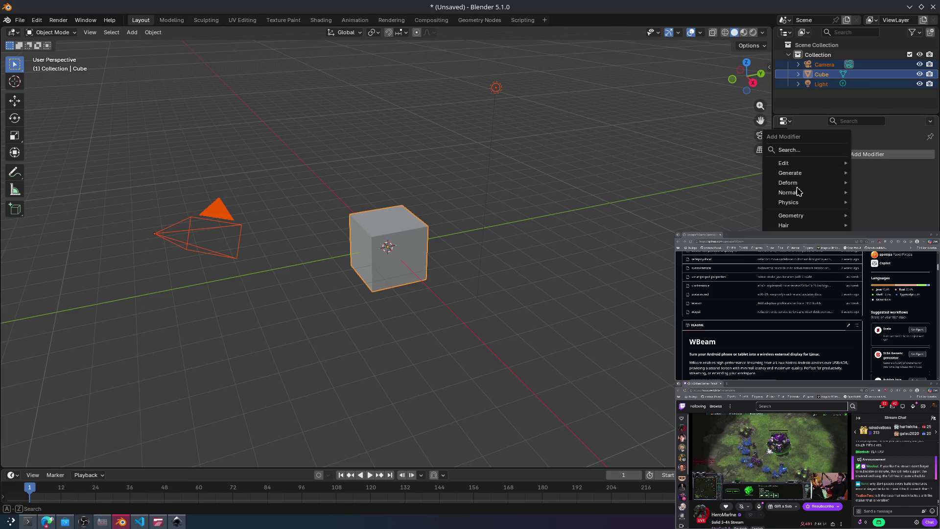
{"action": "left_click", "coordinate": [791, 150]}
{"action": "type", "text": "irr"}
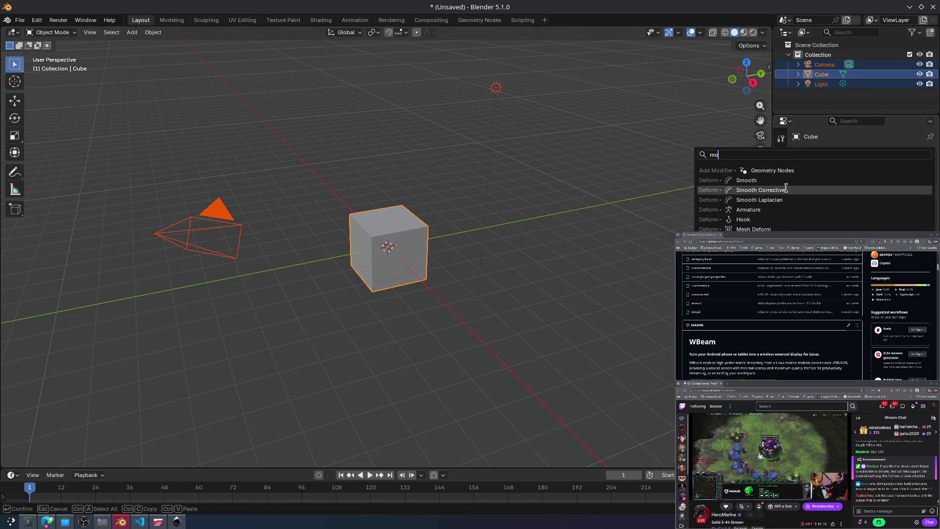
{"action": "key", "text": "Return"}
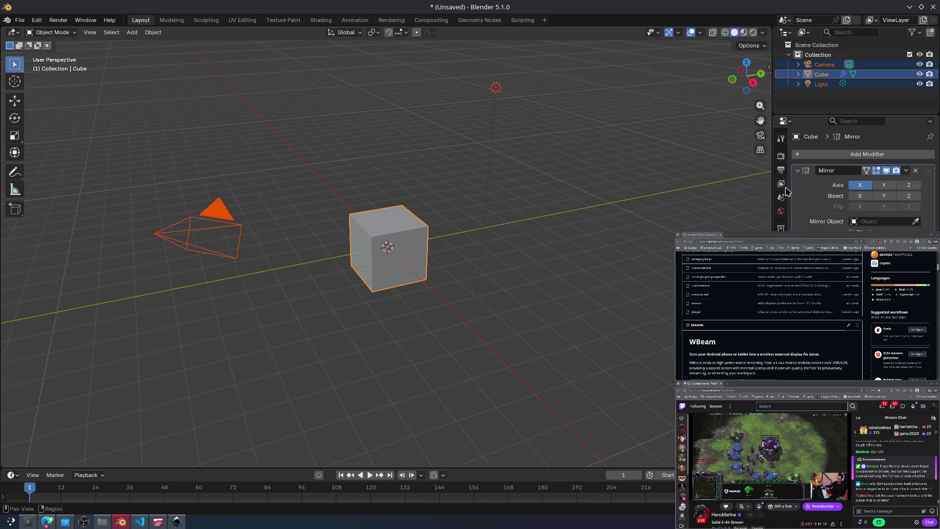
Step: Select only the Cube and switch it to Edit Mode
{"action": "left_click", "coordinate": [400, 267]}
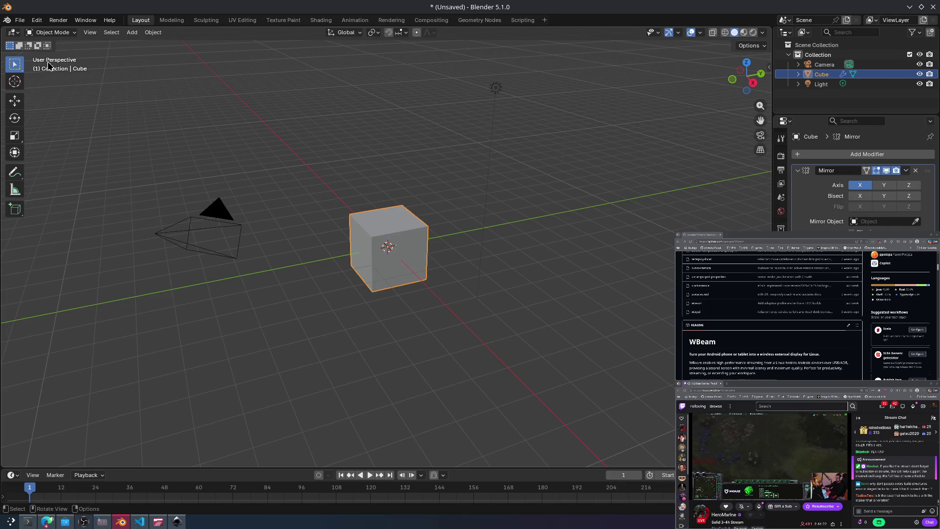
{"action": "left_click", "coordinate": [52, 32]}
{"action": "left_click", "coordinate": [49, 52]}
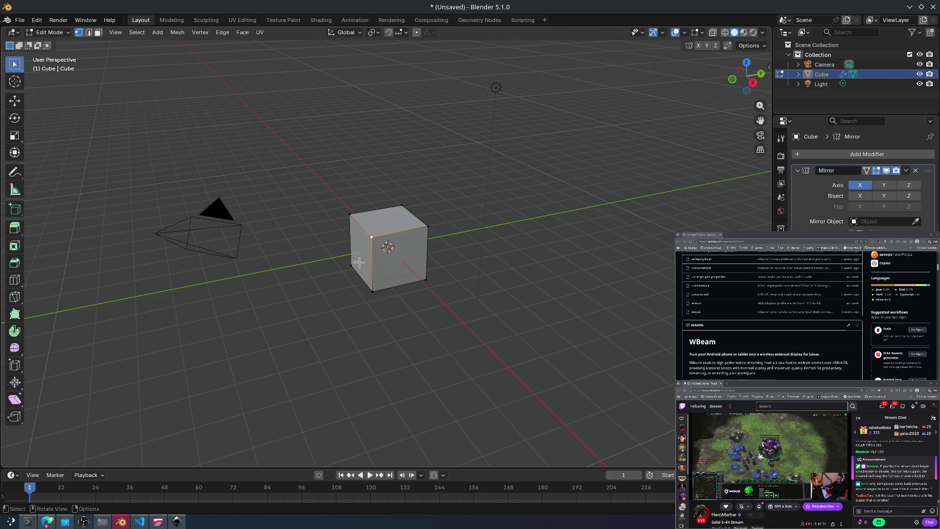
{"action": "scroll", "coordinate": [356, 249], "scroll_direction": "up", "scroll_amount": 4}
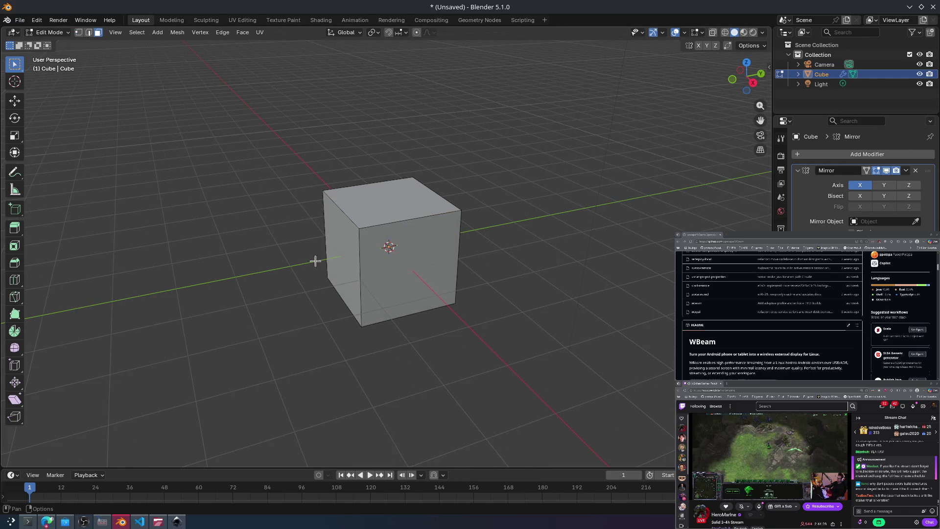
{"action": "mouse_move", "coordinate": [428, 204]}
{"action": "middle_mouse_down"}
{"action": "mouse_move", "coordinate": [391, 230]}
{"action": "mouse_move", "coordinate": [342, 208]}
{"action": "mouse_move", "coordinate": [407, 248]}
{"action": "middle_mouse_up"}
{"action": "left_click", "coordinate": [408, 248]}
{"action": "key", "text": "e"}
{"action": "right_click", "coordinate": [478, 214]}
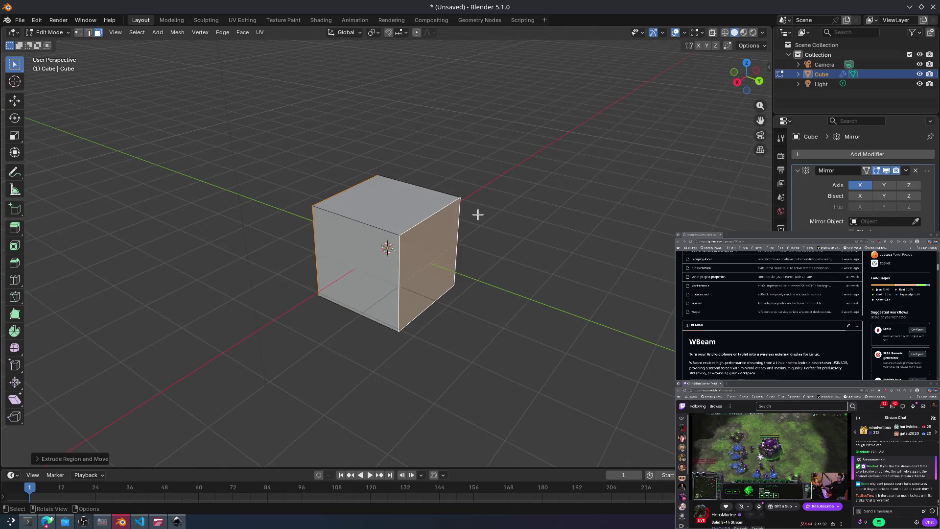
{"action": "mouse_move", "coordinate": [485, 218]}
{"action": "middle_mouse_down"}
{"action": "mouse_move", "coordinate": [629, 202]}
{"action": "mouse_move", "coordinate": [425, 205]}
{"action": "middle_mouse_up"}
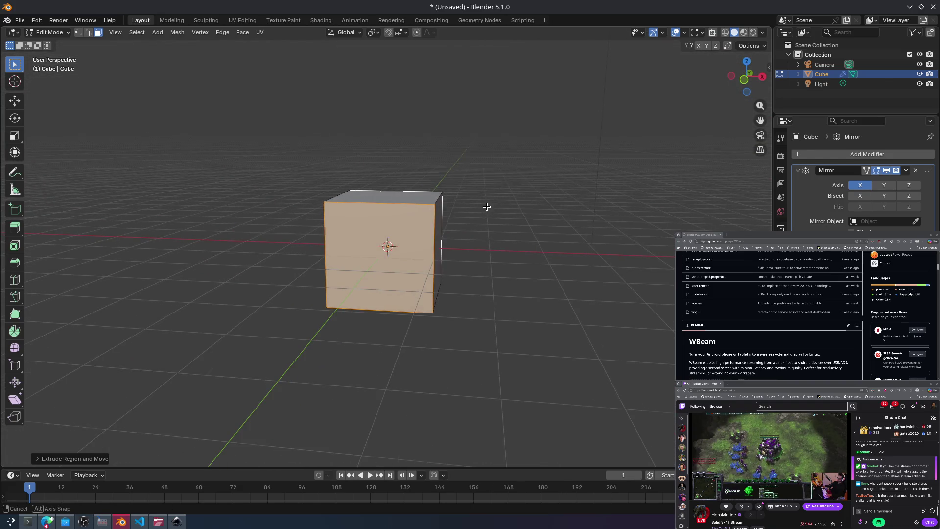
{"action": "middle_click_drag", "start_coordinate": [486, 206], "coordinate": [578, 221]}
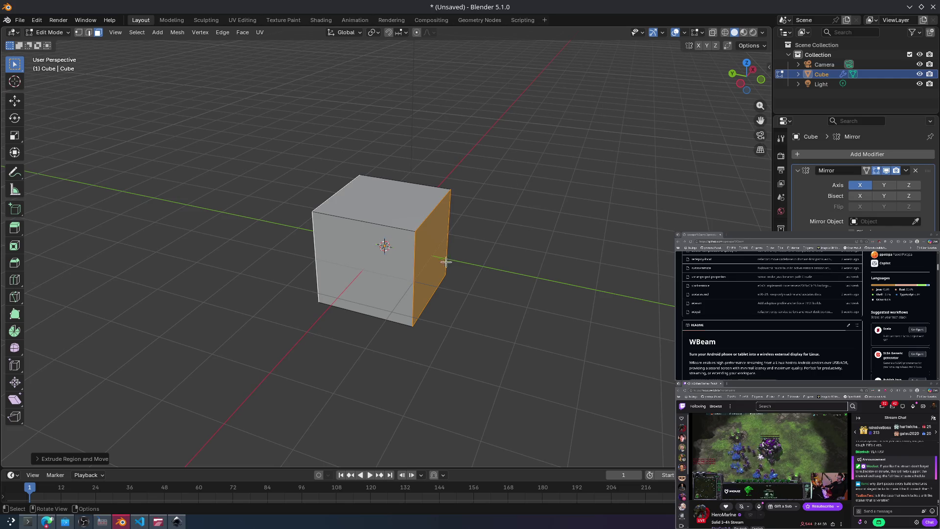
{"action": "mouse_move", "coordinate": [430, 246]}
{"action": "middle_mouse_down"}
{"action": "mouse_move", "coordinate": [289, 235]}
{"action": "mouse_move", "coordinate": [372, 230]}
{"action": "mouse_move", "coordinate": [241, 224]}
{"action": "middle_mouse_up"}
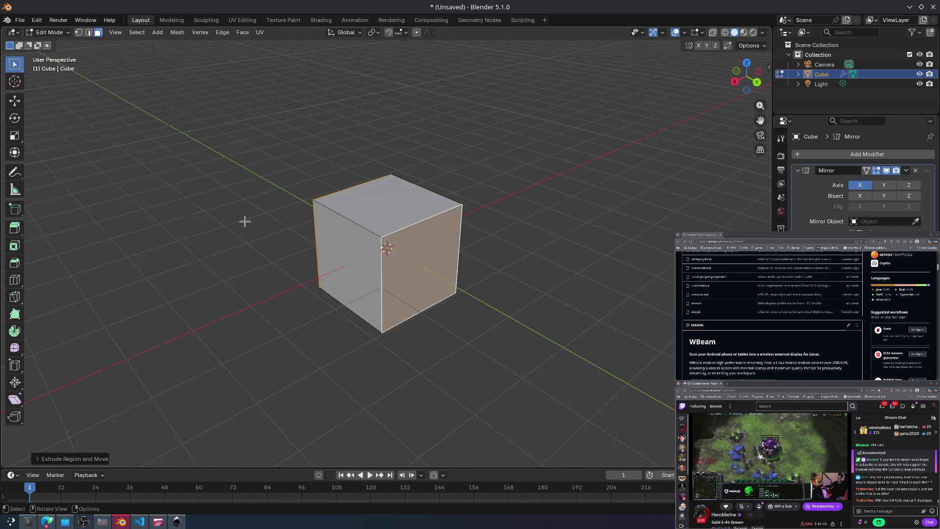
{"action": "key", "text": "e"}
{"action": "key", "text": "Escape"}
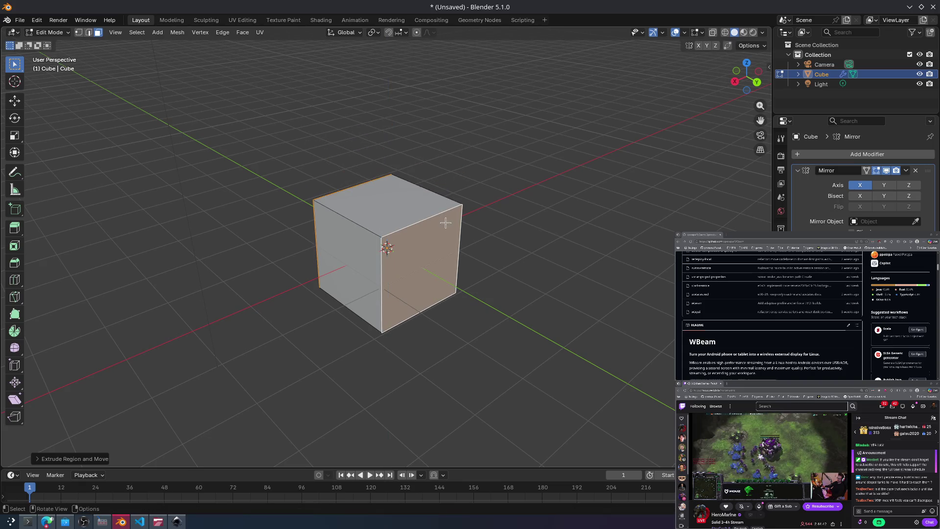
{"action": "key", "text": "alt+e"}
{"action": "left_click", "coordinate": [438, 227]}
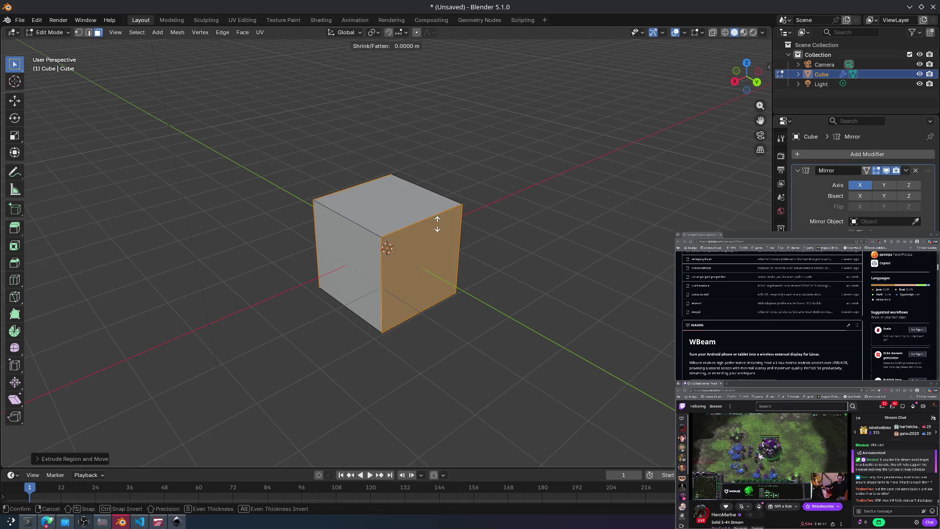
{"action": "key", "text": "Escape"}
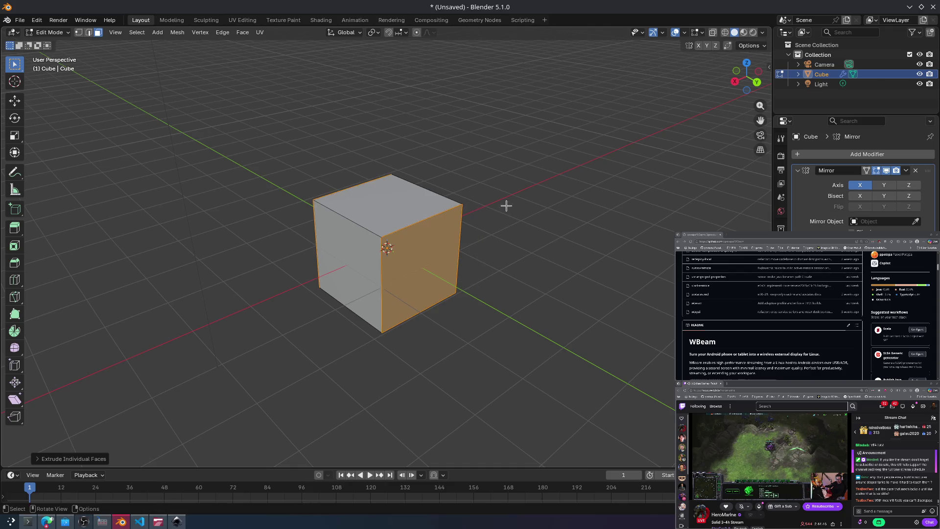
{"action": "left_click", "coordinate": [355, 268]}
{"action": "key", "text": "e"}
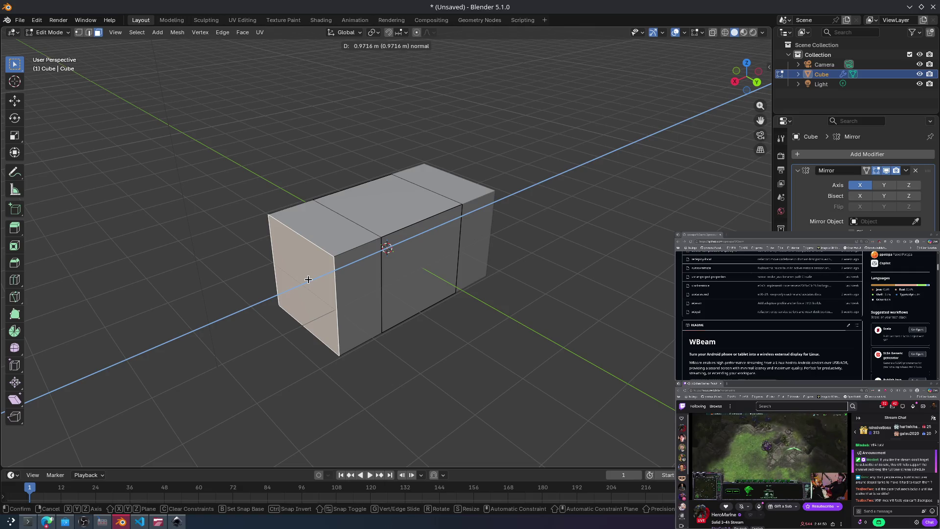
{"action": "left_click", "coordinate": [308, 280]}
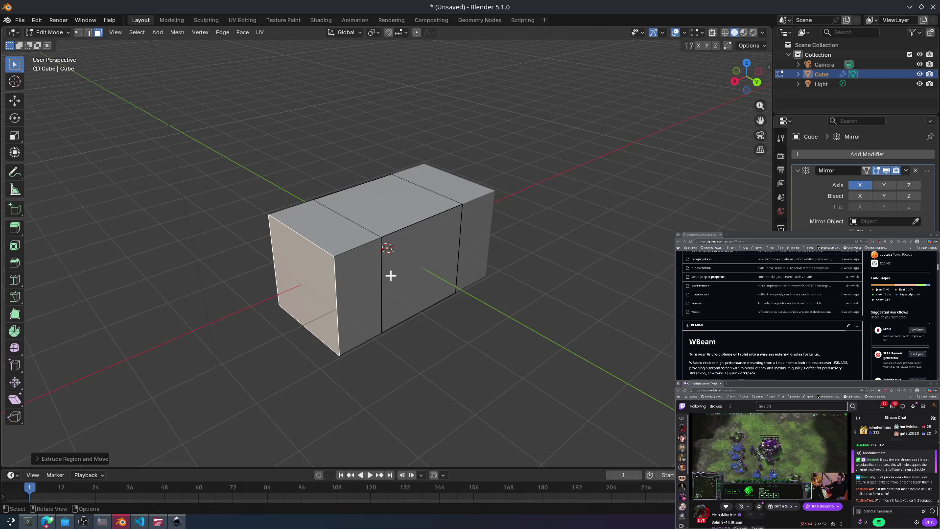
{"action": "key", "text": "ctrl+z"}
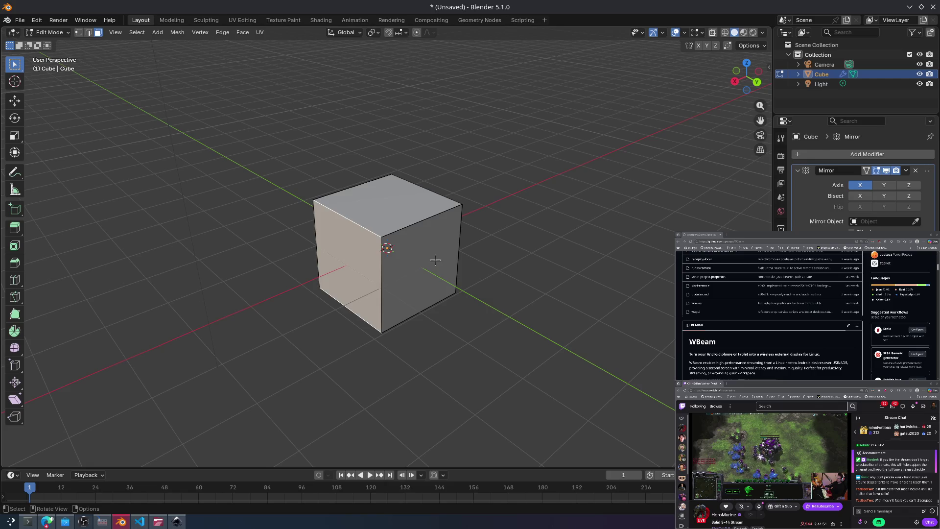
{"action": "mouse_move", "coordinate": [444, 261]}
{"action": "middle_mouse_down"}
{"action": "mouse_move", "coordinate": [445, 238]}
{"action": "mouse_move", "coordinate": [405, 269]}
{"action": "mouse_move", "coordinate": [347, 236]}
{"action": "mouse_move", "coordinate": [385, 241]}
{"action": "middle_mouse_up"}
{"action": "left_click", "coordinate": [385, 241]}
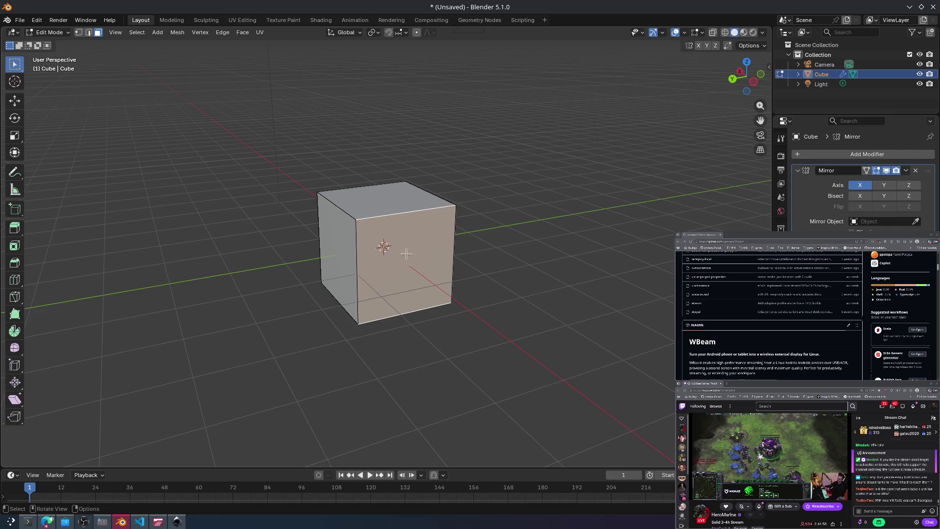
{"action": "key", "text": "e"}
{"action": "left_click", "coordinate": [428, 278]}
{"action": "key", "text": "s"}
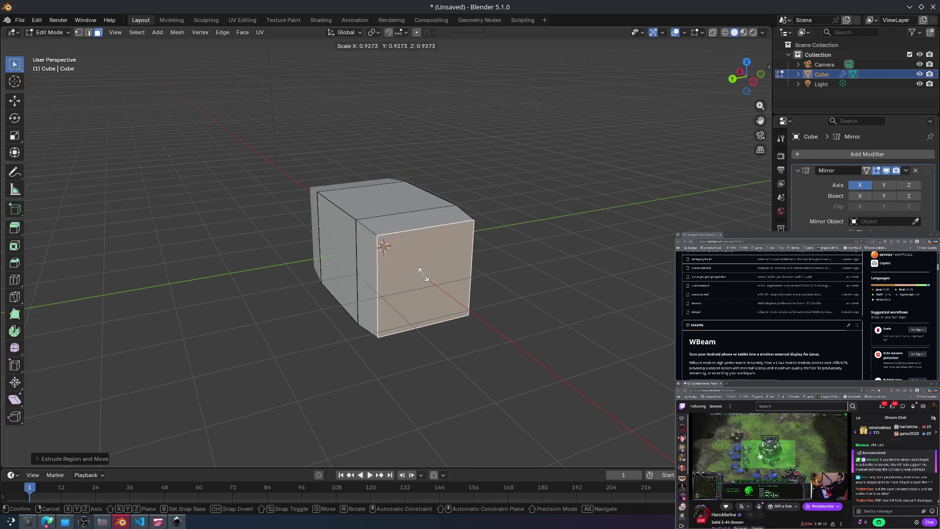
{"action": "left_click", "coordinate": [424, 273]}
{"action": "key", "text": "e"}
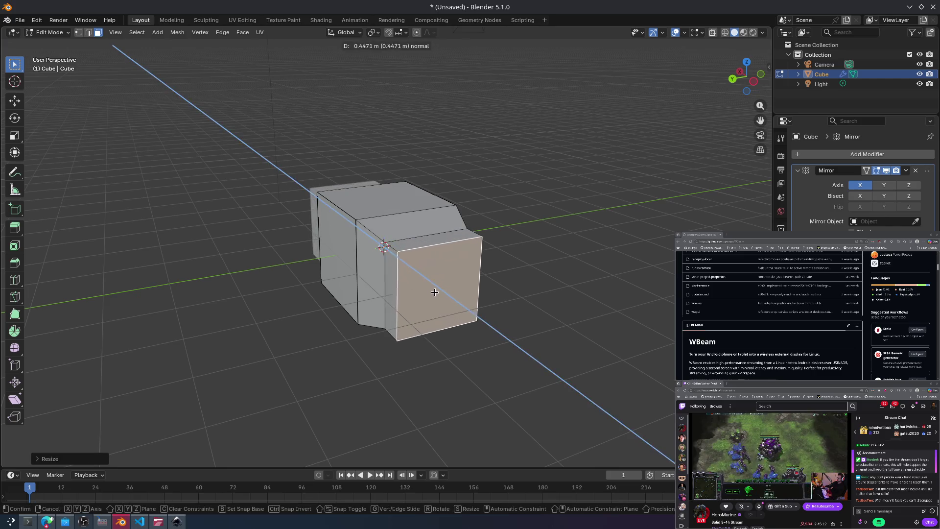
{"action": "left_click", "coordinate": [450, 312]}
{"action": "key", "text": "s"}
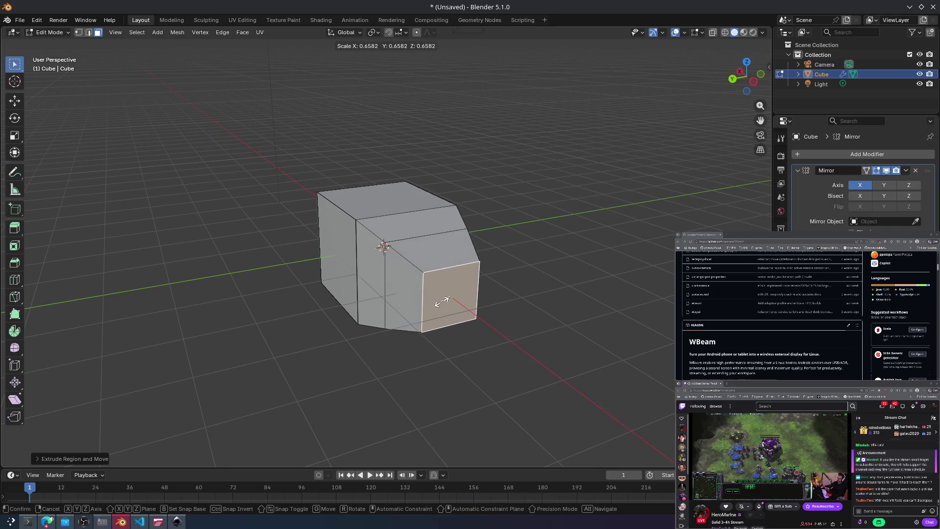
{"action": "left_click", "coordinate": [443, 301]}
{"action": "key", "text": "e"}
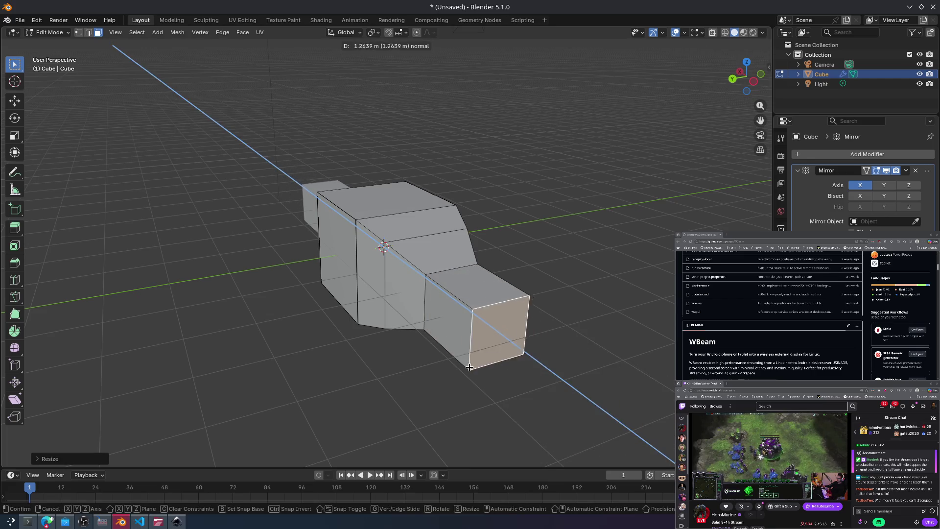
{"action": "left_click", "coordinate": [437, 338]}
{"action": "mouse_move", "coordinate": [437, 338]}
{"action": "middle_mouse_down"}
{"action": "mouse_move", "coordinate": [323, 311]}
{"action": "mouse_move", "coordinate": [304, 346]}
{"action": "mouse_move", "coordinate": [250, 372]}
{"action": "middle_mouse_up"}
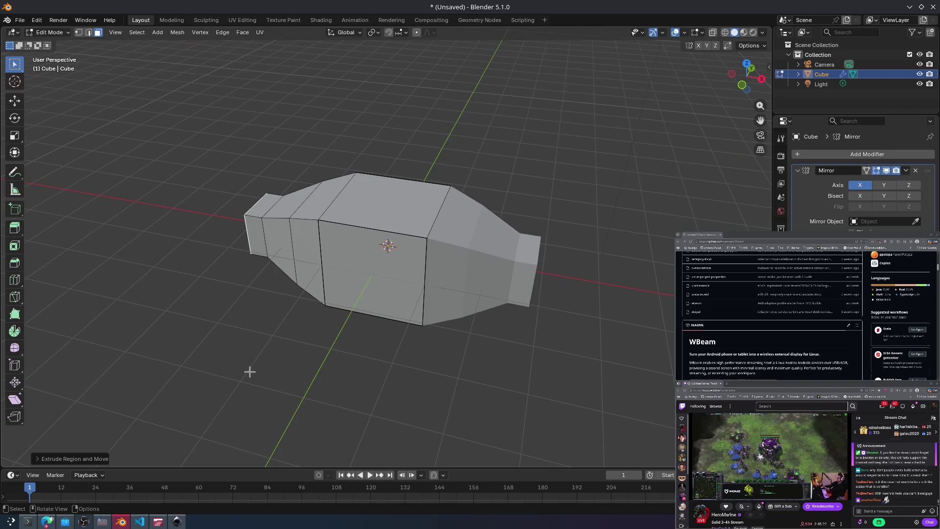
{"action": "key", "text": "e"}
{"action": "left_click", "coordinate": [389, 243]}
{"action": "mouse_move", "coordinate": [388, 243]}
{"action": "middle_mouse_down"}
{"action": "mouse_move", "coordinate": [233, 259]}
{"action": "mouse_move", "coordinate": [343, 273]}
{"action": "middle_mouse_up"}
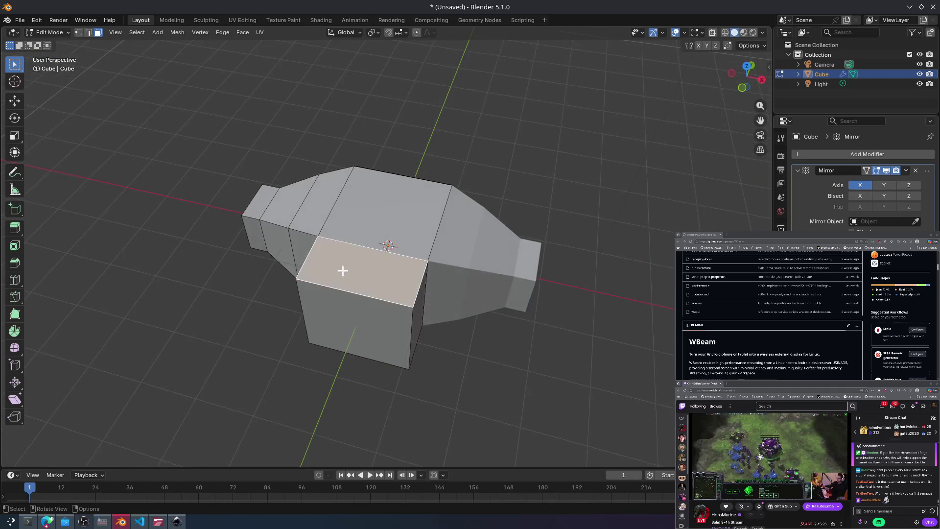
{"action": "key", "text": "ctrl+z"}
{"action": "key", "text": "ctrl+z"}
{"action": "key", "text": "ctrl+z"}
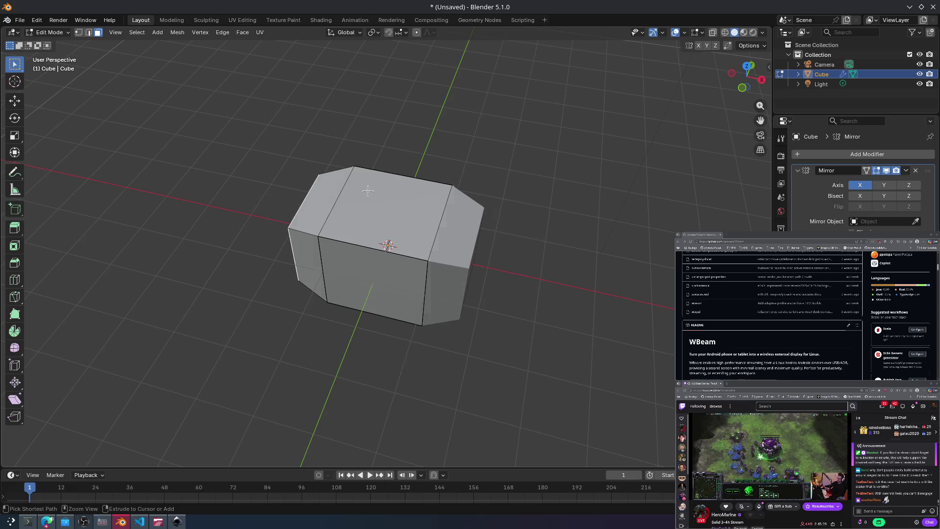
{"action": "mouse_move", "coordinate": [378, 279]}
{"action": "middle_mouse_down"}
{"action": "mouse_move", "coordinate": [342, 244]}
{"action": "mouse_move", "coordinate": [245, 237]}
{"action": "middle_mouse_up"}
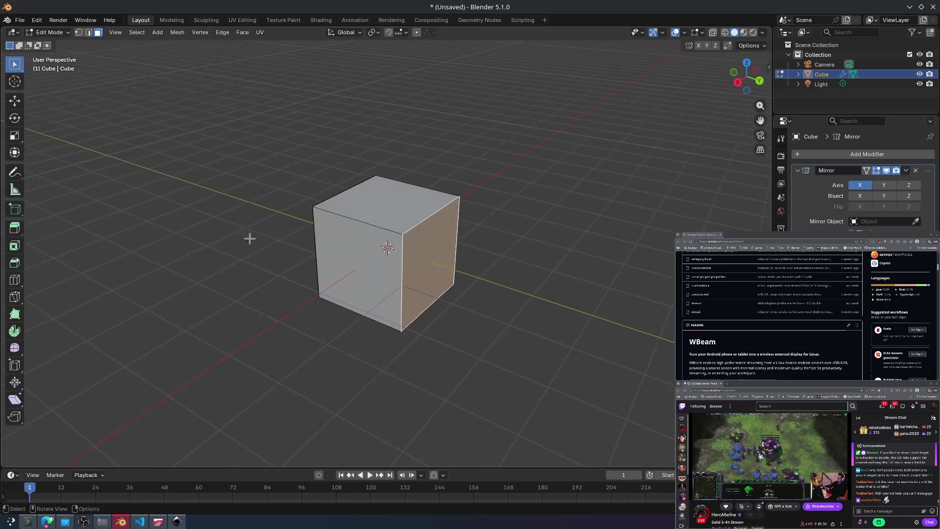
Step: Select the side face on the left of the mirrored cube
{"action": "left_click", "coordinate": [370, 253]}
{"action": "key", "text": "a"}
{"action": "key", "text": "alt+a"}
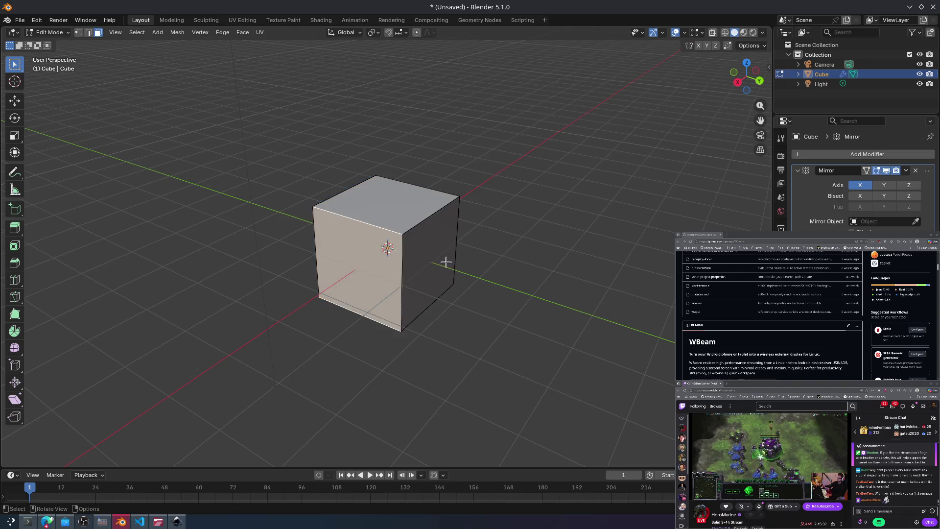
{"action": "left_click", "coordinate": [429, 304]}
{"action": "mouse_move", "coordinate": [429, 304]}
{"action": "middle_mouse_down"}
{"action": "mouse_move", "coordinate": [485, 263]}
{"action": "mouse_move", "coordinate": [396, 237]}
{"action": "mouse_move", "coordinate": [372, 250]}
{"action": "mouse_move", "coordinate": [485, 236]}
{"action": "mouse_move", "coordinate": [470, 237]}
{"action": "middle_mouse_up"}
{"action": "key", "text": "alt+a"}
{"action": "left_click", "coordinate": [372, 250]}
Step: Extrude that face outward twice, lengthening the cube into a multi-section bar
{"action": "key", "text": "e"}
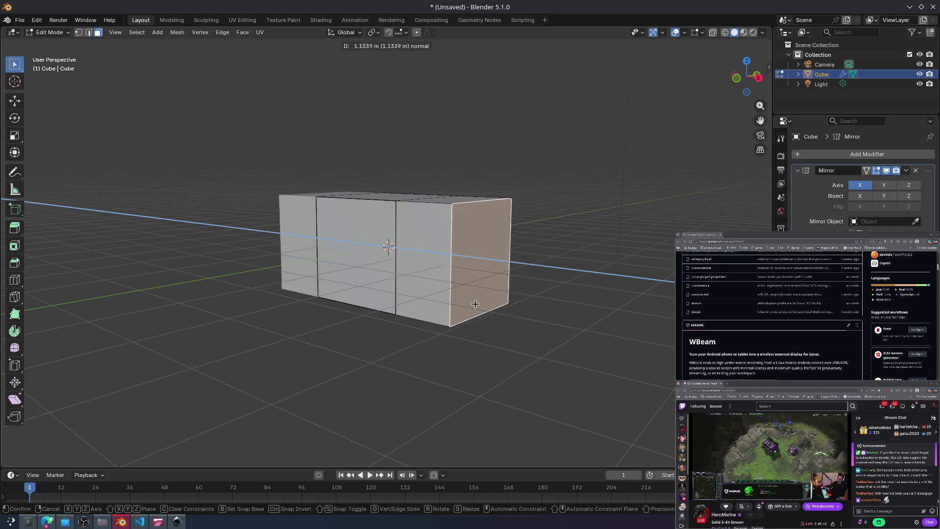
{"action": "left_click", "coordinate": [518, 313]}
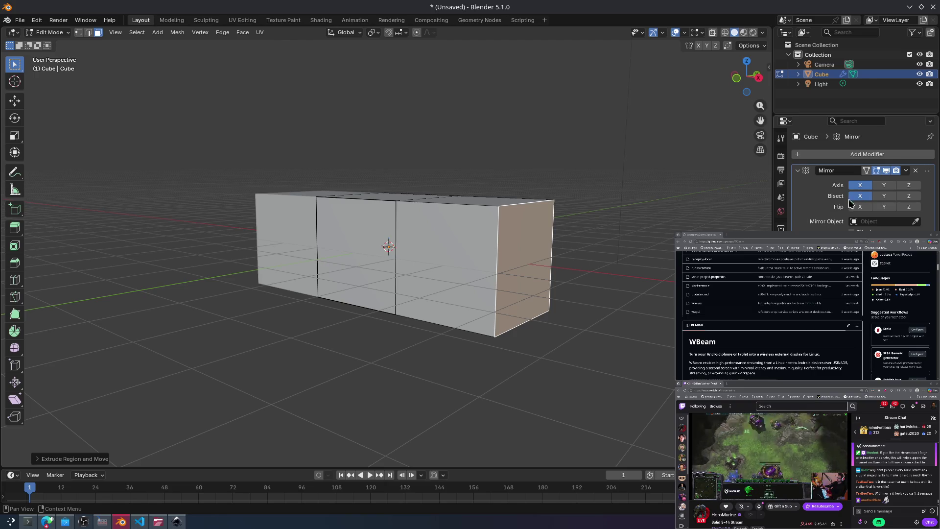
{"action": "middle_click_drag", "start_coordinate": [597, 256], "coordinate": [556, 273]}
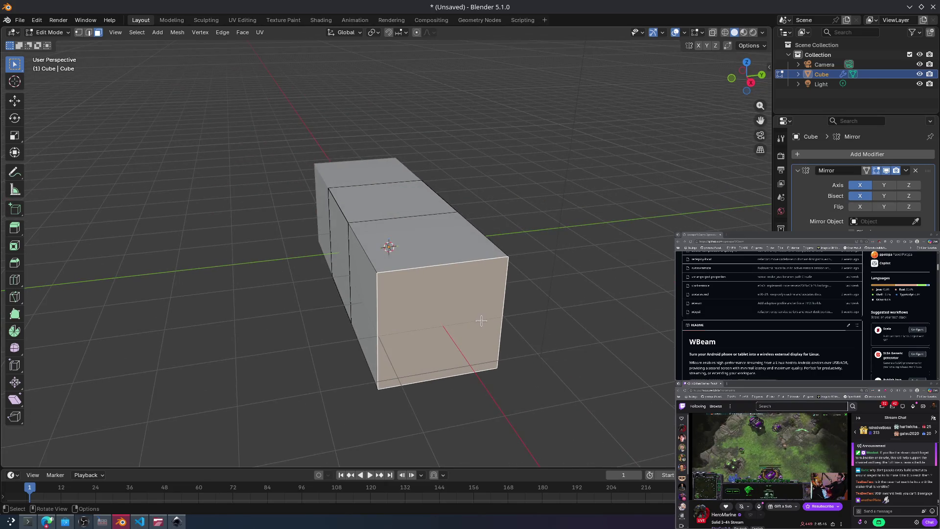
{"action": "key", "text": "e"}
{"action": "left_click", "coordinate": [575, 451]}
{"action": "mouse_move", "coordinate": [574, 451]}
{"action": "middle_mouse_down"}
{"action": "mouse_move", "coordinate": [602, 352]}
{"action": "mouse_move", "coordinate": [623, 384]}
{"action": "mouse_move", "coordinate": [612, 336]}
{"action": "mouse_move", "coordinate": [550, 409]}
{"action": "mouse_move", "coordinate": [504, 329]}
{"action": "mouse_move", "coordinate": [612, 324]}
{"action": "mouse_move", "coordinate": [581, 336]}
{"action": "middle_mouse_up"}
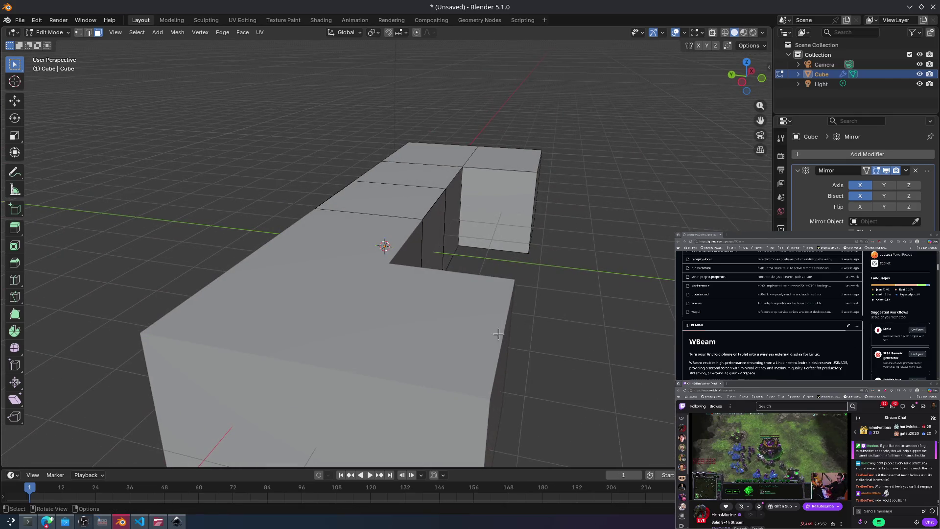
{"action": "middle_click_drag", "start_coordinate": [497, 336], "coordinate": [473, 343]}
{"action": "mouse_move", "coordinate": [297, 247]}
{"action": "middle_mouse_down"}
{"action": "mouse_move", "coordinate": [480, 269]}
{"action": "mouse_move", "coordinate": [434, 311]}
{"action": "mouse_move", "coordinate": [389, 223]}
{"action": "middle_mouse_up"}
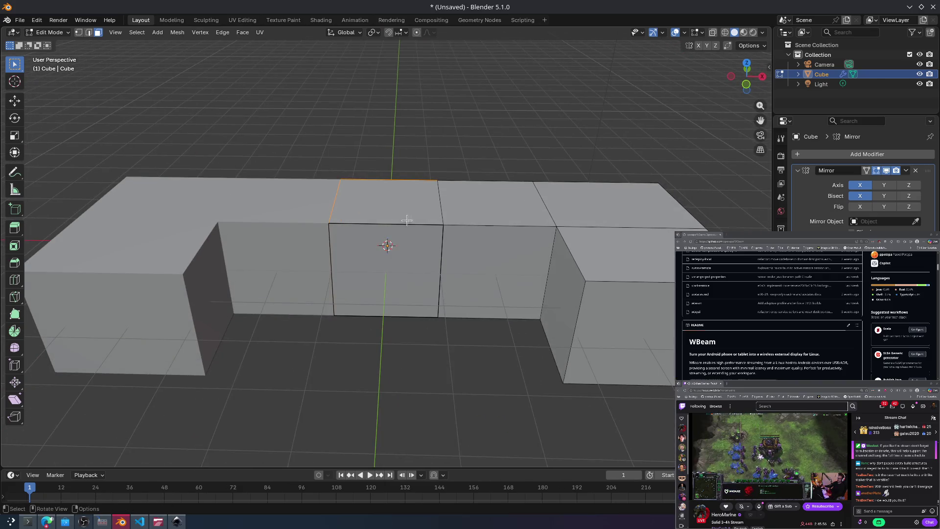
{"action": "left_click", "coordinate": [906, 170]}
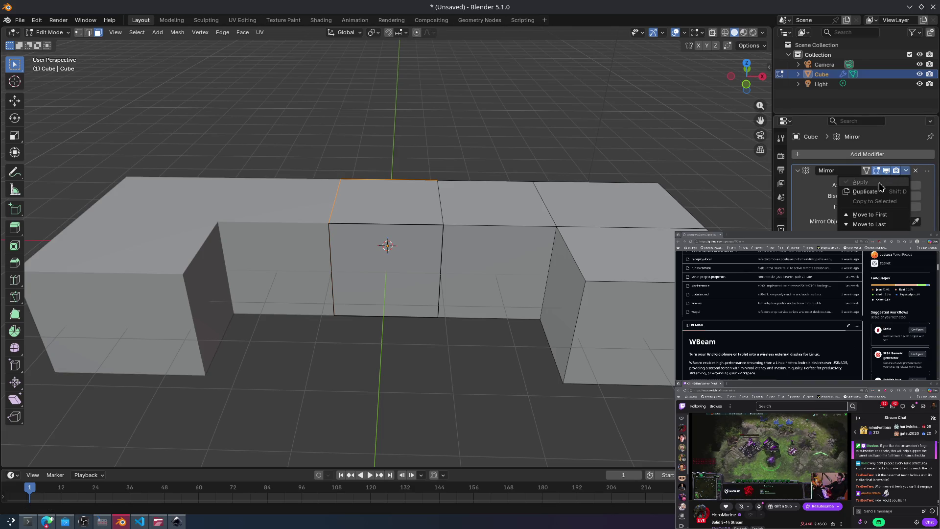
Step: Turn off the Mirror modifier's X bisect and switch to the move gizmo
{"action": "left_click", "coordinate": [897, 178]}
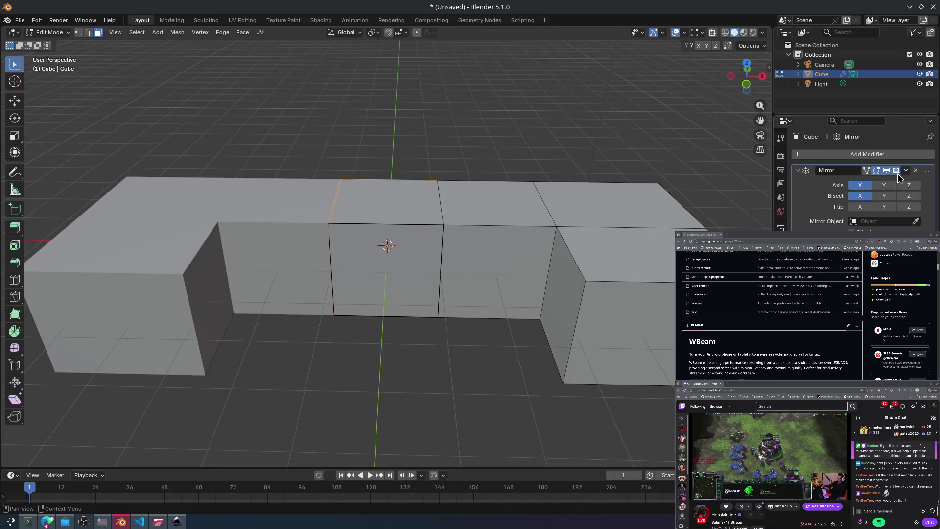
{"action": "left_click", "coordinate": [906, 171]}
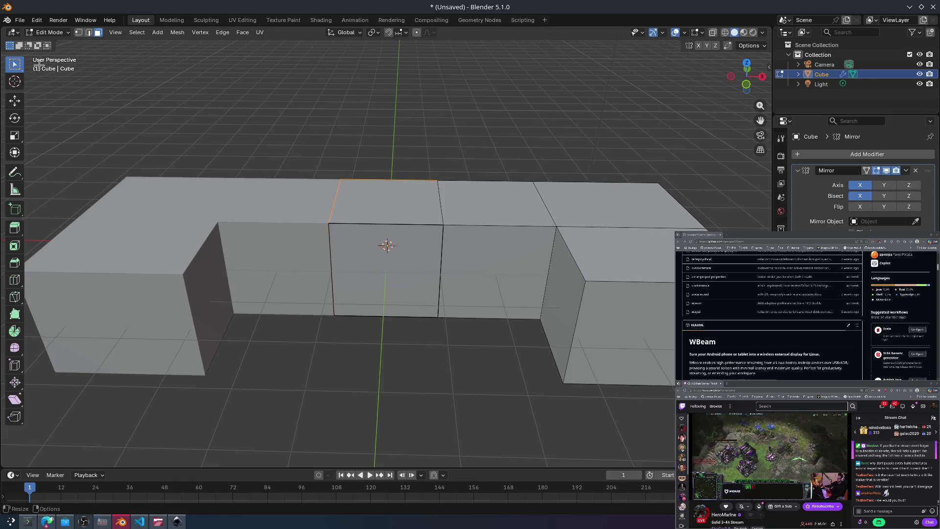
{"action": "left_click", "coordinate": [15, 101]}
{"action": "left_click", "coordinate": [906, 171]}
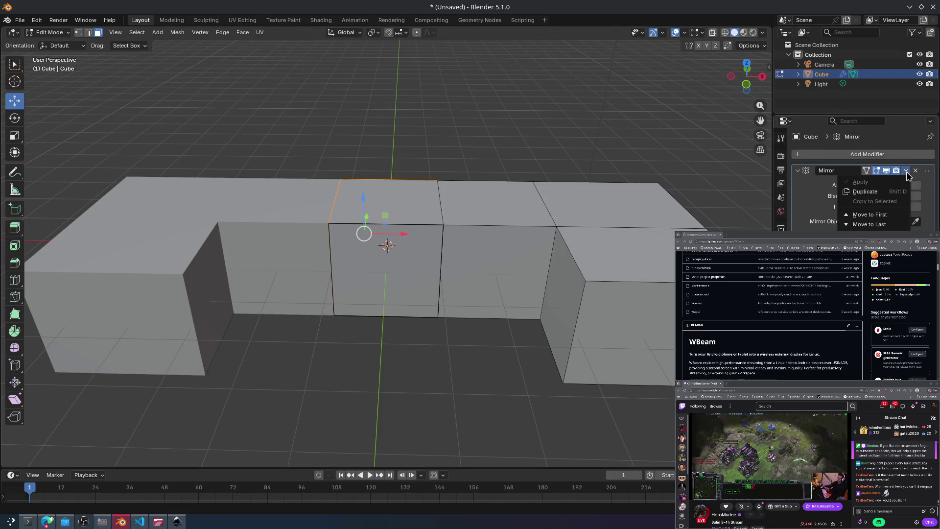
{"action": "left_click", "coordinate": [820, 75]}
{"action": "left_click", "coordinate": [858, 196]}
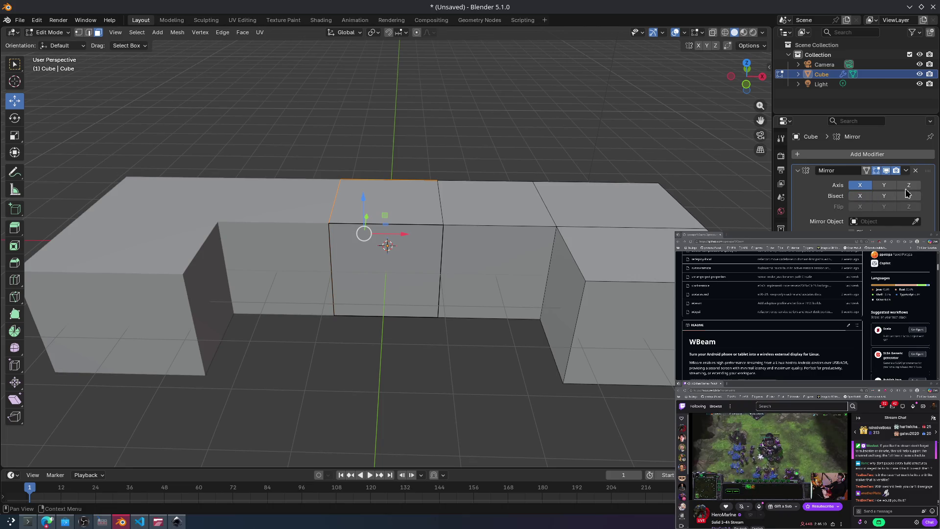
Step: Extrude the middle front face into a new box, then extrude its left side face
{"action": "left_click", "coordinate": [906, 170]}
{"action": "left_click", "coordinate": [445, 267]}
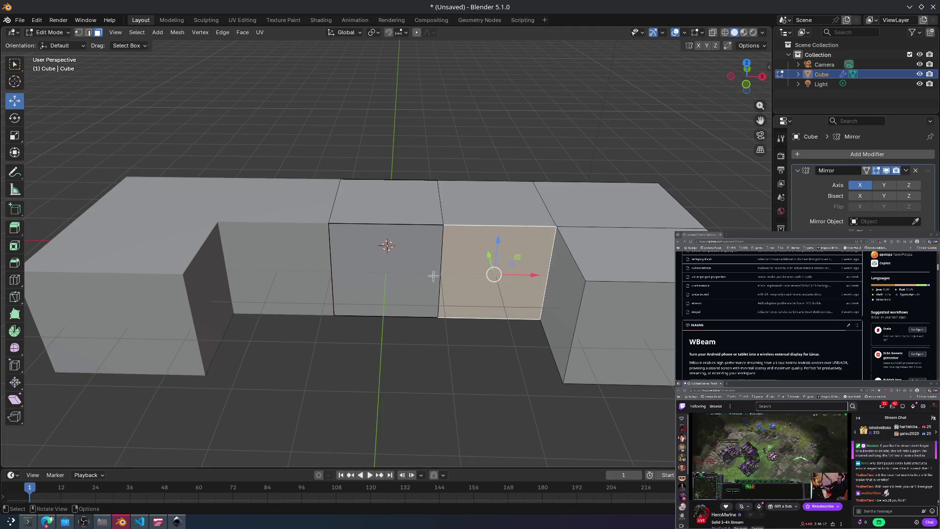
{"action": "left_click", "coordinate": [393, 261]}
{"action": "key", "text": "e"}
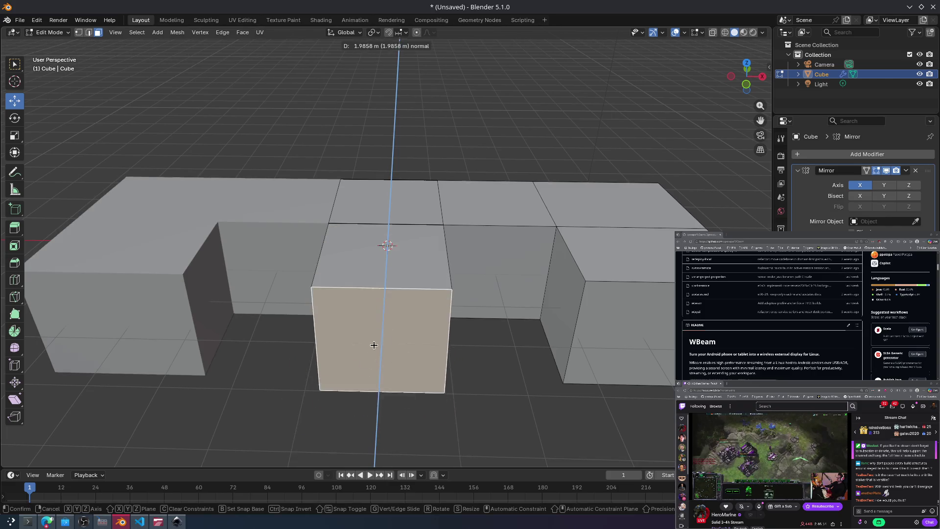
{"action": "left_click", "coordinate": [386, 359]}
{"action": "middle_click_drag", "start_coordinate": [388, 362], "coordinate": [405, 329]}
{"action": "left_click", "coordinate": [384, 320]}
{"action": "key", "text": "e"}
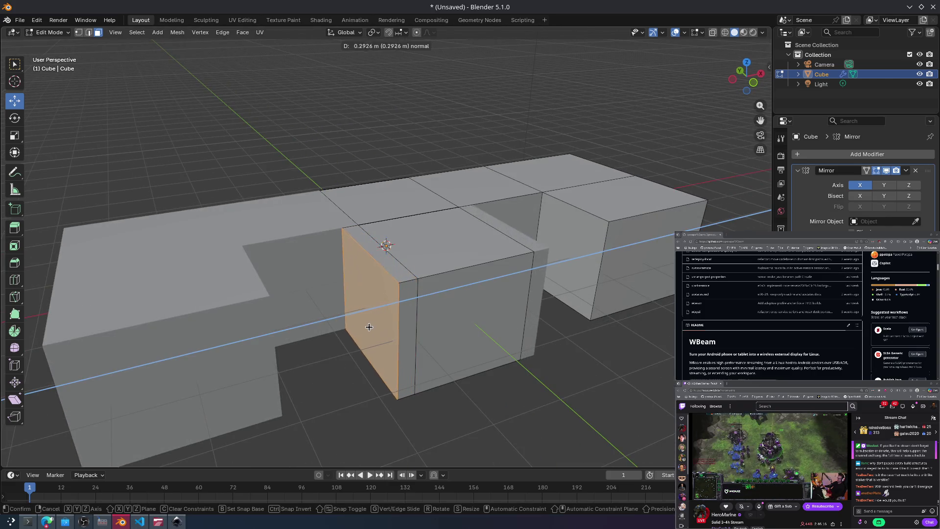
{"action": "left_click", "coordinate": [359, 331]}
Step: Extrude a top face upward twice into a raised central block
{"action": "middle_click_drag", "start_coordinate": [483, 377], "coordinate": [432, 376]}
{"action": "left_click", "coordinate": [472, 278]}
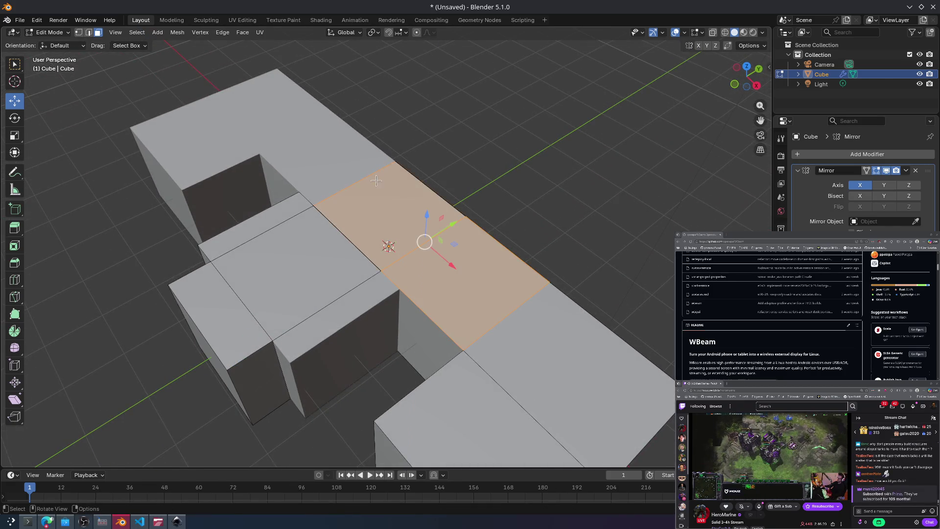
{"action": "key", "text": "e"}
{"action": "left_click", "coordinate": [403, 154]}
{"action": "key", "text": "e"}
{"action": "left_click", "coordinate": [420, 96]}
{"action": "scroll", "coordinate": [420, 95], "scroll_direction": "down", "scroll_amount": 2}
{"action": "mouse_move", "coordinate": [420, 96]}
{"action": "middle_mouse_down"}
{"action": "mouse_move", "coordinate": [529, 251]}
{"action": "mouse_move", "coordinate": [653, 222]}
{"action": "middle_mouse_up"}
Step: Switch the cube back to Object Mode
{"action": "left_click", "coordinate": [906, 171]}
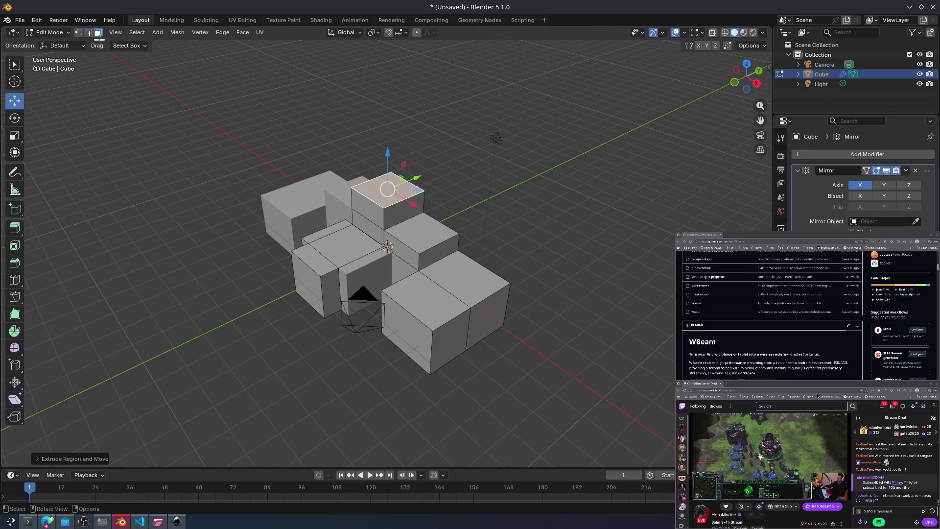
{"action": "left_click", "coordinate": [47, 38]}
{"action": "left_click", "coordinate": [47, 44]}
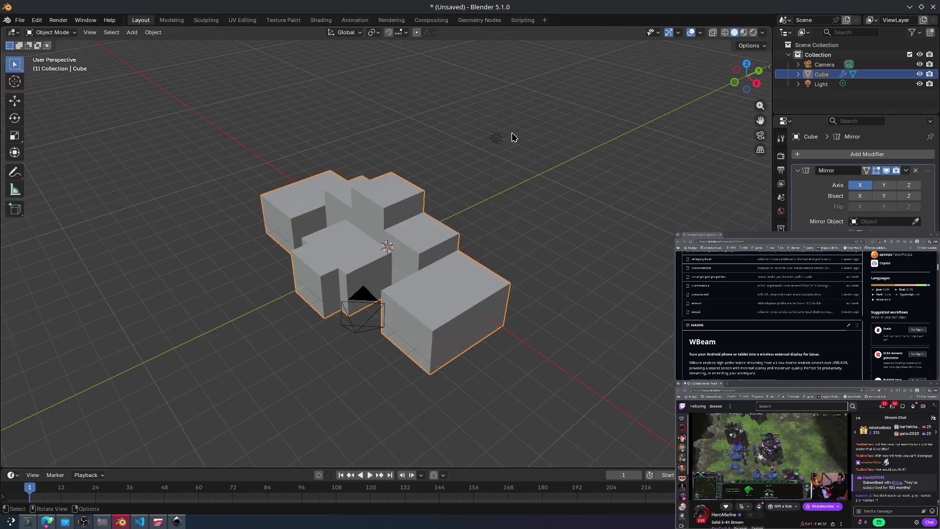
Step: Apply the Mirror modifier to the mesh and reselect the cube
{"action": "left_click", "coordinate": [906, 170]}
{"action": "left_click", "coordinate": [899, 182]}
{"action": "left_click", "coordinate": [582, 244]}
{"action": "left_click", "coordinate": [421, 271]}
{"action": "mouse_move", "coordinate": [421, 271]}
{"action": "middle_mouse_down"}
{"action": "mouse_move", "coordinate": [415, 227]}
{"action": "mouse_move", "coordinate": [394, 232]}
{"action": "middle_mouse_up"}
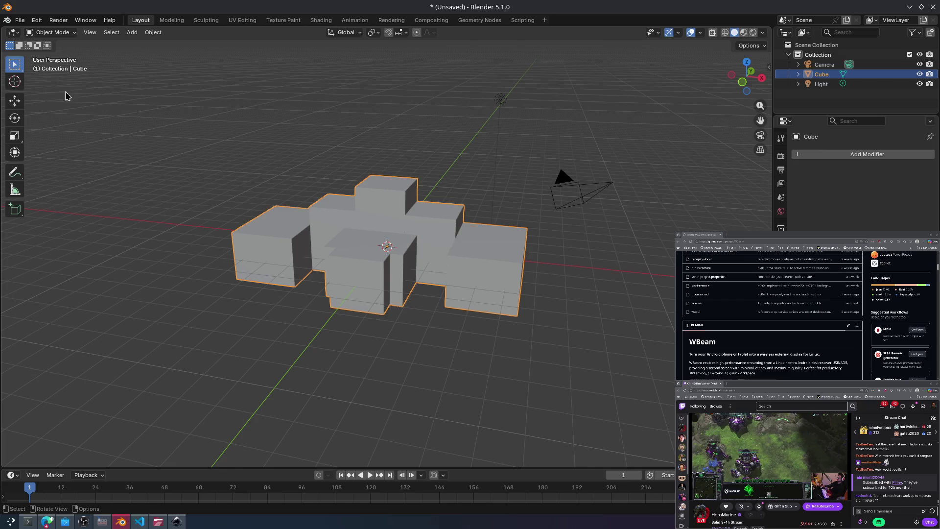
Step: Enter Edit Mode, try a few front faces, and revert to the unapplied Mirror modifier
{"action": "key", "text": "Tab"}
{"action": "key", "text": "ctrl+Tab"}
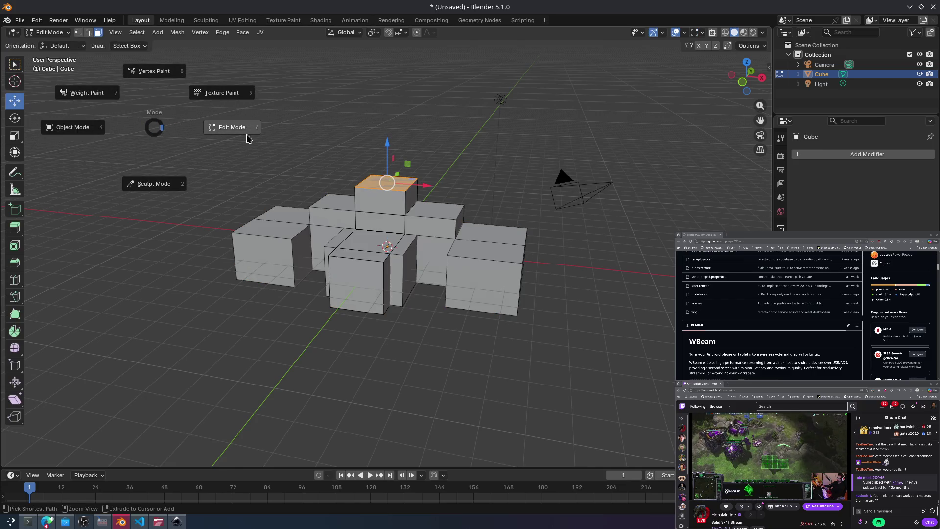
{"action": "left_click", "coordinate": [239, 133]}
{"action": "mouse_move", "coordinate": [303, 221]}
{"action": "middle_mouse_down"}
{"action": "mouse_move", "coordinate": [351, 271]}
{"action": "mouse_move", "coordinate": [395, 260]}
{"action": "mouse_move", "coordinate": [368, 219]}
{"action": "middle_mouse_up"}
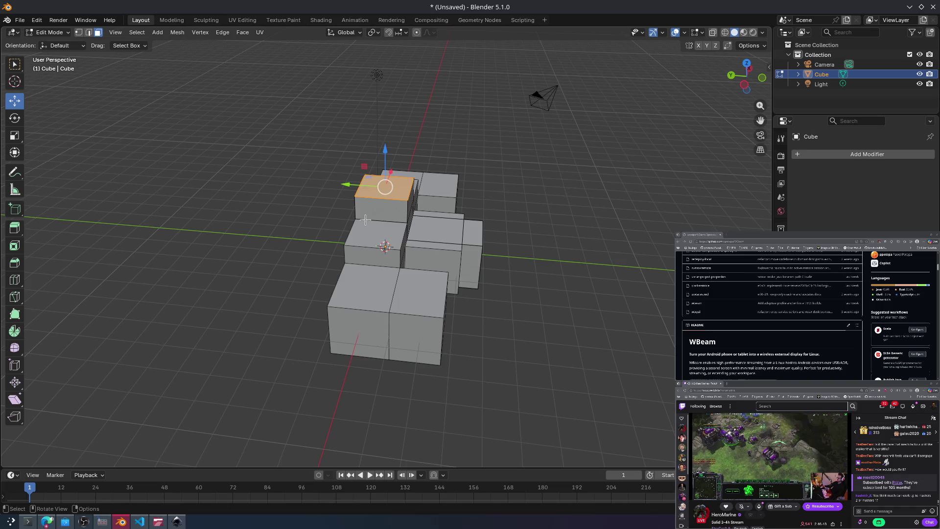
{"action": "left_click", "coordinate": [416, 338]}
{"action": "left_click", "coordinate": [357, 333]}
{"action": "left_click", "coordinate": [459, 342]}
{"action": "mouse_move", "coordinate": [453, 295]}
{"action": "middle_mouse_down"}
{"action": "mouse_move", "coordinate": [348, 263]}
{"action": "mouse_move", "coordinate": [535, 325]}
{"action": "middle_mouse_up"}
{"action": "key", "text": "Tab"}
{"action": "key", "text": "Tab"}
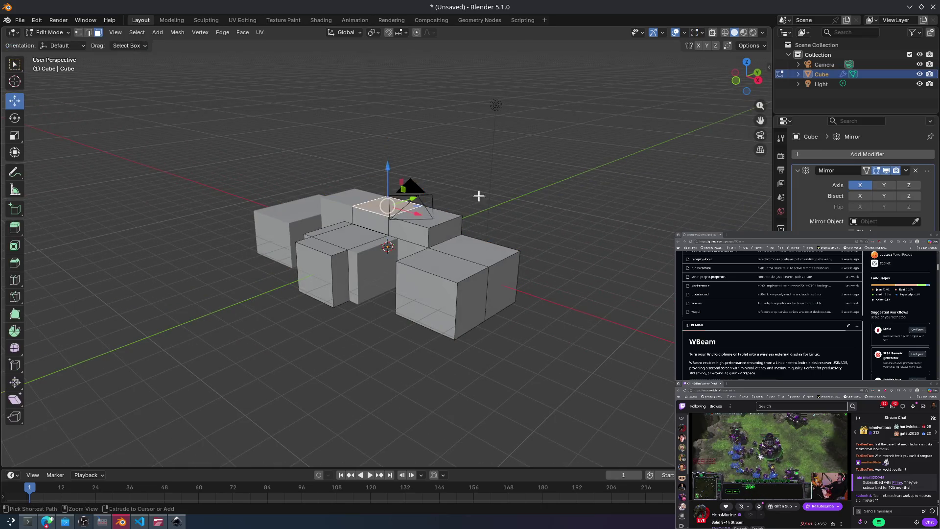
{"action": "left_click", "coordinate": [296, 415]}
Step: Check the terminal, decline its suggested command, and return to Blender
{"action": "left_click", "coordinate": [28, 521]}
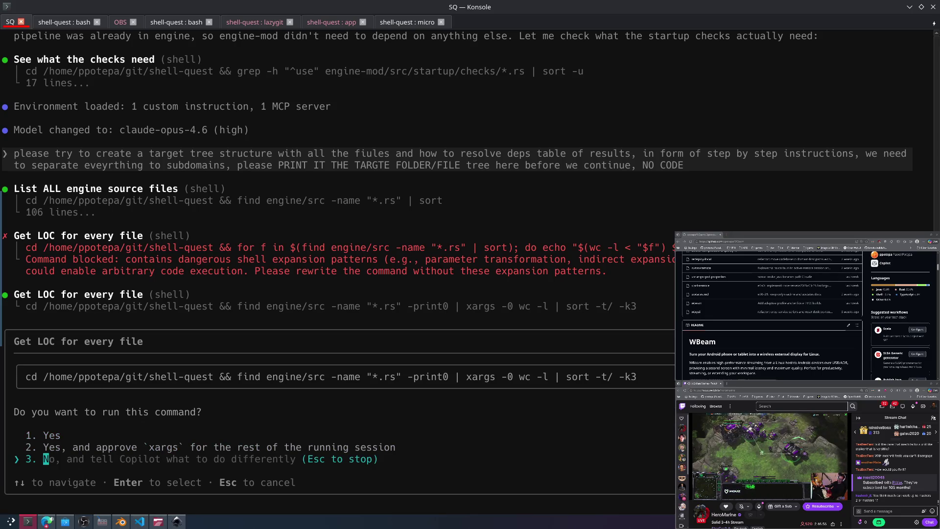
{"action": "key", "text": "Escape"}
{"action": "type", "text": "/"}
{"action": "left_click", "coordinate": [121, 521]}
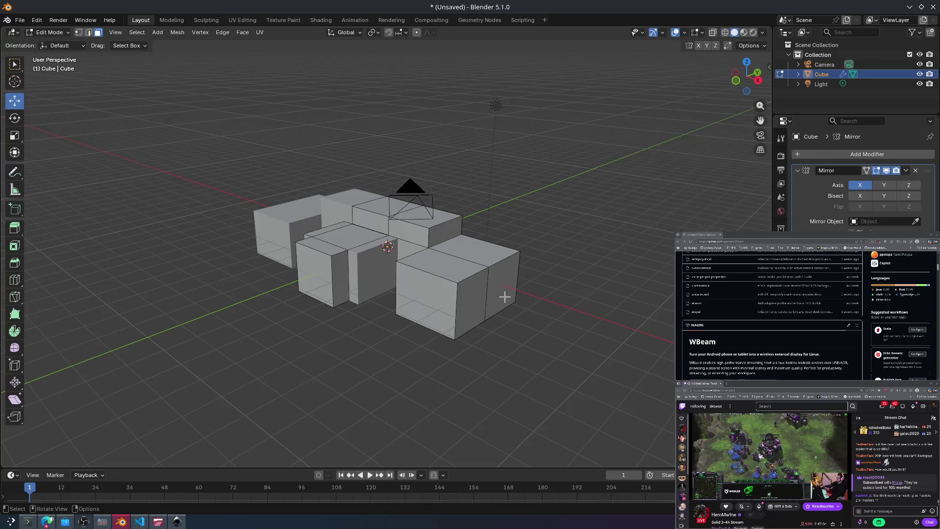
Step: Inspect the blockout from several angles, selecting and clearing front and top faces
{"action": "middle_click_drag", "start_coordinate": [349, 216], "coordinate": [376, 291]}
{"action": "mouse_move", "coordinate": [392, 241]}
{"action": "middle_mouse_down"}
{"action": "mouse_move", "coordinate": [440, 313]}
{"action": "mouse_move", "coordinate": [308, 235]}
{"action": "middle_mouse_up"}
{"action": "left_click", "coordinate": [443, 321]}
{"action": "left_click", "coordinate": [309, 235]}
{"action": "middle_click_drag", "start_coordinate": [392, 218], "coordinate": [376, 234]}
{"action": "left_click", "coordinate": [399, 214], "text": "shift"}
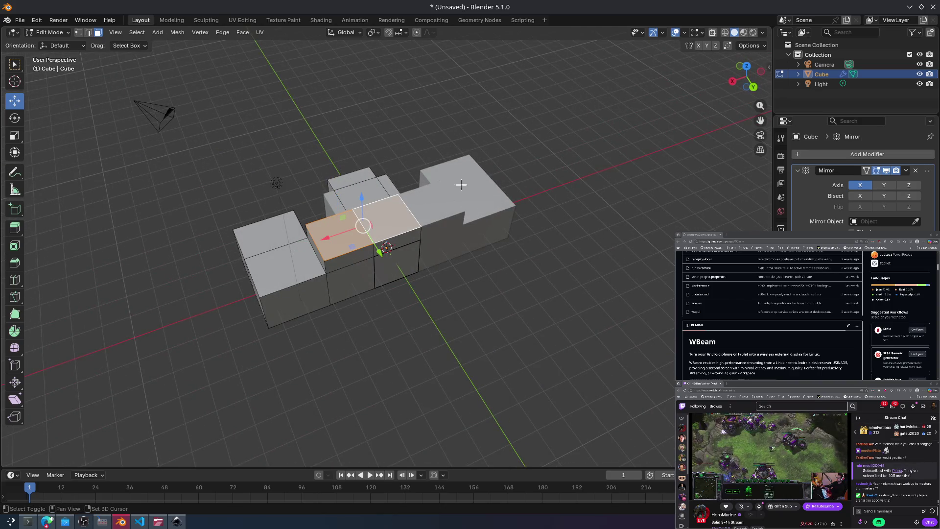
{"action": "middle_click_drag", "start_coordinate": [426, 251], "coordinate": [434, 253]}
{"action": "mouse_move", "coordinate": [484, 225]}
{"action": "middle_mouse_down"}
{"action": "mouse_move", "coordinate": [384, 243]}
{"action": "mouse_move", "coordinate": [431, 285]}
{"action": "mouse_move", "coordinate": [417, 288]}
{"action": "mouse_move", "coordinate": [554, 285]}
{"action": "mouse_move", "coordinate": [551, 348]}
{"action": "mouse_move", "coordinate": [439, 312]}
{"action": "mouse_move", "coordinate": [491, 336]}
{"action": "mouse_move", "coordinate": [478, 323]}
{"action": "middle_mouse_up"}
{"action": "left_click", "coordinate": [431, 284]}
{"action": "left_click", "coordinate": [493, 228]}
{"action": "mouse_move", "coordinate": [441, 224]}
{"action": "middle_mouse_down"}
{"action": "mouse_move", "coordinate": [466, 227]}
{"action": "mouse_move", "coordinate": [491, 293]}
{"action": "mouse_move", "coordinate": [544, 293]}
{"action": "middle_mouse_up"}
{"action": "left_click", "coordinate": [460, 232]}
Step: Undo the recent extrusions back to a two-section box, then start a new file from a template
{"action": "key", "text": "alt+a"}
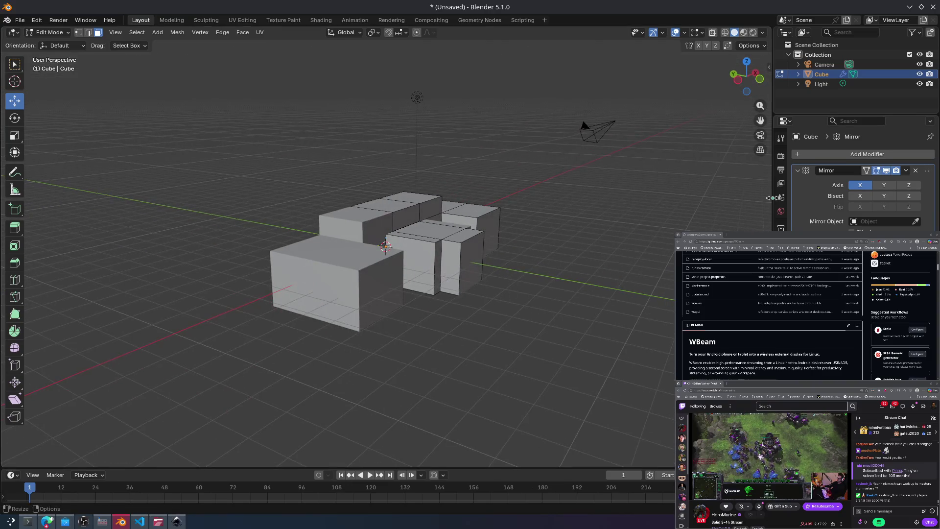
{"action": "key", "text": "ctrl+z"}
{"action": "key", "text": "ctrl+z"}
{"action": "key", "text": "ctrl+z"}
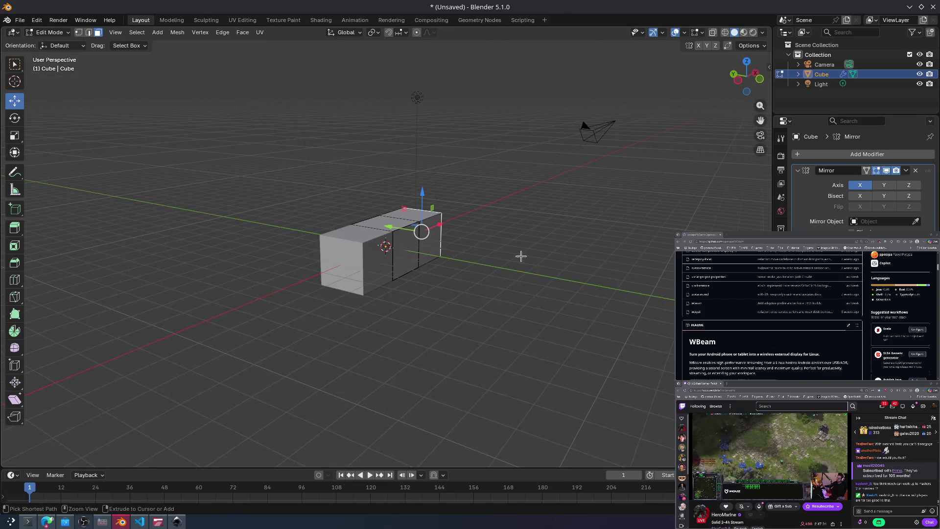
{"action": "key", "text": "ctrl+z"}
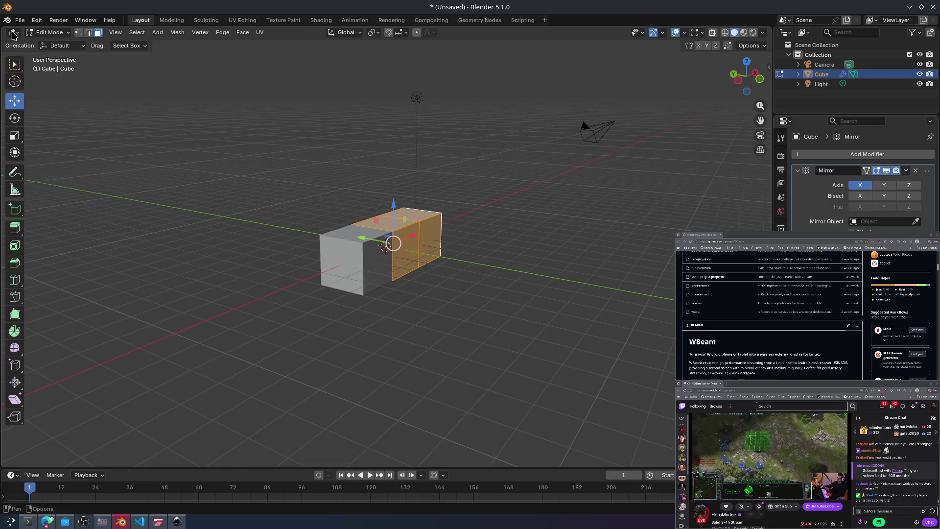
{"action": "left_click", "coordinate": [19, 20]}
{"action": "mouse_move", "coordinate": [34, 32]}
{"action": "left_click", "coordinate": [125, 41]}
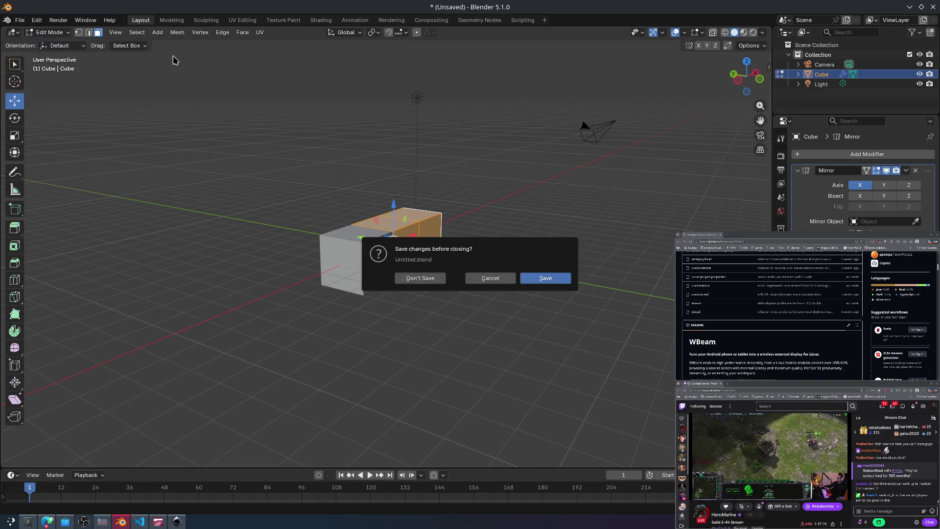
Step: Discard the unsaved blockout and add a Mirror modifier to the default cube via a 'mirror' search
{"action": "left_click", "coordinate": [420, 278]}
{"action": "mouse_move", "coordinate": [535, 266]}
{"action": "middle_mouse_down"}
{"action": "mouse_move", "coordinate": [534, 245]}
{"action": "mouse_move", "coordinate": [538, 267]}
{"action": "mouse_move", "coordinate": [536, 255]}
{"action": "middle_mouse_up"}
{"action": "left_click", "coordinate": [781, 256]}
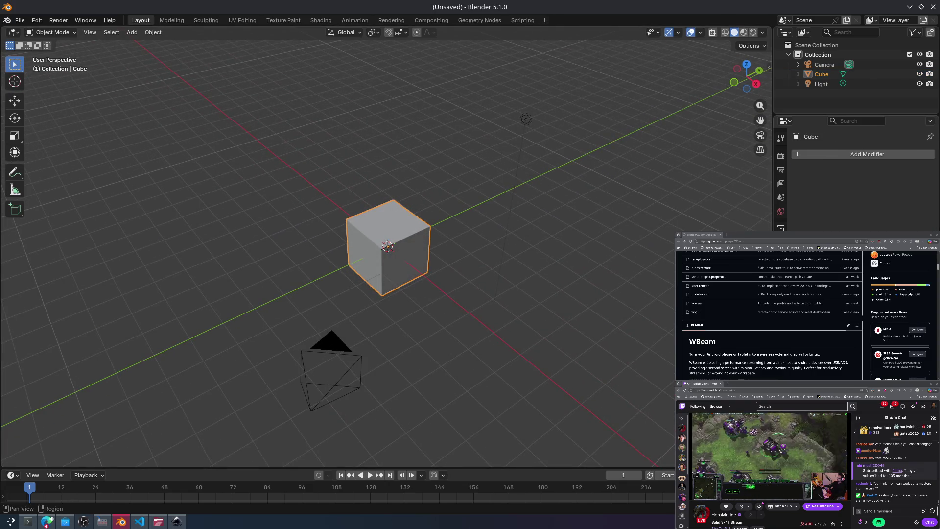
{"action": "left_click", "coordinate": [811, 155]}
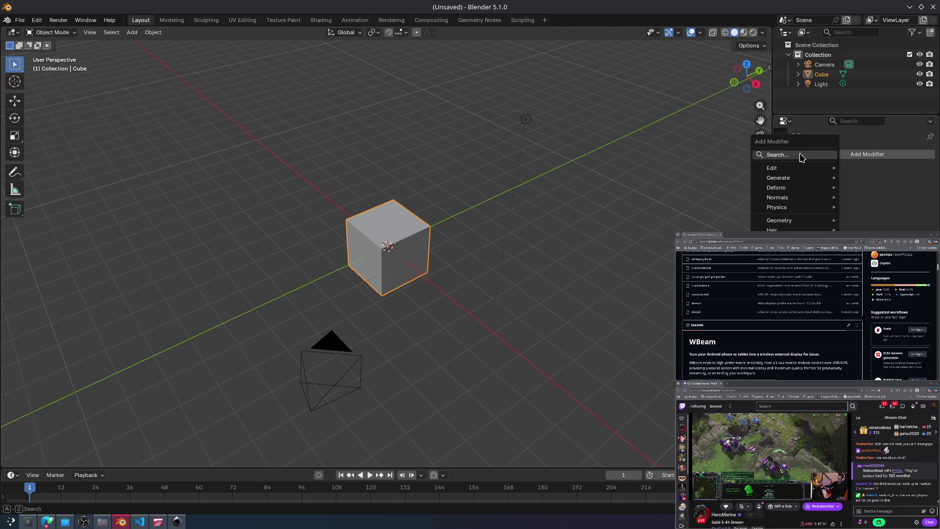
{"action": "left_click", "coordinate": [800, 156]}
{"action": "type", "text": "mirror"}
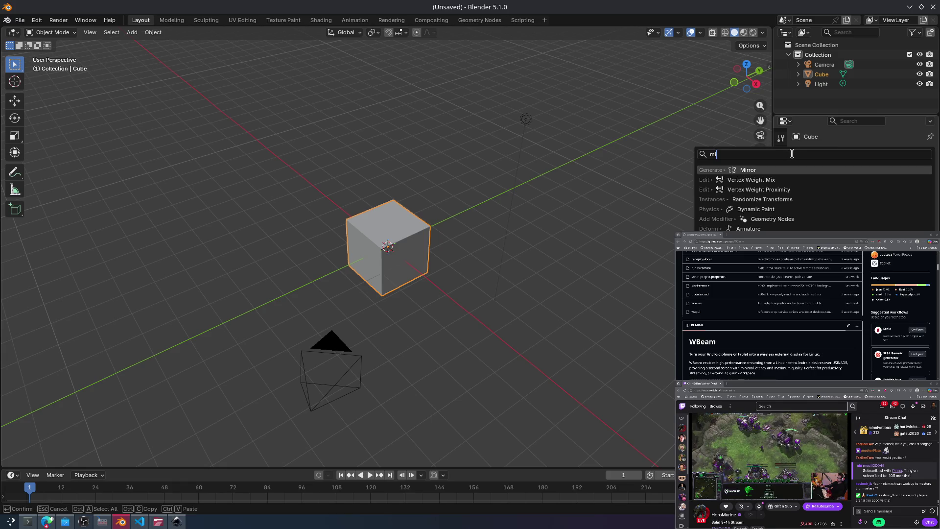
{"action": "key", "text": "Return"}
Step: Reselect the cube and bring up its object context menu
{"action": "left_click", "coordinate": [529, 260]}
{"action": "mouse_move", "coordinate": [528, 260]}
{"action": "middle_mouse_down"}
{"action": "mouse_move", "coordinate": [489, 256]}
{"action": "mouse_move", "coordinate": [474, 280]}
{"action": "middle_mouse_up"}
{"action": "left_click", "coordinate": [390, 282]}
{"action": "right_click", "coordinate": [386, 269]}
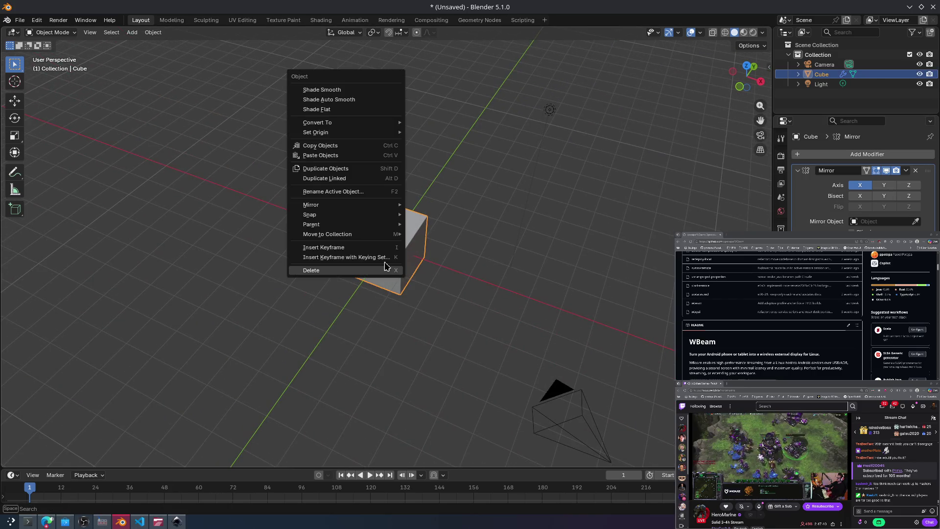
Step: Enter Edit Mode on the cube and pull out one of its corner vertices
{"action": "key", "text": "Escape"}
{"action": "key", "text": "Tab"}
{"action": "key", "text": "ctrl+Tab"}
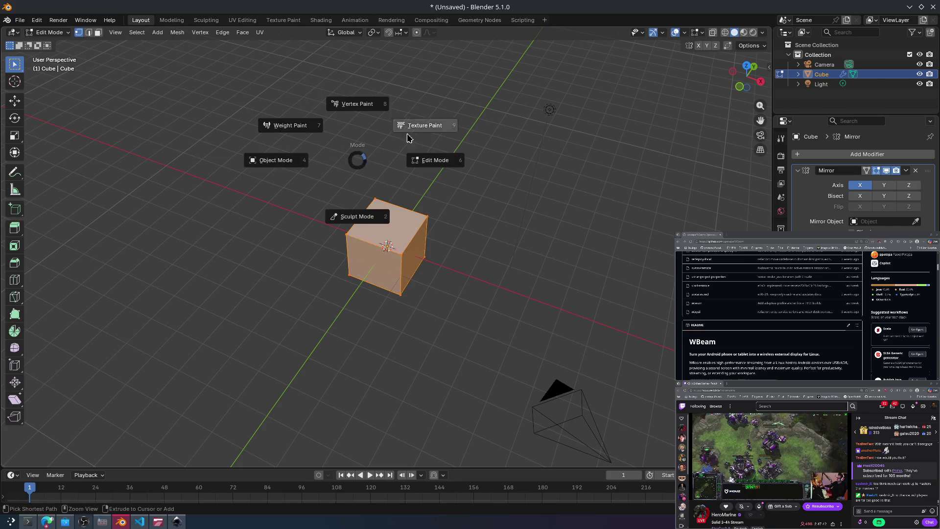
{"action": "left_click", "coordinate": [411, 157]}
{"action": "left_click", "coordinate": [375, 289]}
{"action": "left_click_drag", "start_coordinate": [375, 289], "coordinate": [370, 282]}
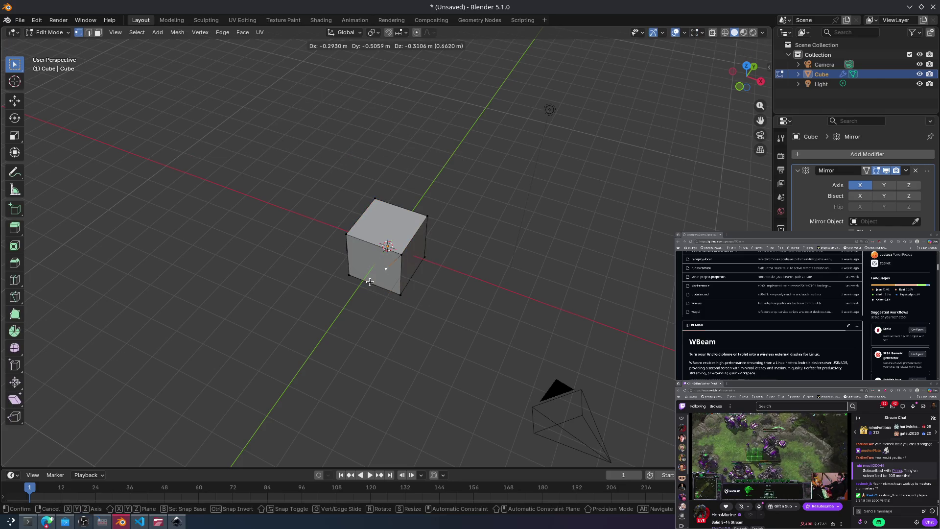
{"action": "left_click", "coordinate": [342, 331]}
{"action": "middle_click_drag", "start_coordinate": [419, 246], "coordinate": [451, 282]}
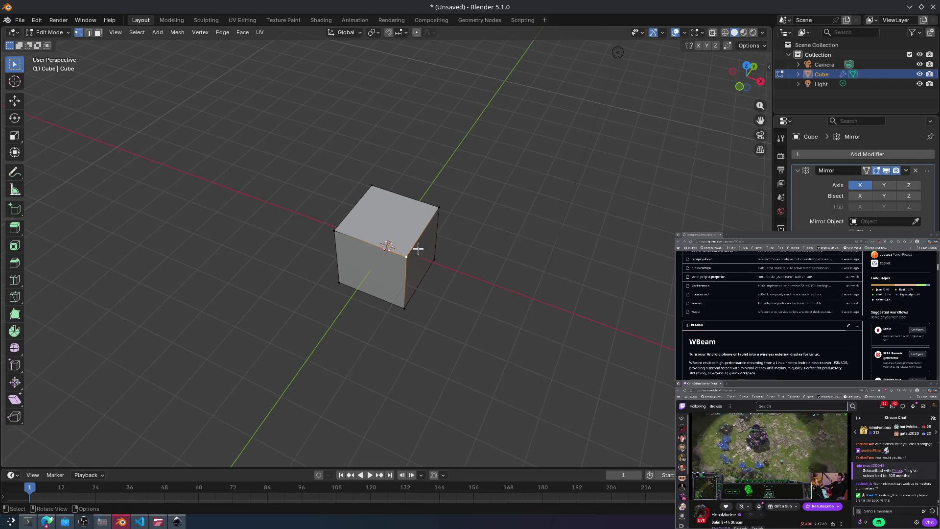
Step: Extrude the cube's front-left face outward
{"action": "left_click", "coordinate": [411, 278]}
{"action": "left_click", "coordinate": [378, 278]}
{"action": "key", "text": "e"}
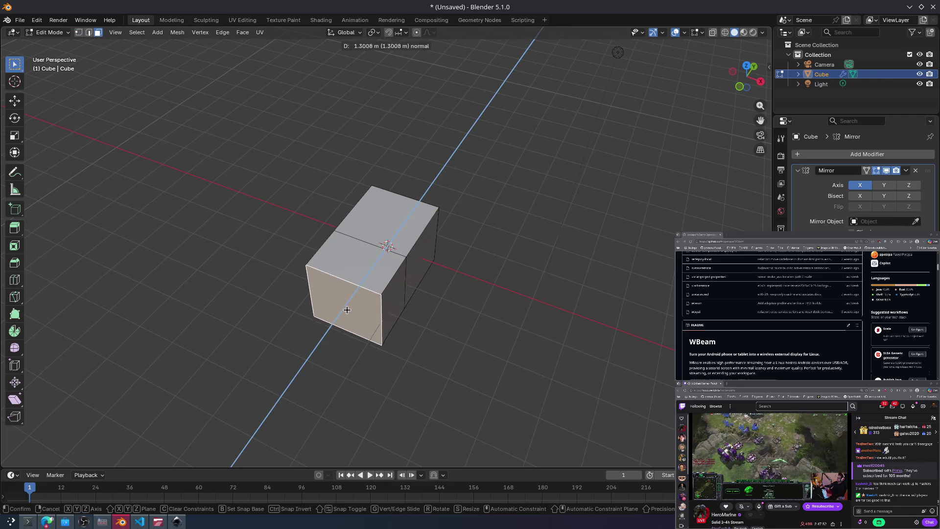
{"action": "left_click", "coordinate": [346, 301]}
{"action": "mouse_move", "coordinate": [347, 299]}
{"action": "middle_mouse_down"}
{"action": "mouse_move", "coordinate": [332, 264]}
{"action": "mouse_move", "coordinate": [281, 241]}
{"action": "mouse_move", "coordinate": [292, 240]}
{"action": "middle_mouse_up"}
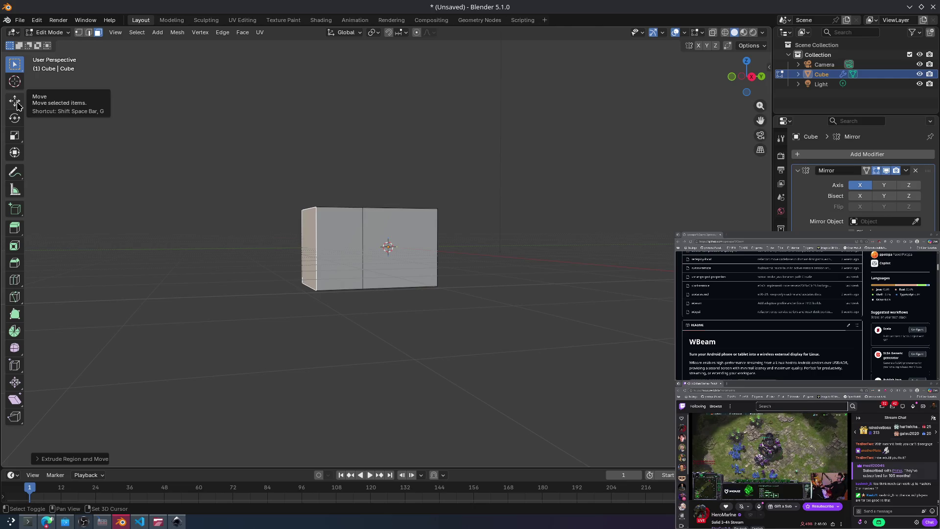
Step: Make Move the active tool and slide the extruded face along its axis
{"action": "key", "text": "shift+space"}
{"action": "left_click", "coordinate": [29, 134]}
{"action": "key", "text": "shift+space"}
{"action": "left_click", "coordinate": [48, 124]}
{"action": "key", "text": "shift+space"}
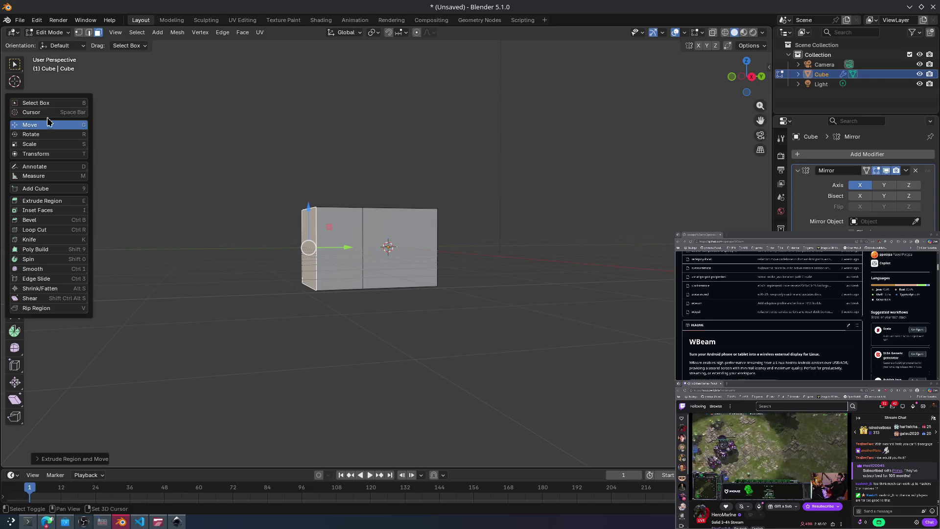
{"action": "left_click", "coordinate": [44, 128]}
{"action": "key", "text": "shift+space"}
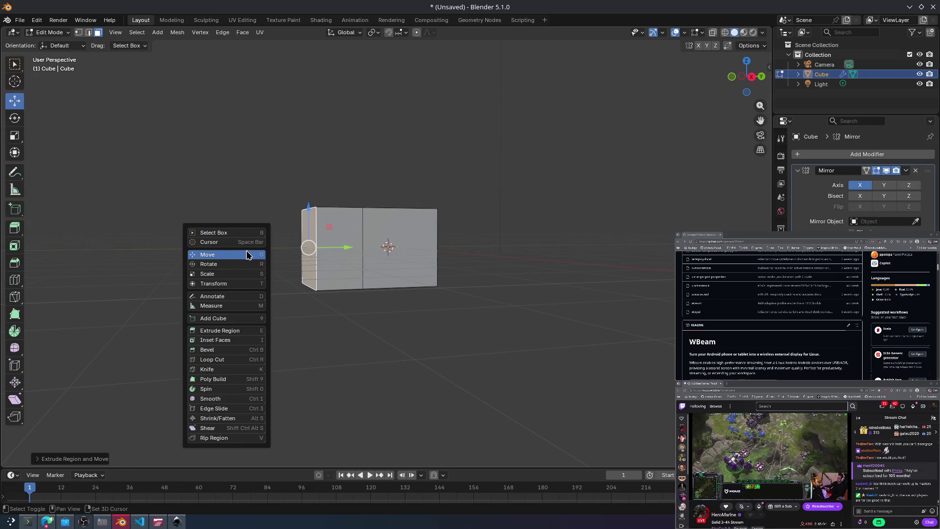
{"action": "mouse_move", "coordinate": [329, 247]}
{"action": "left_mouse_down"}
{"action": "mouse_move", "coordinate": [285, 243]}
{"action": "mouse_move", "coordinate": [317, 237]}
{"action": "left_mouse_up"}
Step: Scale the face to 0.4, extrude a narrow extension, then undo those steps
{"action": "key", "text": "s"}
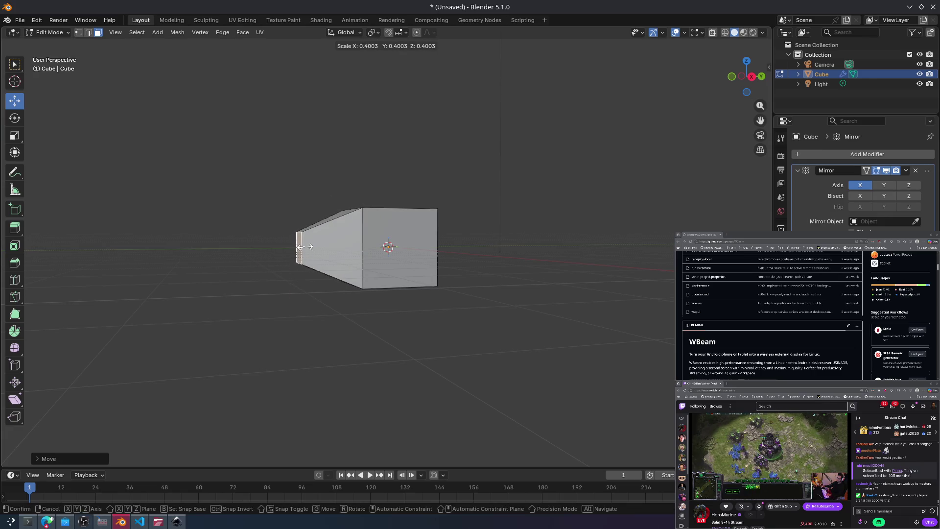
{"action": "left_click", "coordinate": [303, 246]}
{"action": "key", "text": "e"}
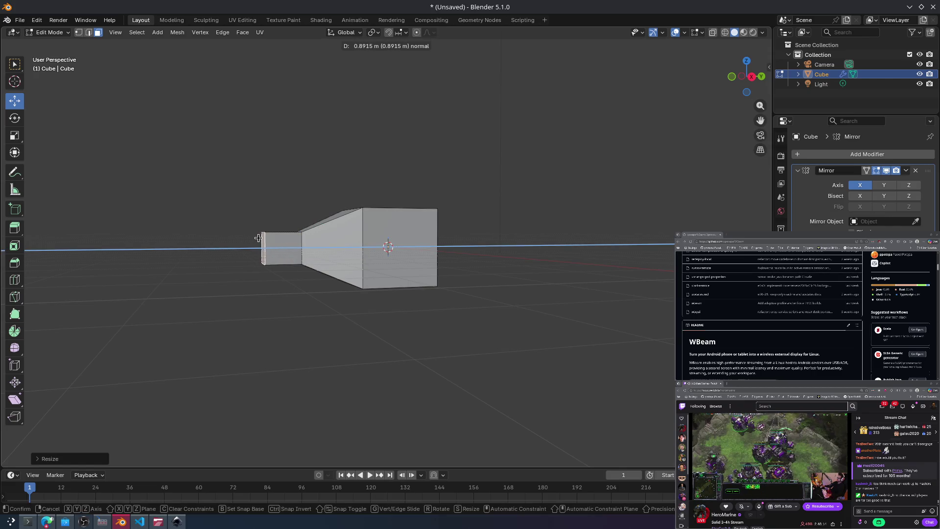
{"action": "left_click", "coordinate": [275, 242]}
{"action": "mouse_move", "coordinate": [275, 242]}
{"action": "middle_mouse_down"}
{"action": "mouse_move", "coordinate": [357, 263]}
{"action": "mouse_move", "coordinate": [373, 255]}
{"action": "middle_mouse_up"}
{"action": "key", "text": "ctrl+z"}
{"action": "key", "text": "ctrl+z"}
{"action": "key", "text": "ctrl+z"}
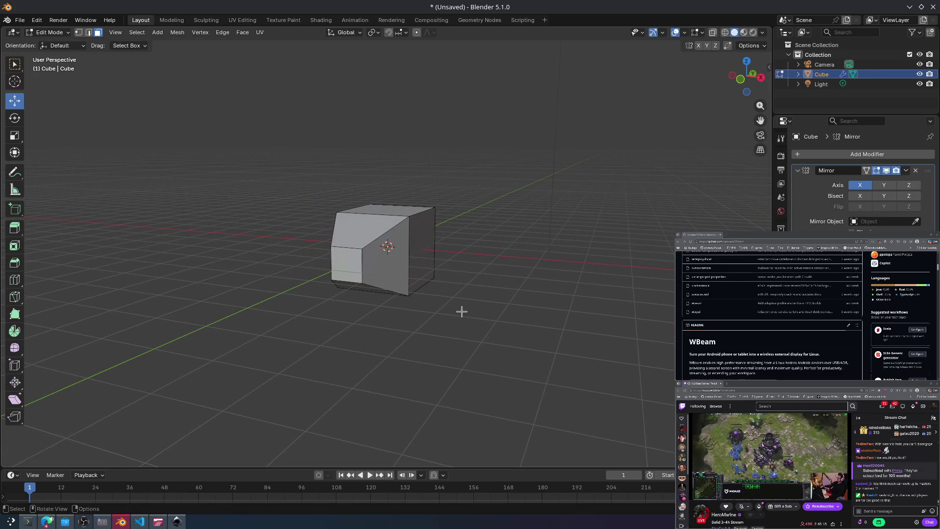
Step: Extrude the block's selected front face outward again and reselect the front face
{"action": "middle_click_drag", "start_coordinate": [431, 285], "coordinate": [441, 296]}
{"action": "key", "text": "e"}
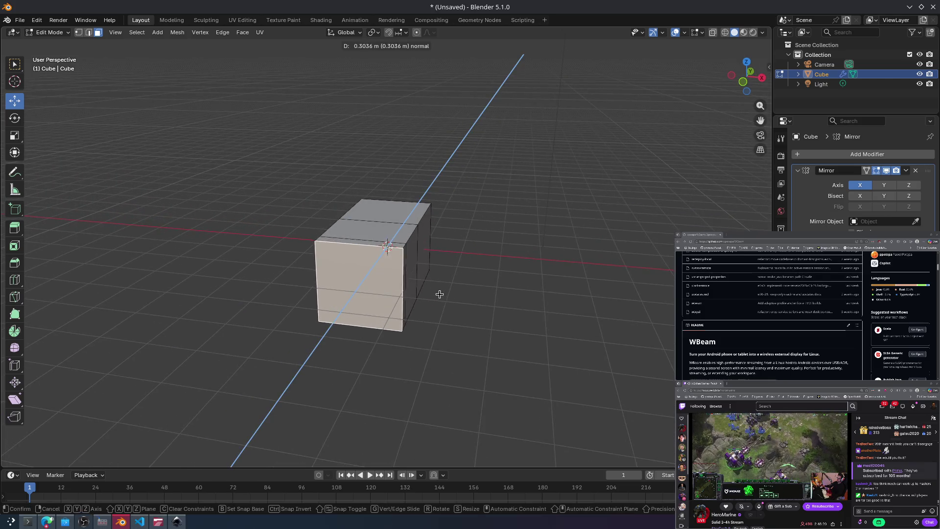
{"action": "left_click", "coordinate": [437, 296]}
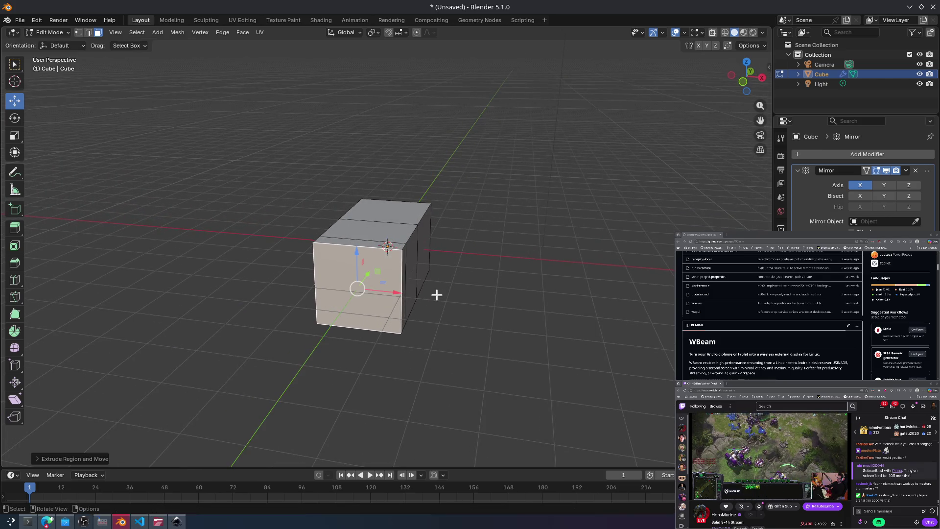
{"action": "left_click", "coordinate": [423, 327]}
{"action": "left_click", "coordinate": [401, 310]}
Step: Try resizing the front face larger then smaller, undo the shrink, and cancel a move along X
{"action": "key", "text": "s"}
{"action": "left_click", "coordinate": [394, 303]}
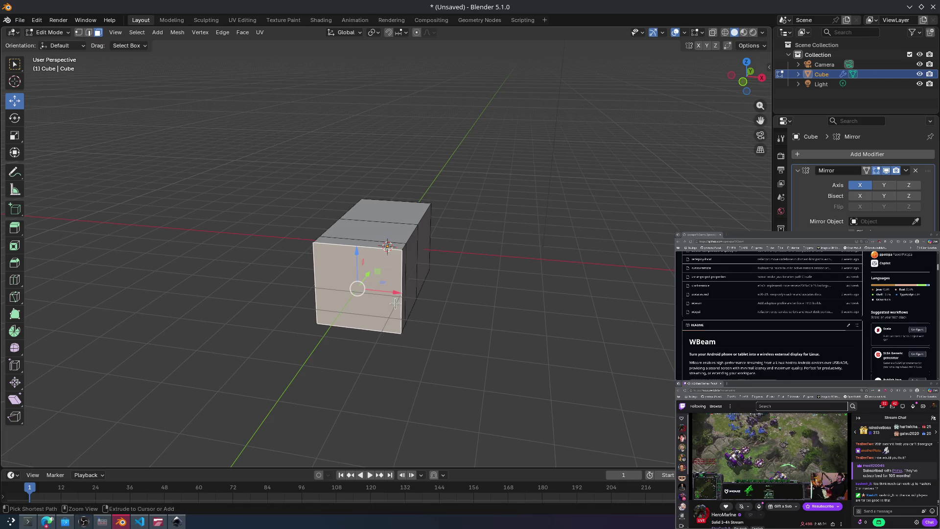
{"action": "key", "text": "s"}
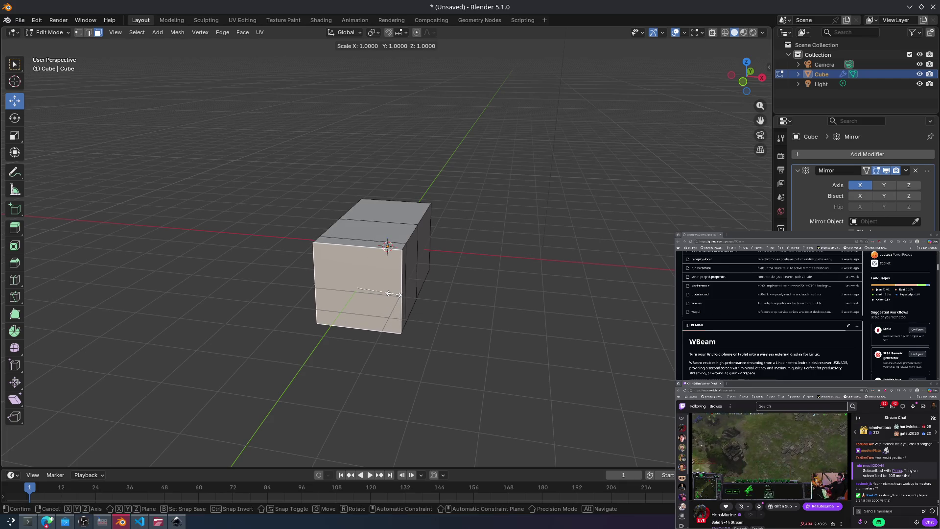
{"action": "left_click", "coordinate": [377, 308]}
{"action": "key", "text": "ctrl+z"}
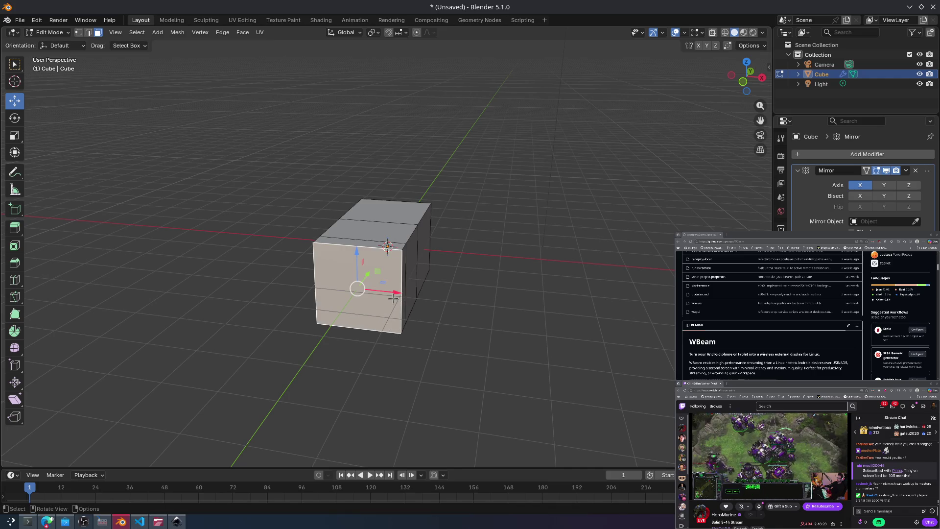
{"action": "mouse_move", "coordinate": [398, 294]}
{"action": "left_mouse_down"}
{"action": "mouse_move", "coordinate": [531, 304]}
{"action": "mouse_move", "coordinate": [458, 285]}
{"action": "left_mouse_up"}
{"action": "right_click", "coordinate": [457, 285]}
Step: From a level front view, scale the face uniformly and then along Z
{"action": "mouse_move", "coordinate": [457, 286]}
{"action": "middle_mouse_down"}
{"action": "mouse_move", "coordinate": [478, 289]}
{"action": "mouse_move", "coordinate": [467, 247]}
{"action": "mouse_move", "coordinate": [474, 266]}
{"action": "mouse_move", "coordinate": [462, 268]}
{"action": "middle_mouse_up"}
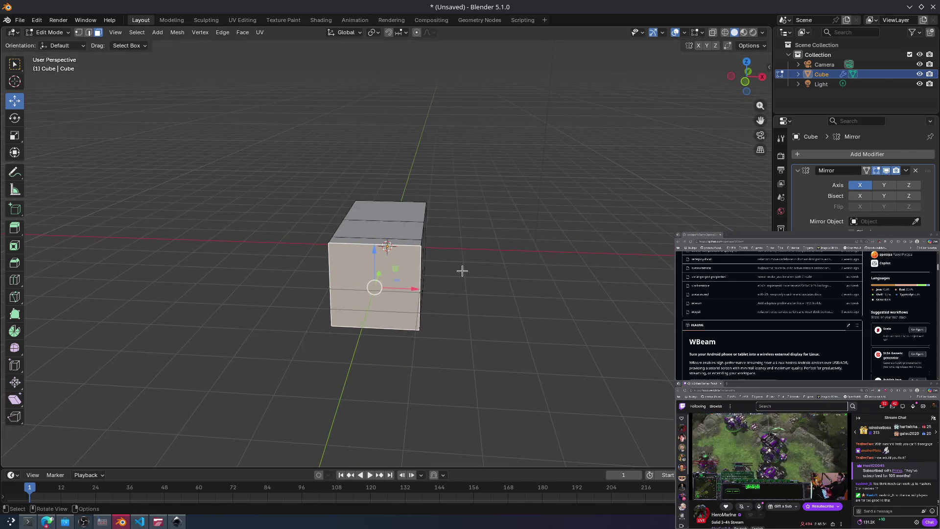
{"action": "key", "text": "s"}
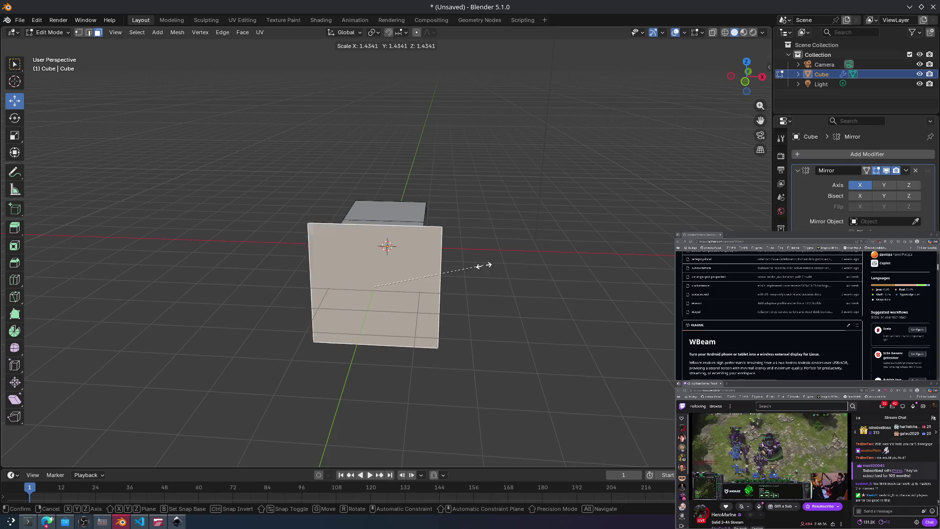
{"action": "left_click", "coordinate": [442, 286]}
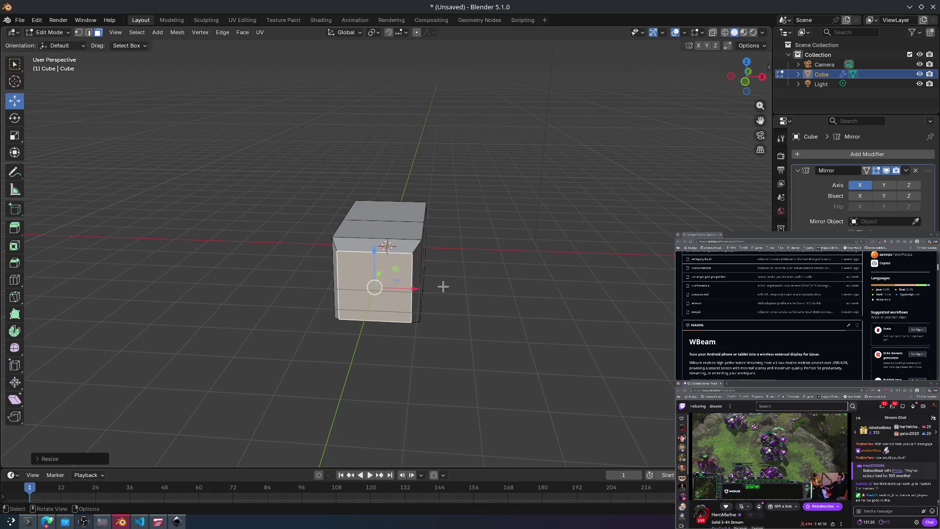
{"action": "key", "text": "s"}
{"action": "key", "text": "z"}
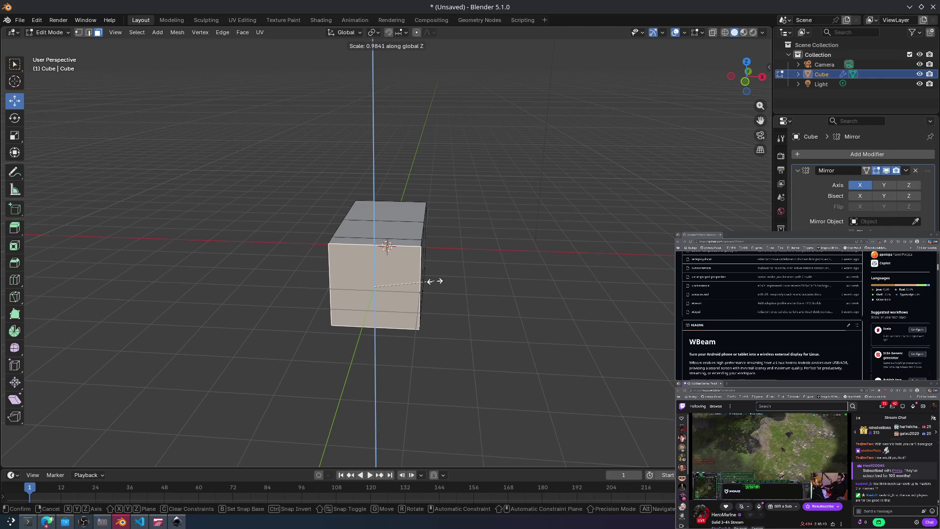
{"action": "left_click", "coordinate": [408, 273]}
{"action": "mouse_move", "coordinate": [445, 277]}
{"action": "middle_mouse_down"}
{"action": "mouse_move", "coordinate": [426, 249]}
{"action": "mouse_move", "coordinate": [435, 239]}
{"action": "middle_mouse_up"}
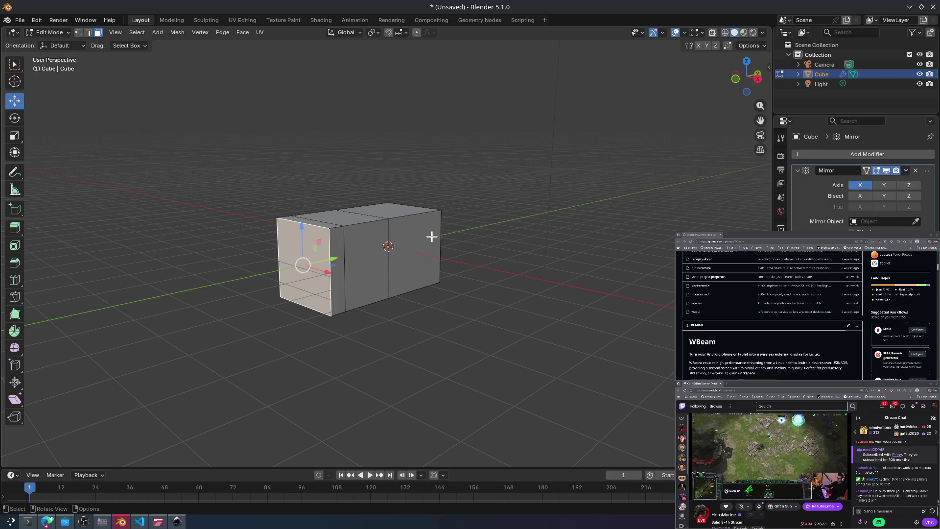
Step: Scale the face twice along the Y axis, ending at 0.4713
{"action": "middle_click_drag", "start_coordinate": [333, 278], "coordinate": [407, 321]}
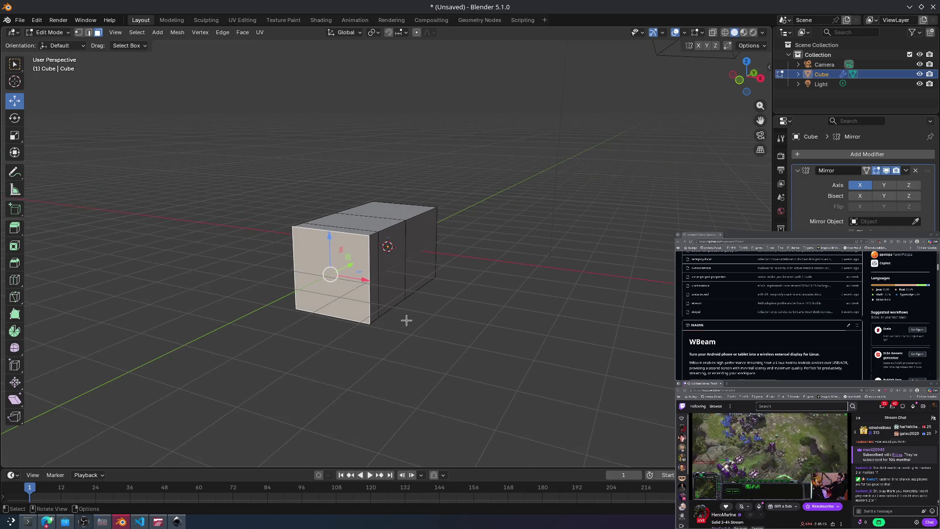
{"action": "key", "text": "s"}
{"action": "key", "text": "y"}
{"action": "left_click", "coordinate": [375, 288]}
{"action": "key", "text": "s"}
{"action": "key", "text": "y"}
{"action": "left_click", "coordinate": [367, 286]}
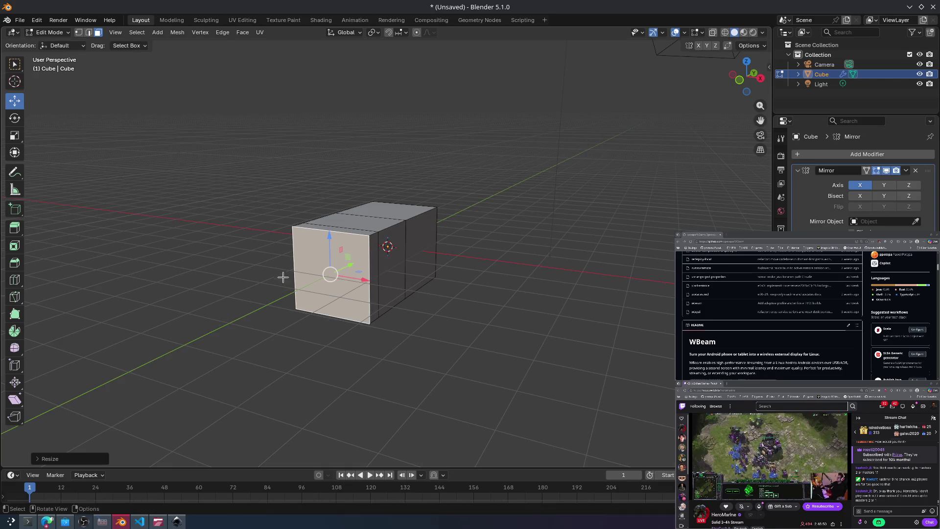
Step: Try a uniform shrink of the face, undo it, and cancel a further scale
{"action": "key", "text": "s"}
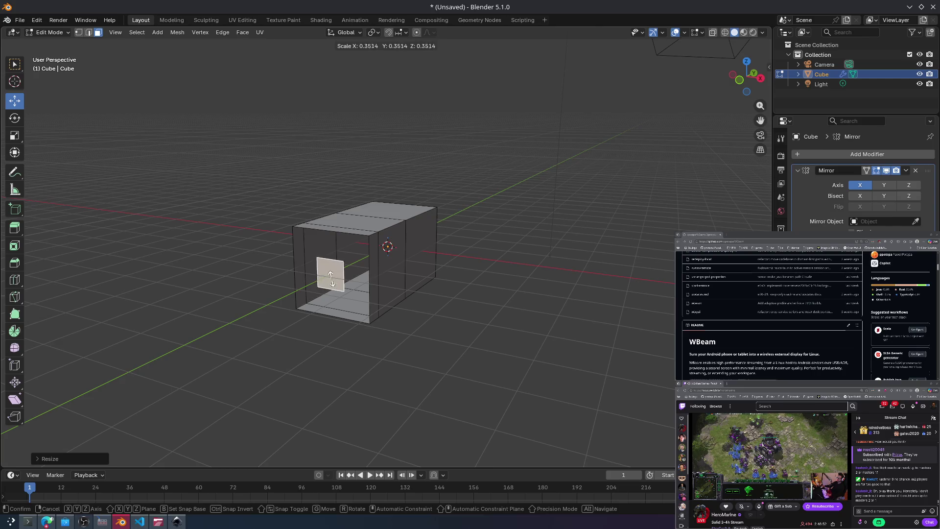
{"action": "left_click", "coordinate": [330, 278]}
{"action": "key", "text": "ctrl+z"}
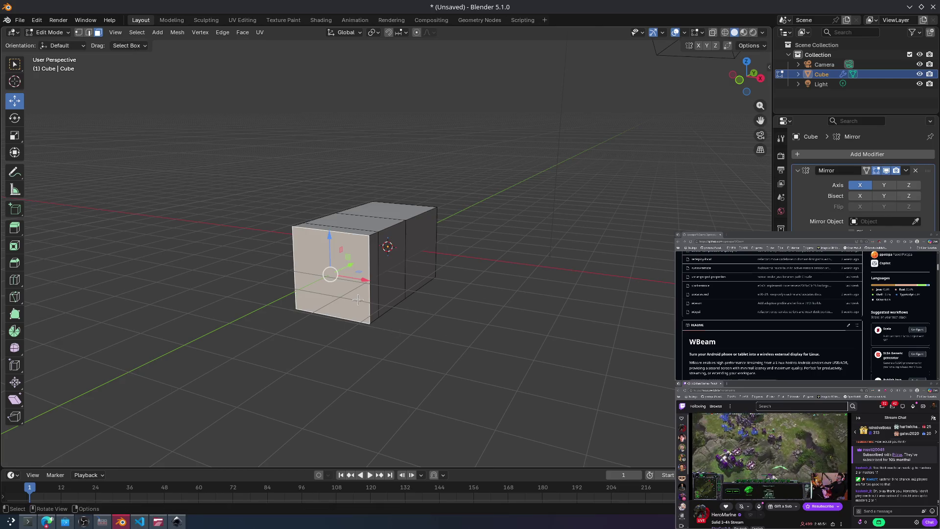
{"action": "key", "text": "s"}
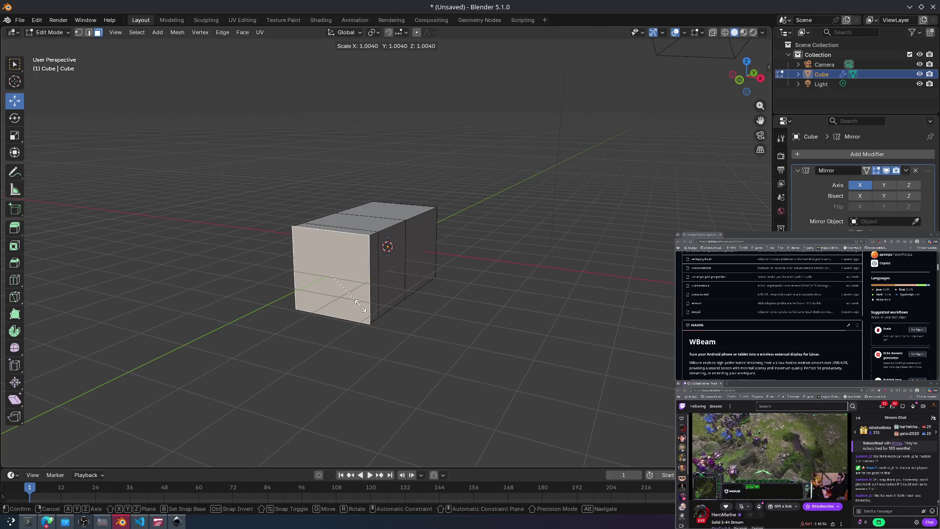
{"action": "key", "text": "Escape"}
{"action": "key", "text": "z"}
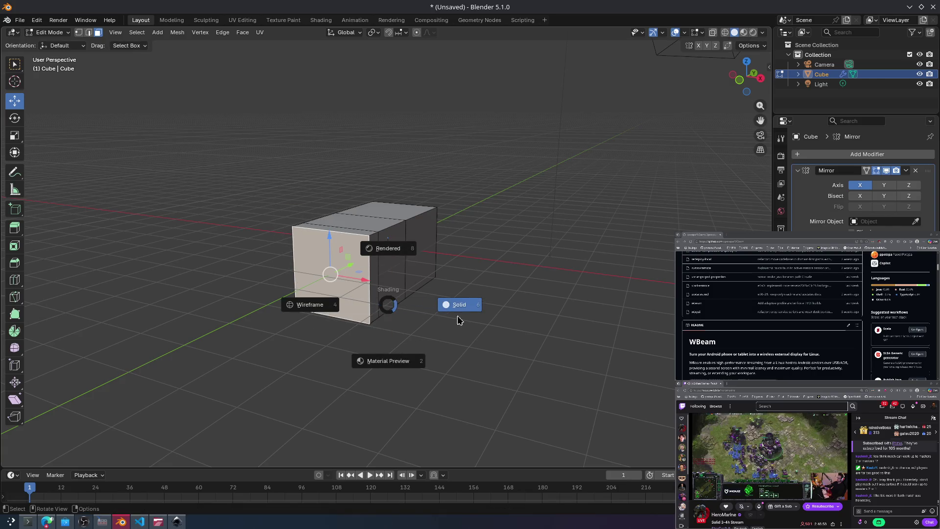
{"action": "left_click", "coordinate": [462, 306]}
Step: Try an extrusion of the front face, undo it, and orbit to a low side view
{"action": "key", "text": "e"}
{"action": "left_click", "coordinate": [387, 309]}
{"action": "key", "text": "ctrl+z"}
{"action": "key", "text": "ctrl+z"}
{"action": "middle_click_drag", "start_coordinate": [457, 284], "coordinate": [514, 371]}
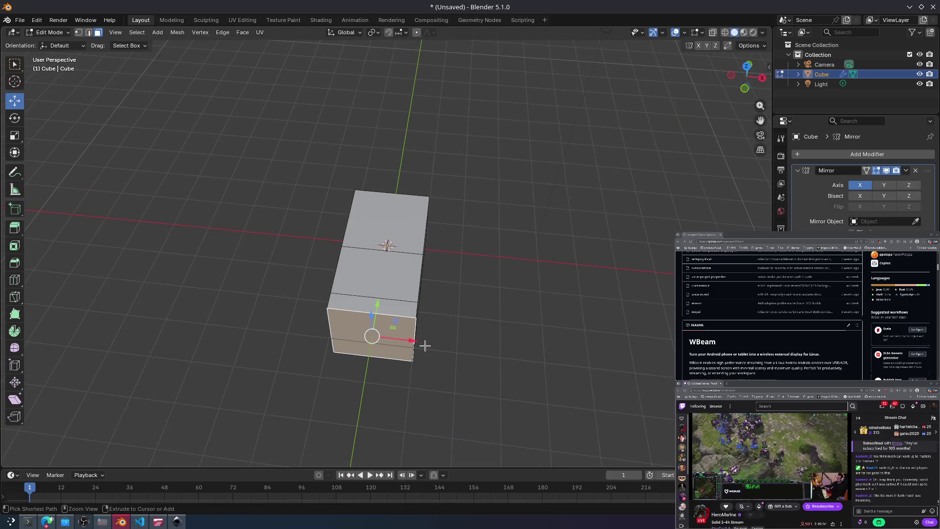
{"action": "mouse_move", "coordinate": [430, 347]}
{"action": "middle_mouse_down"}
{"action": "mouse_move", "coordinate": [430, 315]}
{"action": "mouse_move", "coordinate": [372, 284]}
{"action": "middle_mouse_up"}
Step: Extrude the front face into a short section and shrink its new end face
{"action": "key", "text": "e"}
{"action": "left_click", "coordinate": [342, 293]}
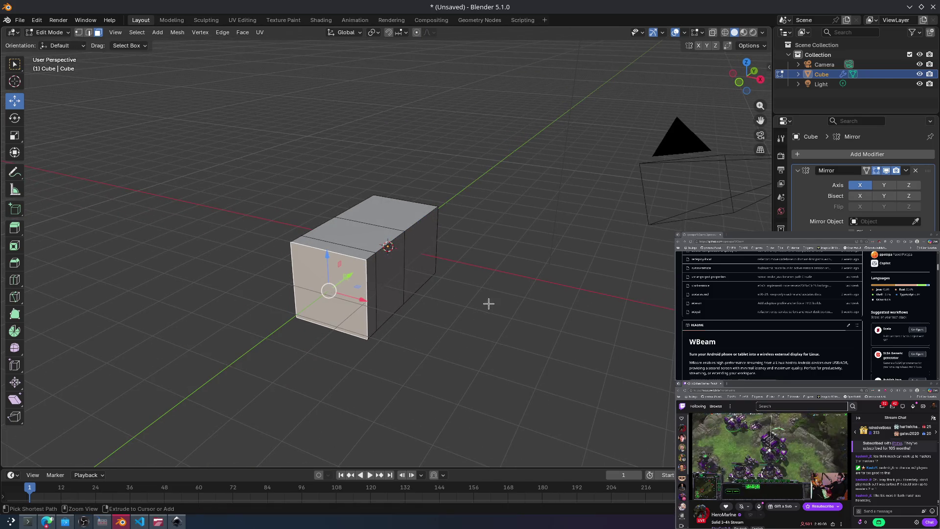
{"action": "key", "text": "s"}
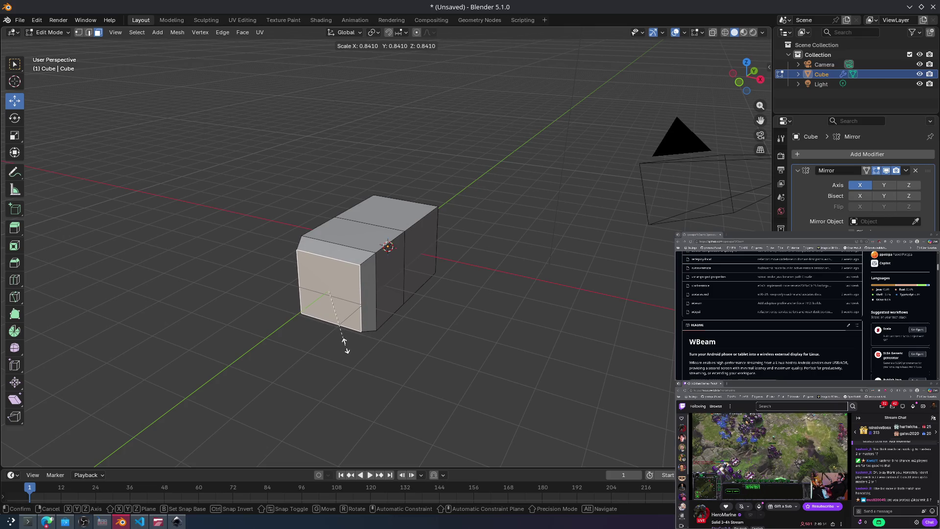
{"action": "left_click", "coordinate": [344, 345]}
{"action": "key", "text": "t"}
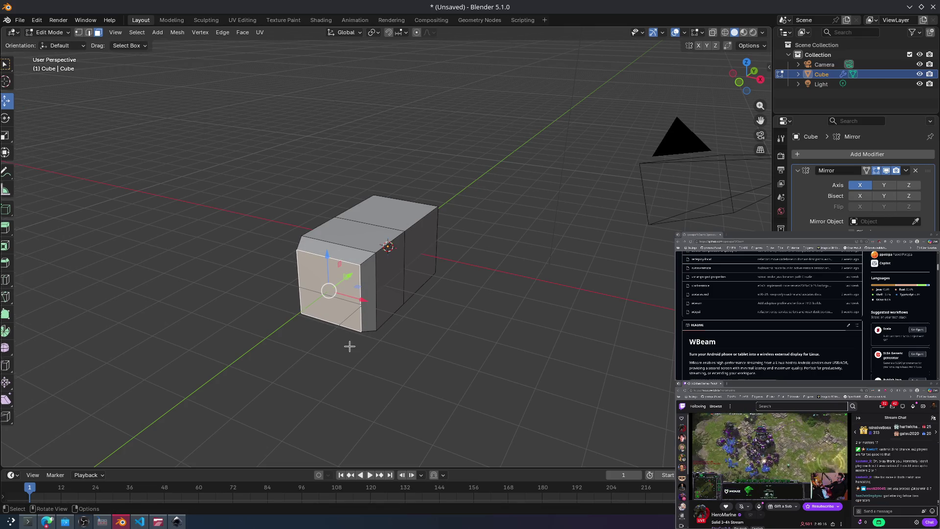
{"action": "key", "text": "t"}
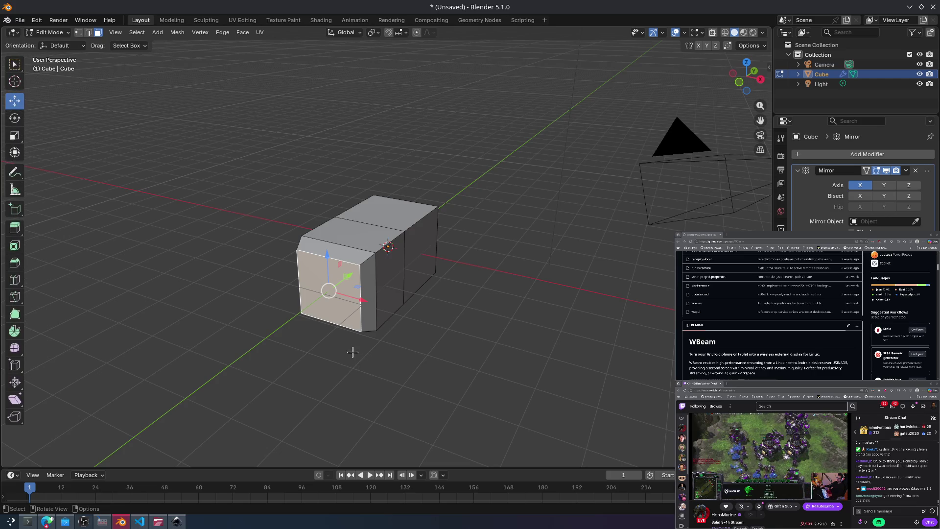
Step: Scale the end face along Y, then shrink it to about 0.62 for an inset panel
{"action": "key", "text": "s"}
{"action": "key", "text": "y"}
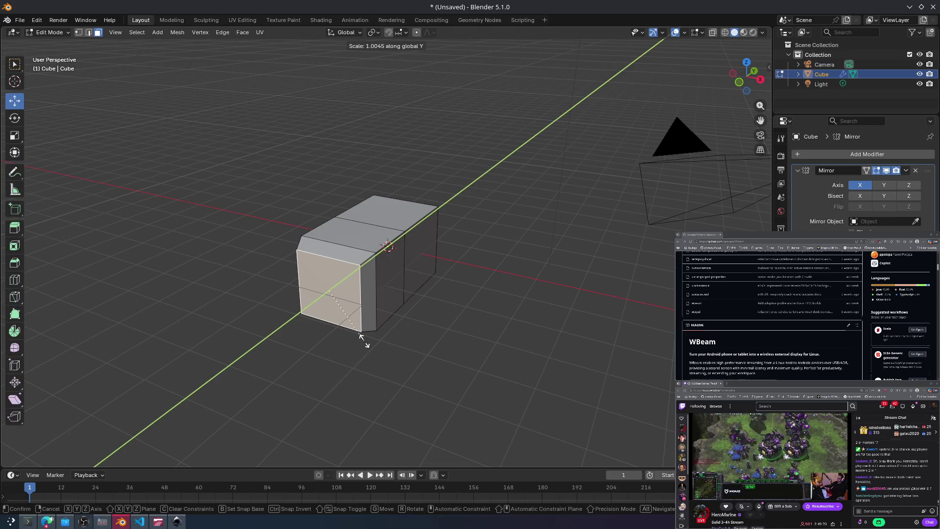
{"action": "left_click", "coordinate": [382, 313]}
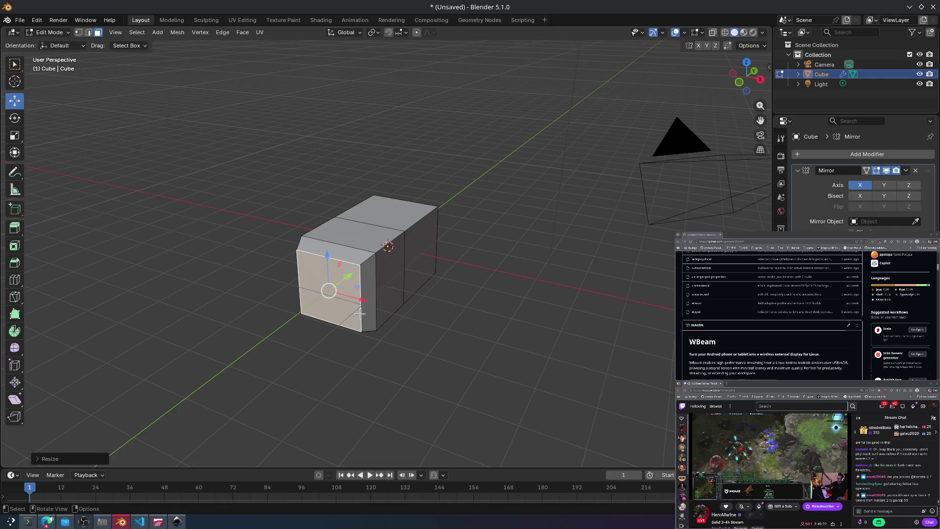
{"action": "key", "text": "s"}
{"action": "left_click", "coordinate": [350, 291]}
{"action": "mouse_move", "coordinate": [350, 291]}
{"action": "middle_mouse_down"}
{"action": "mouse_move", "coordinate": [373, 300]}
{"action": "mouse_move", "coordinate": [478, 245]}
{"action": "mouse_move", "coordinate": [394, 279]}
{"action": "middle_mouse_up"}
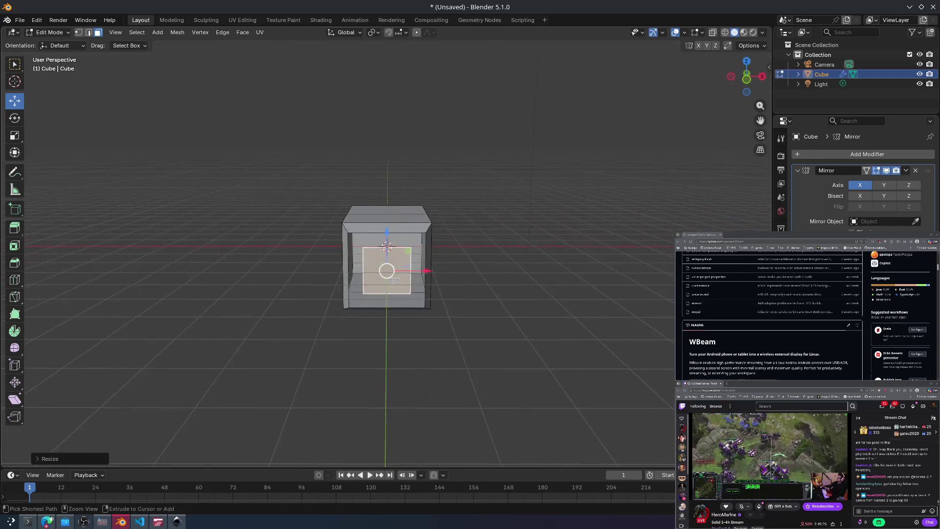
Step: Undo the last shrink, extrude the front end face far outward, and clear the selection
{"action": "key", "text": "ctrl+z"}
{"action": "mouse_move", "coordinate": [446, 302]}
{"action": "middle_mouse_down"}
{"action": "mouse_move", "coordinate": [440, 293]}
{"action": "mouse_move", "coordinate": [418, 297]}
{"action": "middle_mouse_up"}
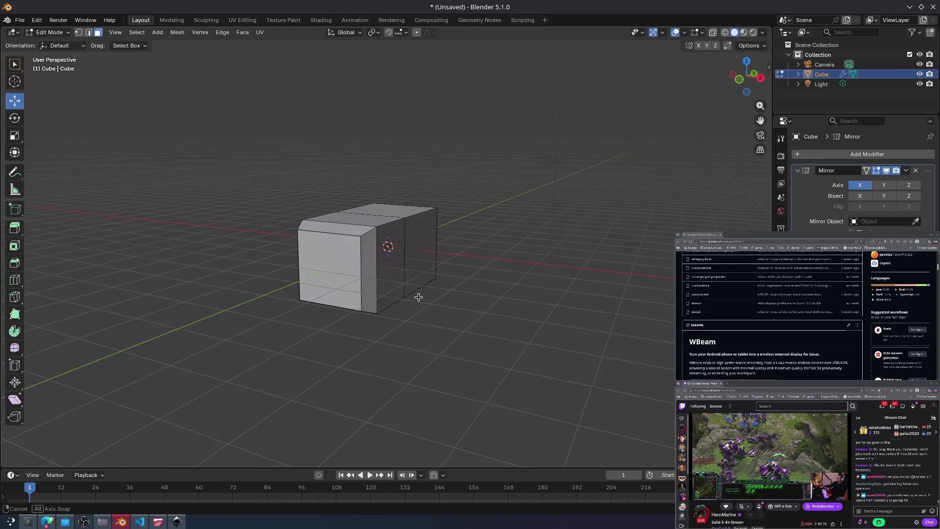
{"action": "left_click", "coordinate": [340, 272]}
{"action": "key", "text": "e"}
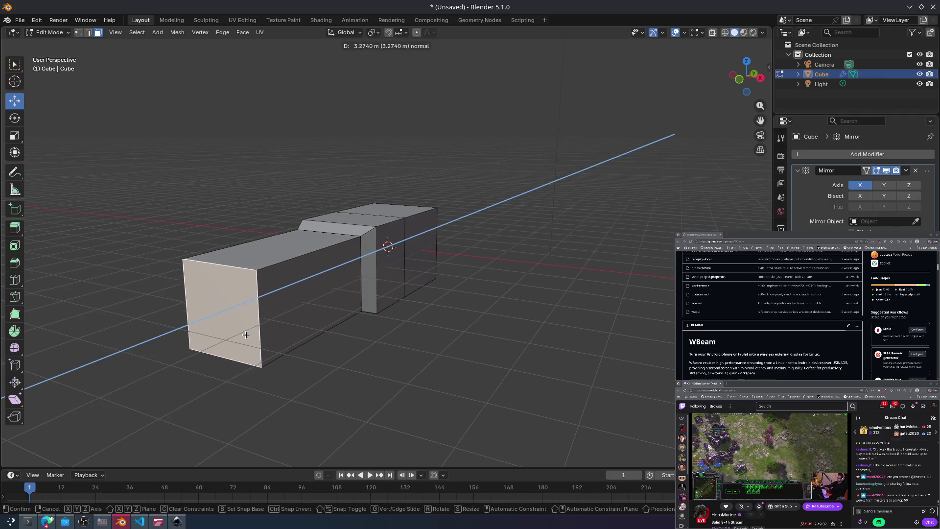
{"action": "left_click", "coordinate": [258, 322]}
{"action": "mouse_move", "coordinate": [267, 322]}
{"action": "middle_mouse_down"}
{"action": "mouse_move", "coordinate": [307, 323]}
{"action": "mouse_move", "coordinate": [331, 393]}
{"action": "mouse_move", "coordinate": [248, 325]}
{"action": "mouse_move", "coordinate": [304, 328]}
{"action": "mouse_move", "coordinate": [373, 358]}
{"action": "mouse_move", "coordinate": [346, 357]}
{"action": "mouse_move", "coordinate": [328, 329]}
{"action": "middle_mouse_up"}
{"action": "left_click", "coordinate": [327, 329]}
Step: Box-select and then pick the left front face, nudging it along Y and back, then deselect everything
{"action": "left_click_drag", "start_coordinate": [263, 196], "coordinate": [541, 409]}
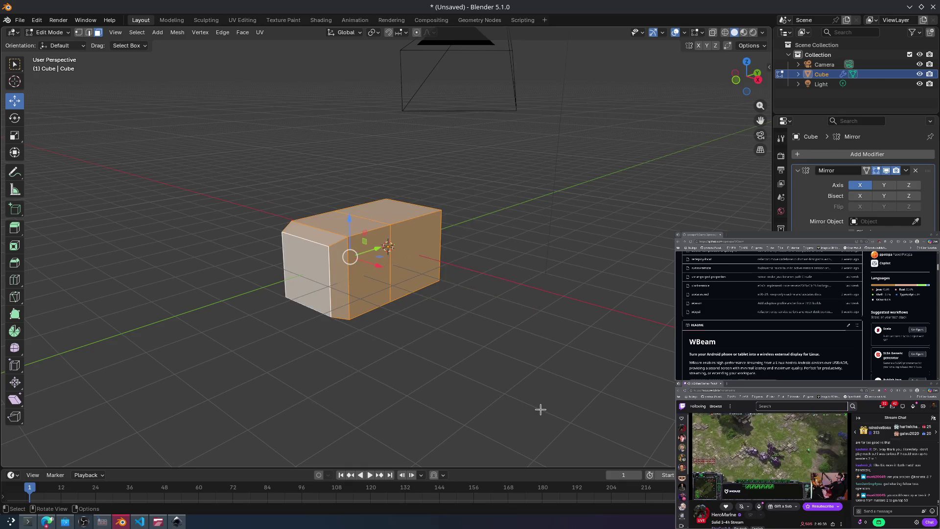
{"action": "left_click", "coordinate": [540, 409]}
{"action": "left_click", "coordinate": [292, 266]}
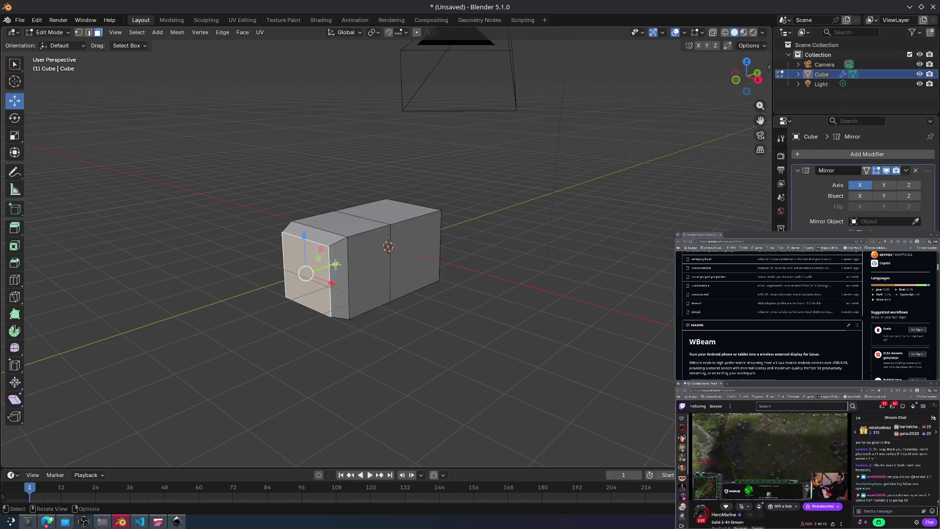
{"action": "mouse_move", "coordinate": [341, 265]}
{"action": "left_mouse_down"}
{"action": "mouse_move", "coordinate": [206, 307]}
{"action": "mouse_move", "coordinate": [357, 261]}
{"action": "mouse_move", "coordinate": [343, 267]}
{"action": "left_mouse_up"}
{"action": "scroll", "coordinate": [293, 268], "scroll_direction": "up", "scroll_amount": 3}
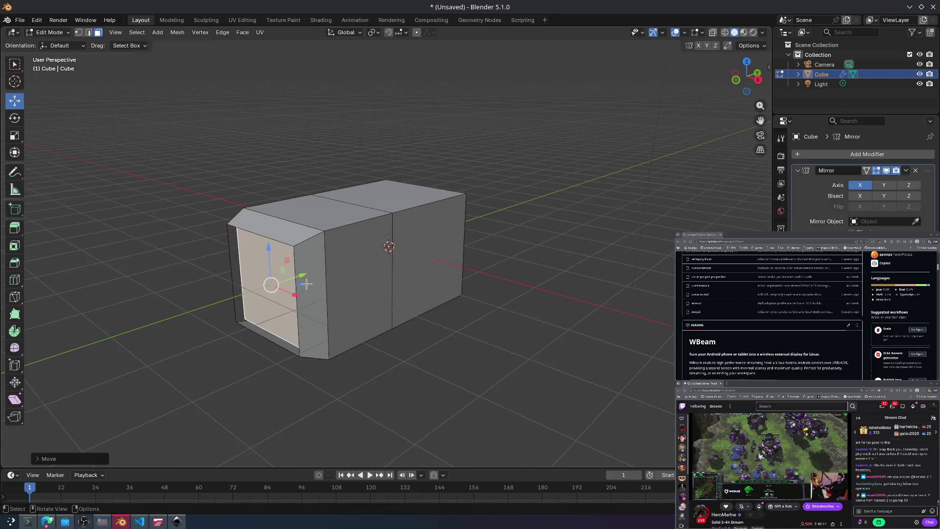
{"action": "key", "text": "alt+a"}
Step: Extrude the left end face outward into a new box section and deselect it
{"action": "left_click", "coordinate": [261, 298]}
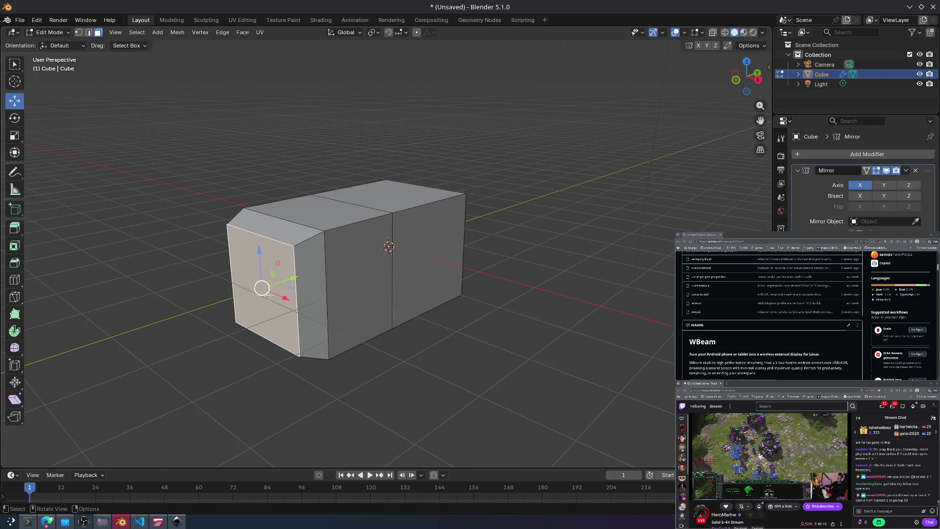
{"action": "key", "text": "e"}
{"action": "left_click", "coordinate": [214, 350]}
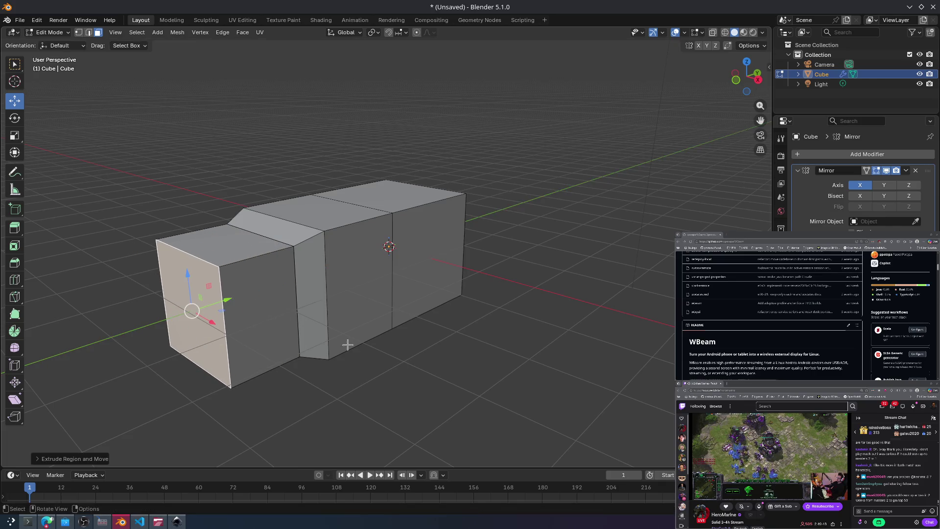
{"action": "left_click", "coordinate": [486, 361]}
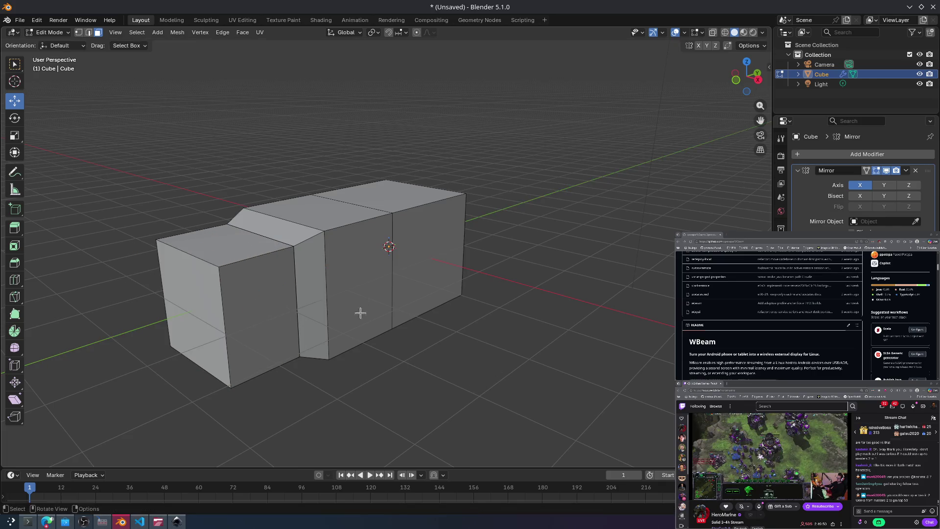
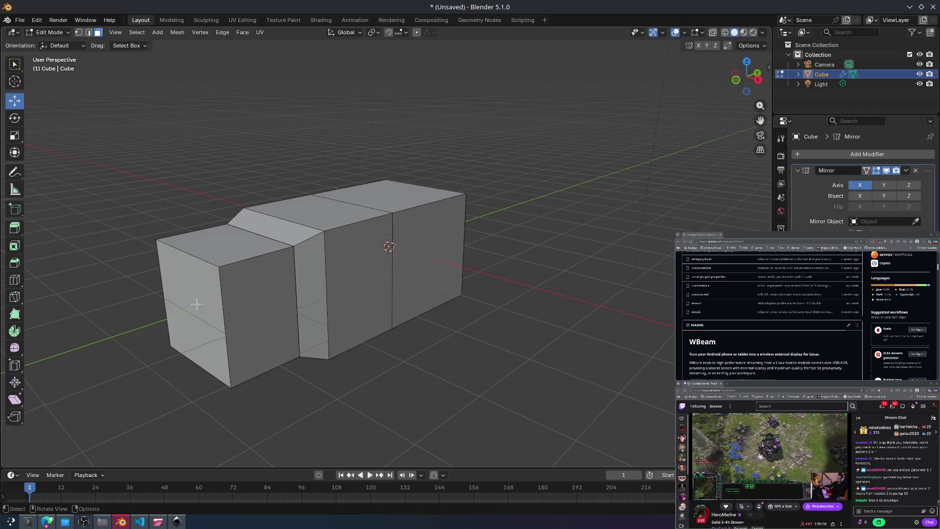
Step: Narrow the fuselage's front end face along X and extrude a new section from it
{"action": "left_click", "coordinate": [205, 323]}
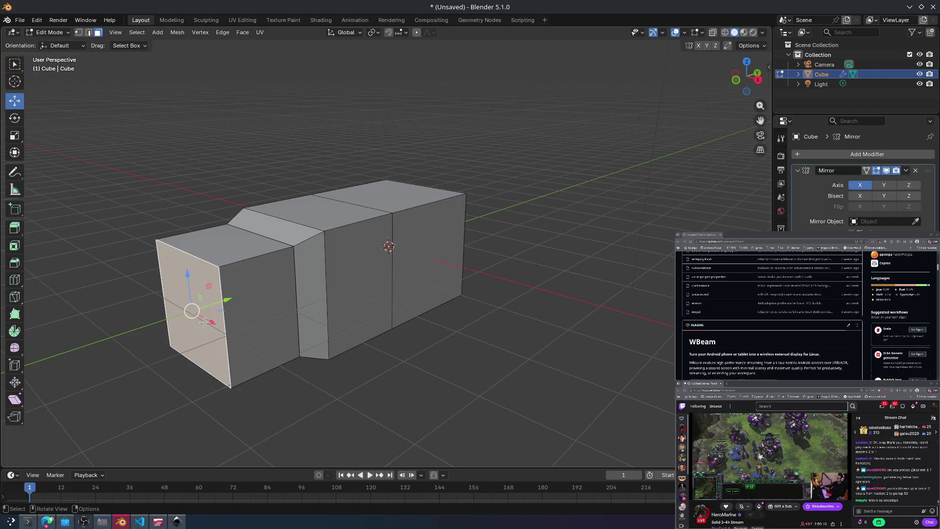
{"action": "key", "text": "s"}
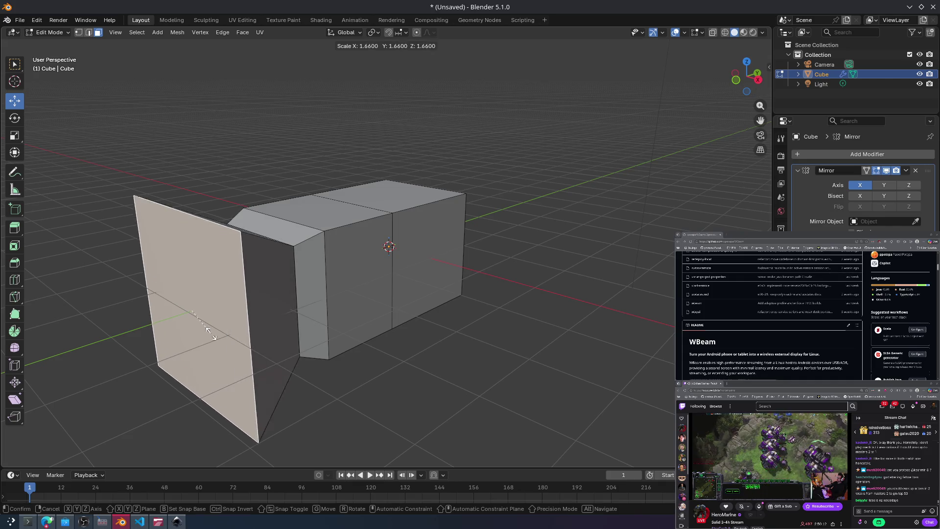
{"action": "key", "text": "x"}
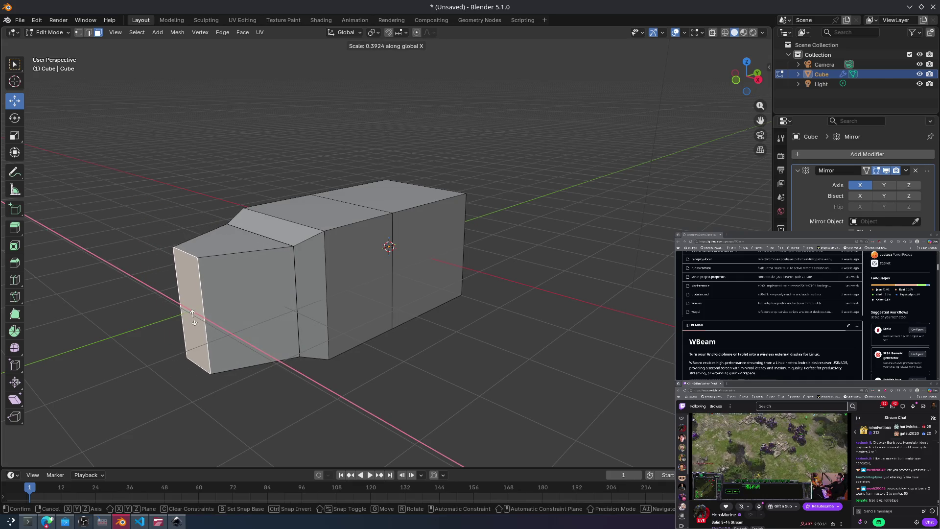
{"action": "left_click", "coordinate": [193, 316]}
{"action": "key", "text": "e"}
{"action": "mouse_move", "coordinate": [162, 342]}
{"action": "middle_mouse_down"}
{"action": "mouse_move", "coordinate": [296, 351]}
{"action": "mouse_move", "coordinate": [315, 328]}
{"action": "mouse_move", "coordinate": [294, 324]}
{"action": "middle_mouse_up"}
Step: Raise the extruded end face upward with the move tool
{"action": "mouse_move", "coordinate": [651, 381]}
{"action": "middle_mouse_down"}
{"action": "mouse_move", "coordinate": [629, 373]}
{"action": "mouse_move", "coordinate": [635, 368]}
{"action": "middle_mouse_up"}
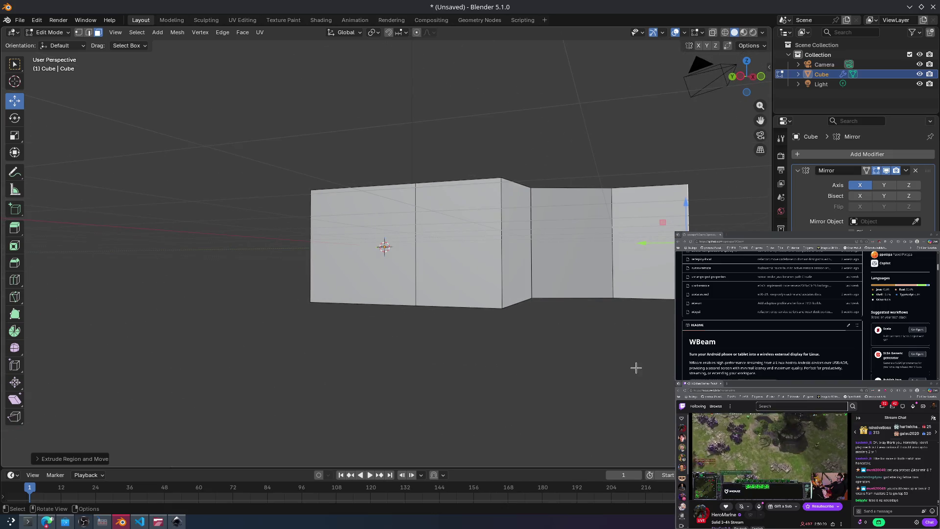
{"action": "key", "text": "shift+space"}
{"action": "key", "text": "s"}
{"action": "key", "text": "shift+space"}
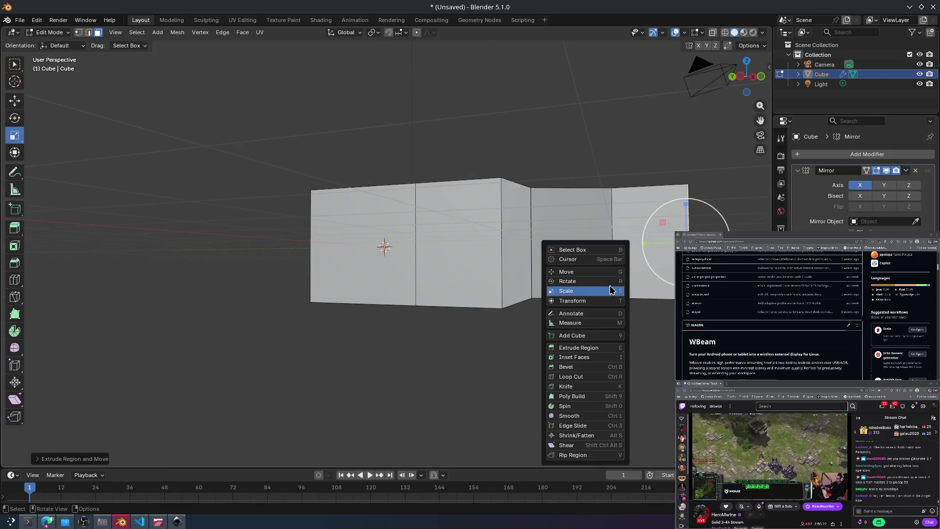
{"action": "left_click", "coordinate": [607, 273]}
{"action": "middle_click_drag", "start_coordinate": [607, 272], "coordinate": [580, 250]}
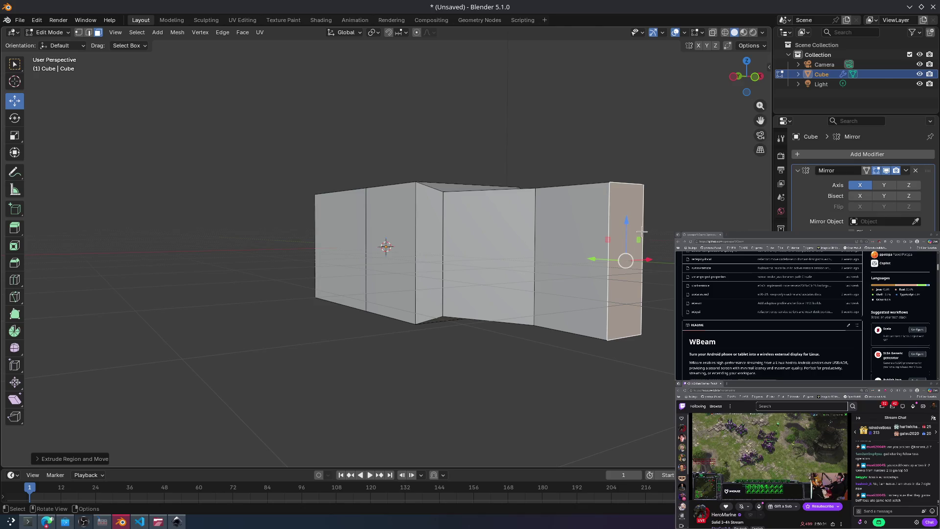
{"action": "left_click_drag", "start_coordinate": [624, 237], "coordinate": [625, 217]}
Step: Select a top face of the fuselage and raise it
{"action": "middle_click_drag", "start_coordinate": [620, 271], "coordinate": [604, 266]}
{"action": "left_click", "coordinate": [556, 248]}
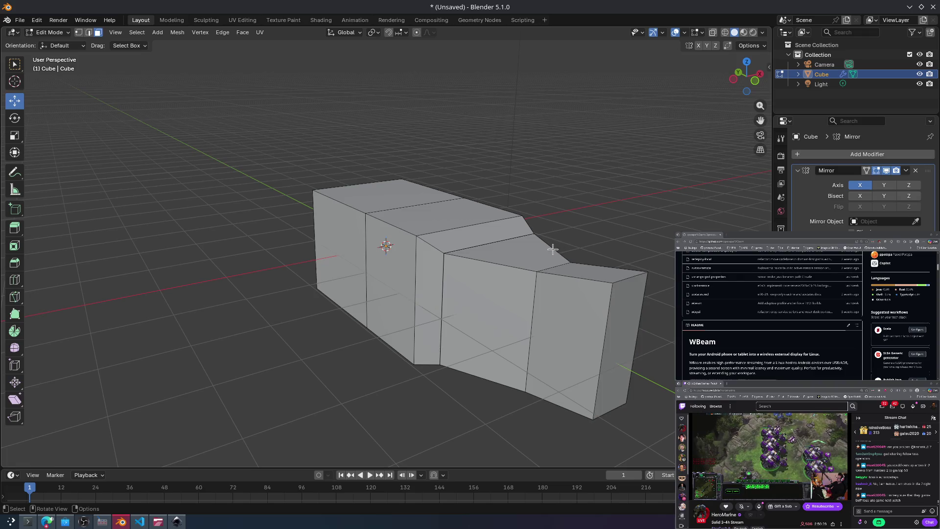
{"action": "left_click", "coordinate": [552, 261]}
{"action": "mouse_move", "coordinate": [524, 221]}
{"action": "left_mouse_down"}
{"action": "mouse_move", "coordinate": [531, 198]}
{"action": "mouse_move", "coordinate": [536, 206]}
{"action": "mouse_move", "coordinate": [520, 216]}
{"action": "mouse_move", "coordinate": [524, 210]}
{"action": "mouse_move", "coordinate": [507, 205]}
{"action": "left_mouse_up"}
Step: Extrude the rear end face into a longer rear block
{"action": "middle_click_drag", "start_coordinate": [507, 206], "coordinate": [608, 190]}
{"action": "mouse_move", "coordinate": [660, 217]}
{"action": "middle_mouse_down"}
{"action": "mouse_move", "coordinate": [673, 206]}
{"action": "mouse_move", "coordinate": [541, 239]}
{"action": "mouse_move", "coordinate": [531, 230]}
{"action": "mouse_move", "coordinate": [592, 249]}
{"action": "middle_mouse_up"}
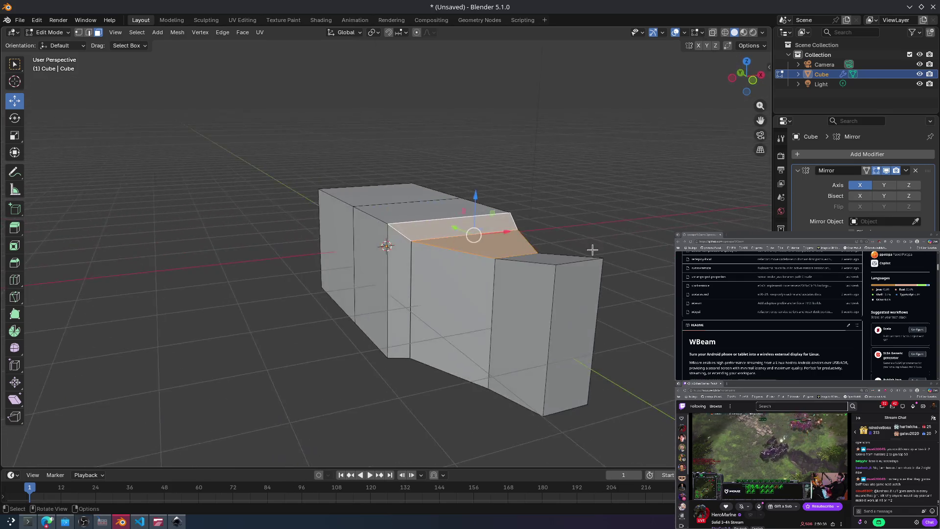
{"action": "scroll", "coordinate": [570, 251], "scroll_direction": "down", "scroll_amount": 3}
{"action": "left_click", "coordinate": [506, 263]}
{"action": "key", "text": "e"}
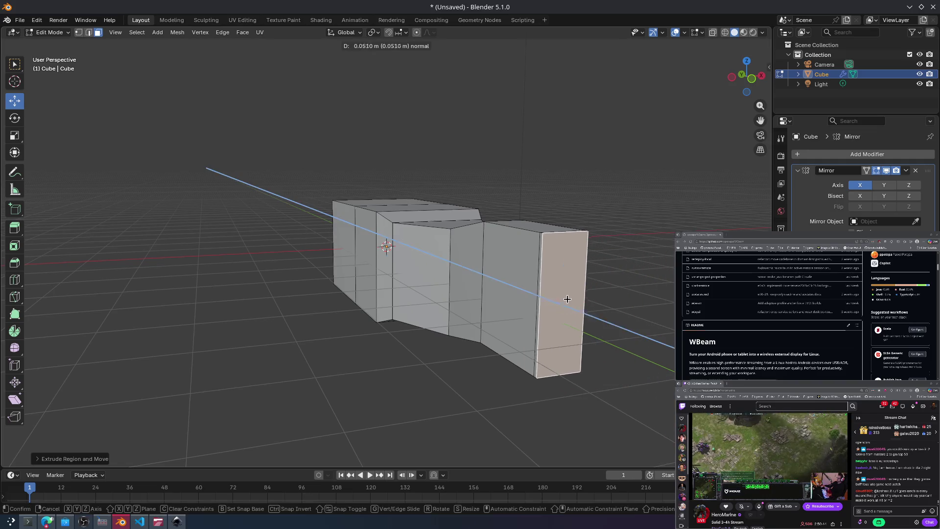
{"action": "left_click", "coordinate": [638, 353]}
Step: Extrude the new block's top face upward twice to form a tall raised section
{"action": "left_click", "coordinate": [613, 234]}
{"action": "key", "text": "e"}
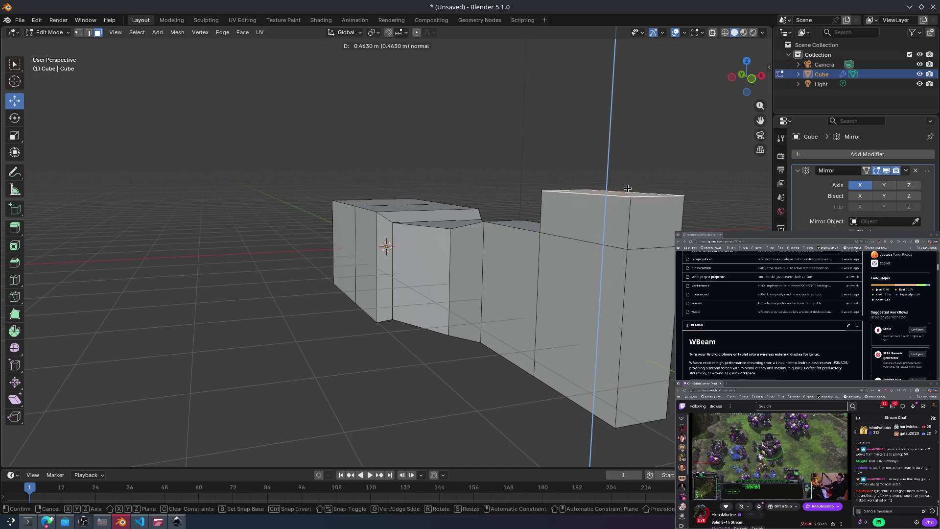
{"action": "left_click", "coordinate": [618, 142]}
{"action": "mouse_move", "coordinate": [618, 141]}
{"action": "middle_mouse_down"}
{"action": "mouse_move", "coordinate": [651, 172]}
{"action": "mouse_move", "coordinate": [606, 235]}
{"action": "middle_mouse_up"}
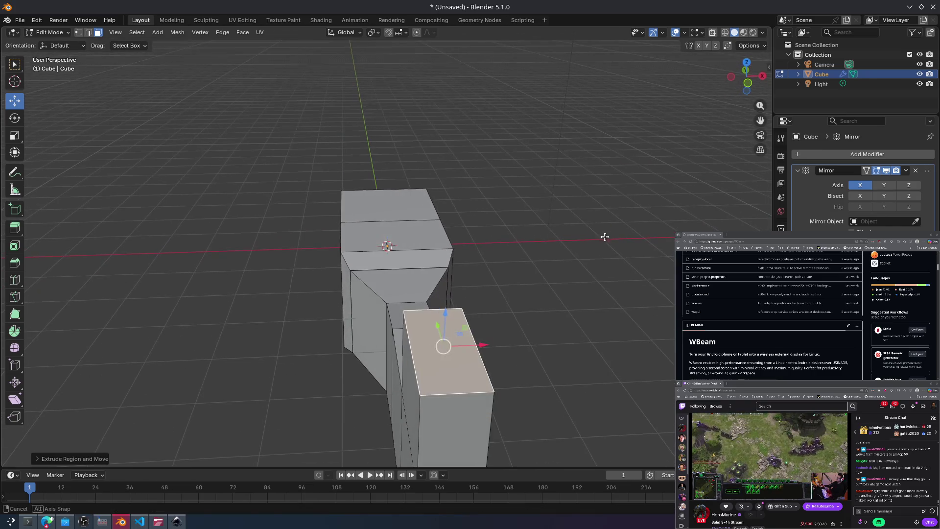
{"action": "key", "text": "s"}
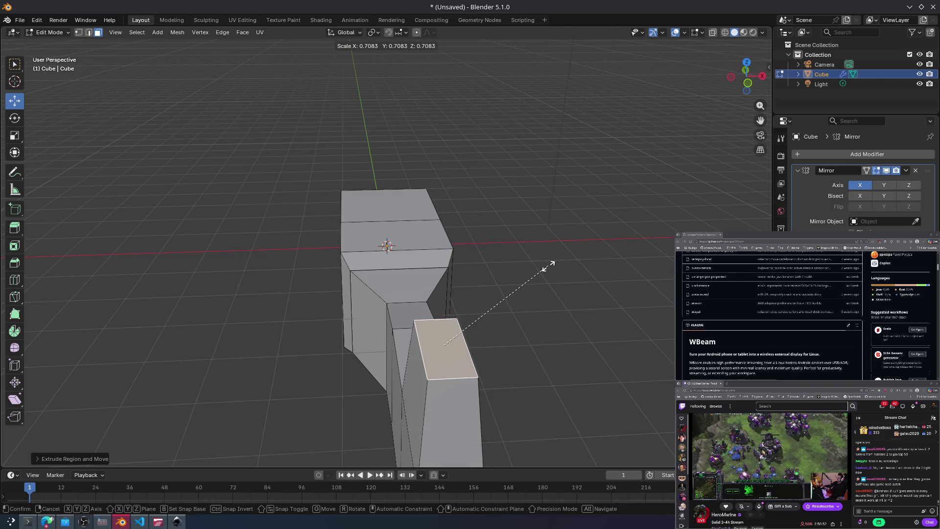
{"action": "key", "text": "Escape"}
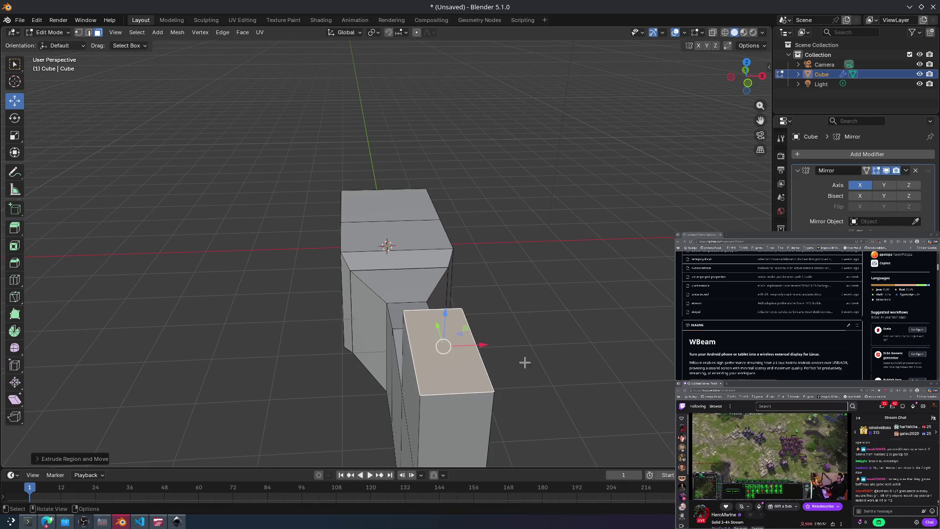
{"action": "key", "text": "e"}
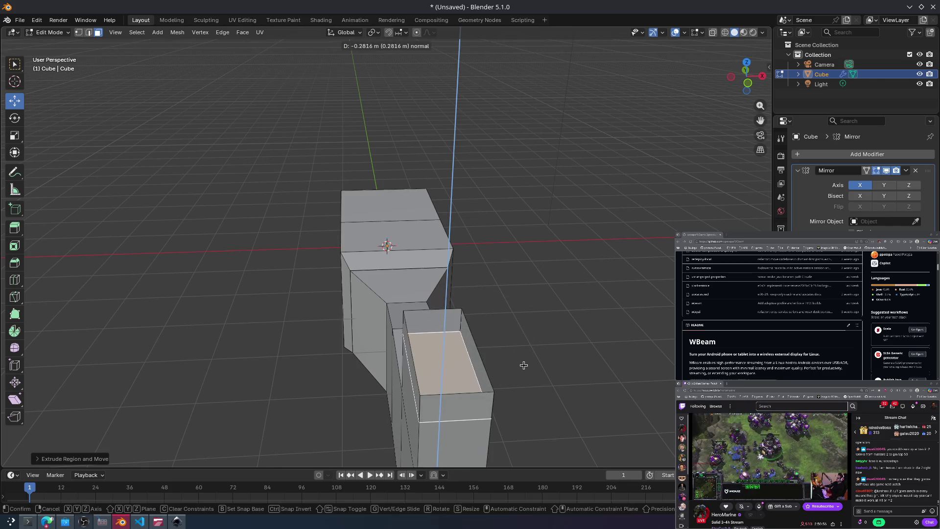
{"action": "left_click", "coordinate": [544, 264]}
{"action": "mouse_move", "coordinate": [559, 311]}
{"action": "middle_mouse_down"}
{"action": "mouse_move", "coordinate": [623, 310]}
{"action": "mouse_move", "coordinate": [598, 346]}
{"action": "middle_mouse_up"}
Step: Approve the proposed command in the terminal, then bring up the web browser
{"action": "key", "text": "alt+Tab"}
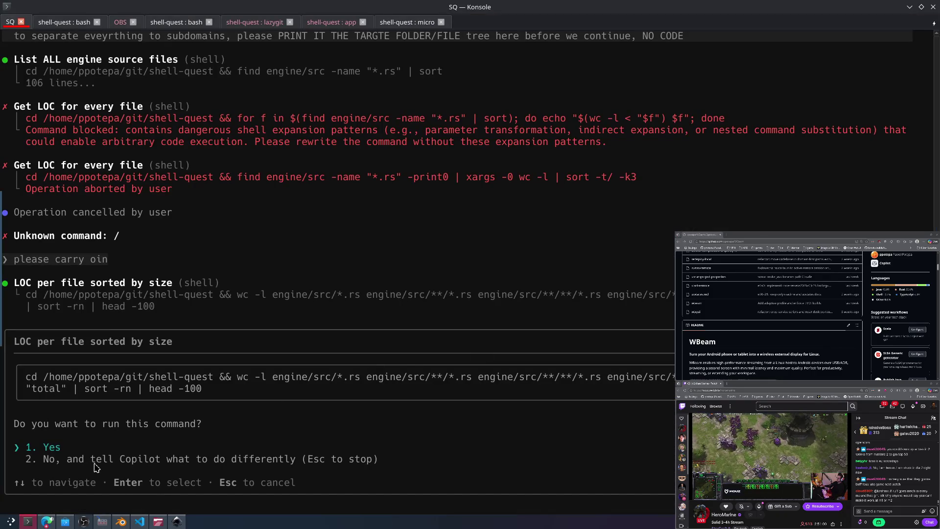
{"action": "key", "text": "Return"}
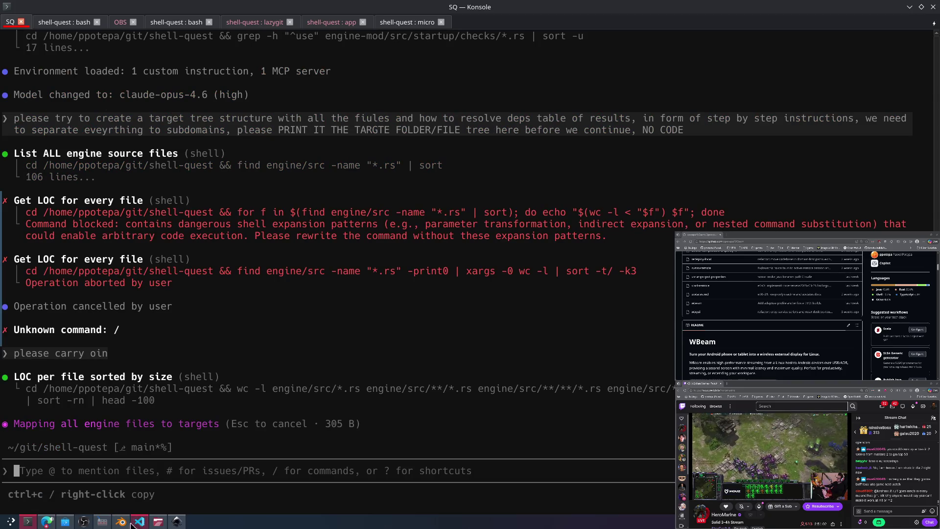
{"action": "left_click", "coordinate": [48, 522]}
Step: Search Google for 'spitfire' in a new tab and preview photos in the image results
{"action": "key", "text": "ctrl+t"}
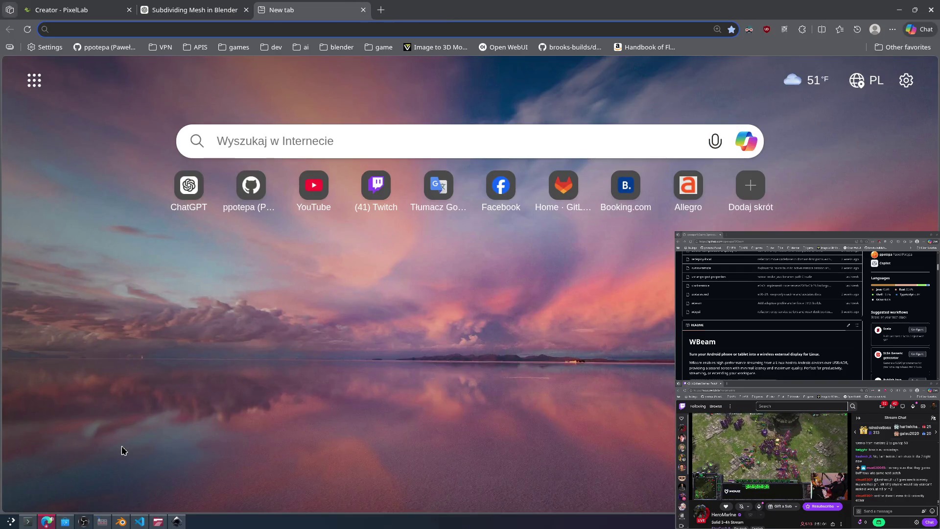
{"action": "type", "text": "spitfire"}
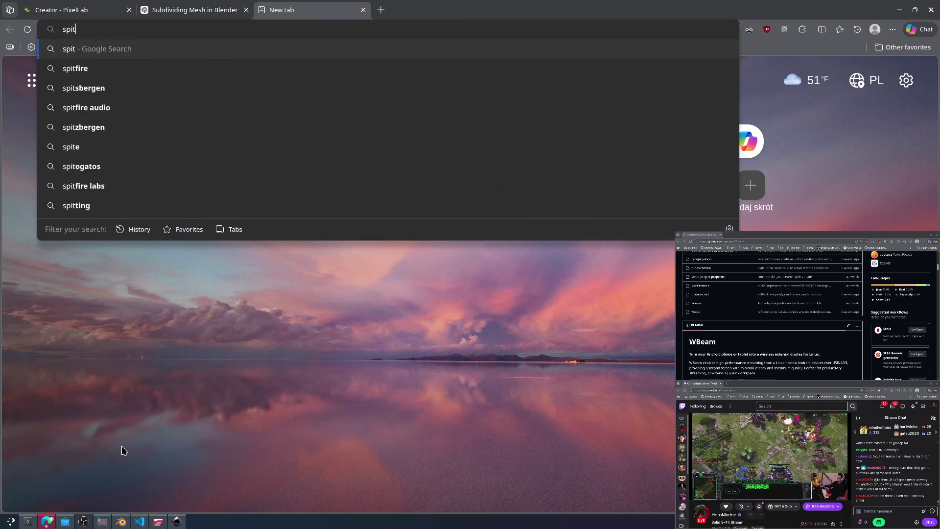
{"action": "key", "text": "Return"}
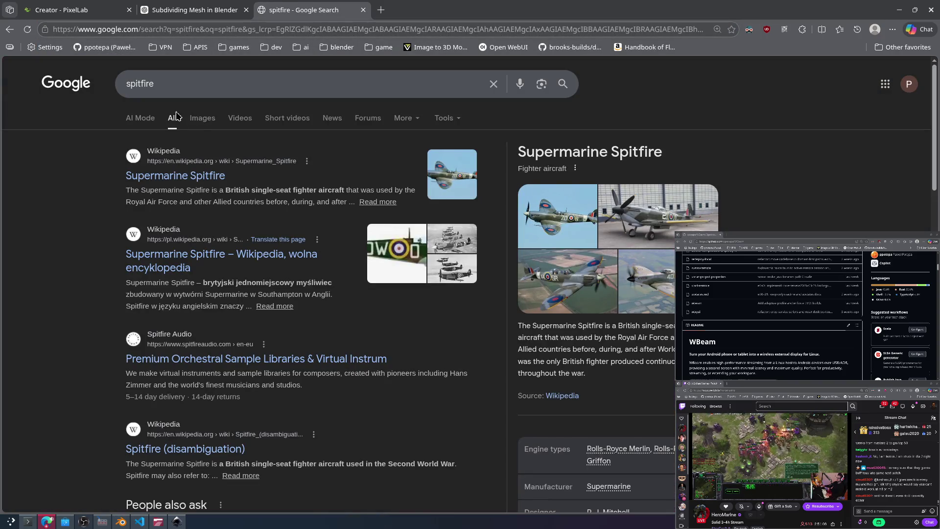
{"action": "left_click", "coordinate": [202, 118]}
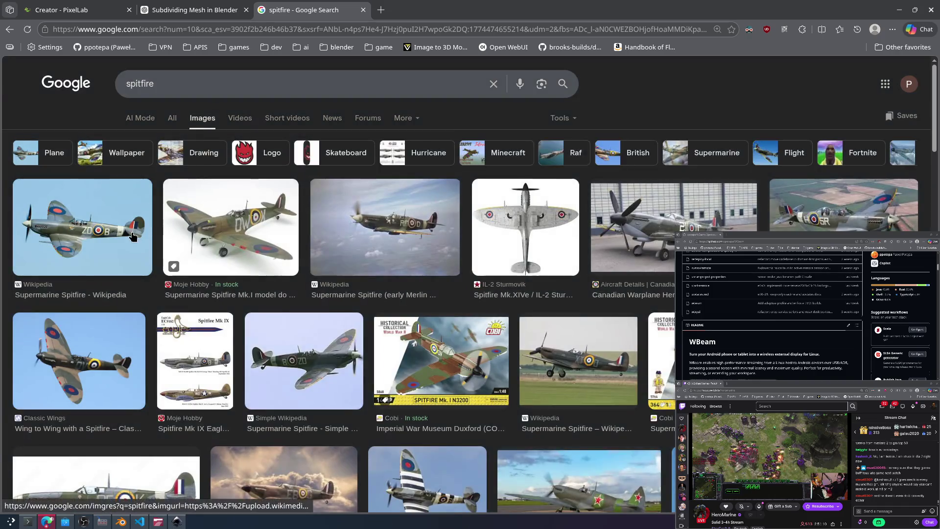
{"action": "left_click", "coordinate": [133, 237]}
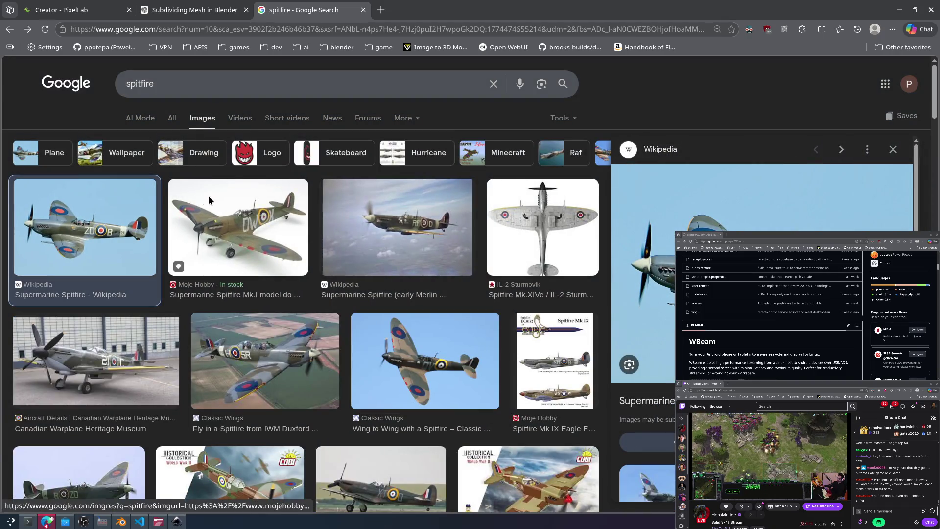
{"action": "left_click", "coordinate": [197, 274]}
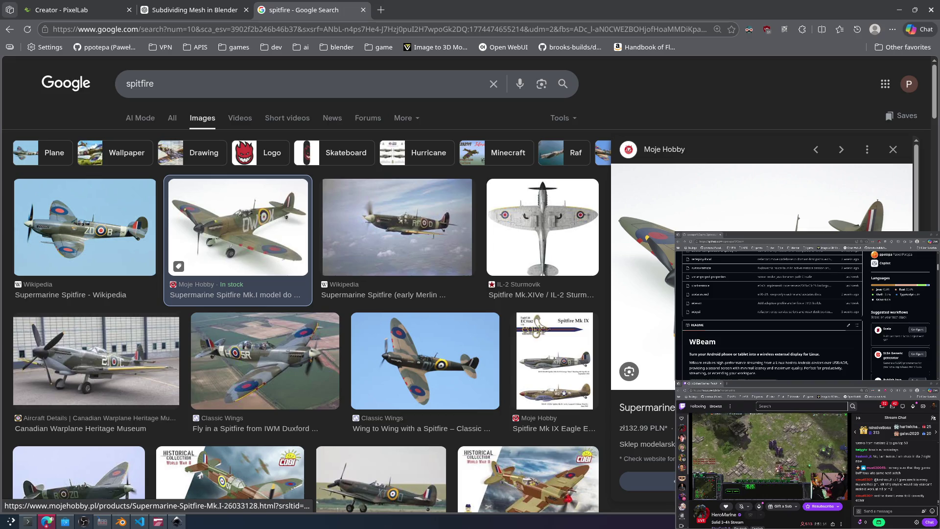
Step: Open two image results in background tabs and preview more Spitfire photos
{"action": "middle_click", "coordinate": [235, 294]}
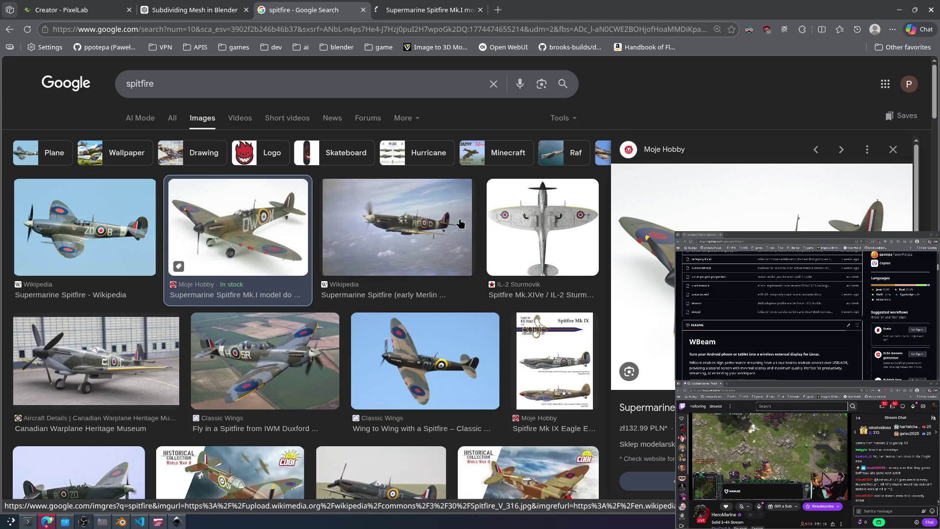
{"action": "middle_click", "coordinate": [434, 223]}
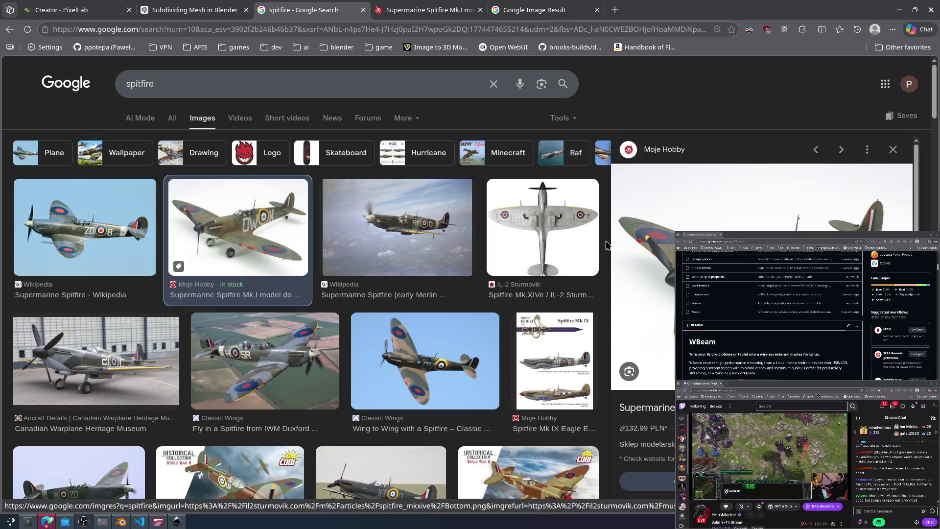
{"action": "left_click", "coordinate": [425, 379]}
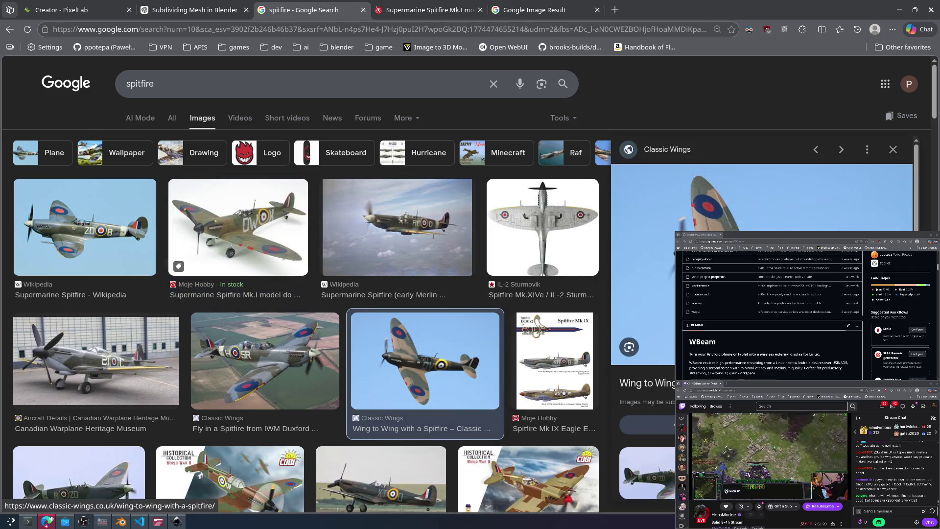
{"action": "scroll", "coordinate": [672, 424], "scroll_direction": "down", "scroll_amount": 2}
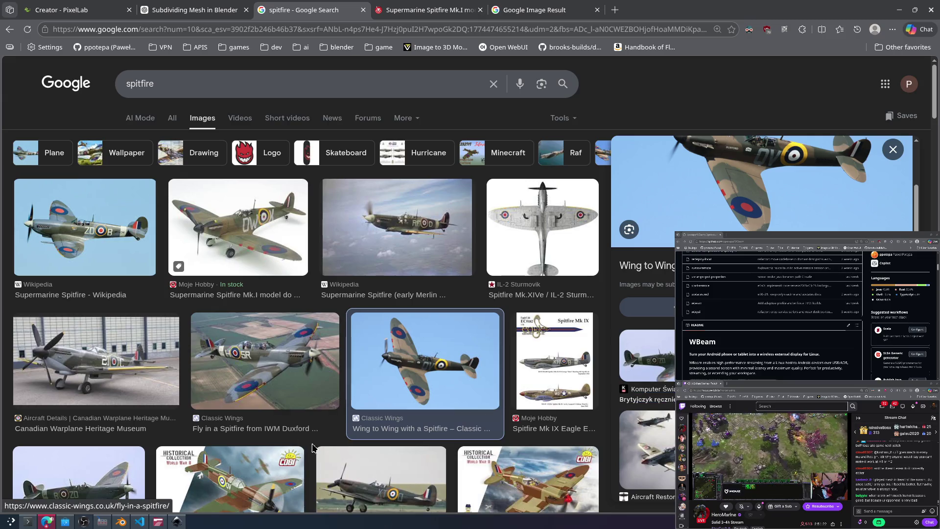
{"action": "left_click", "coordinate": [283, 334]}
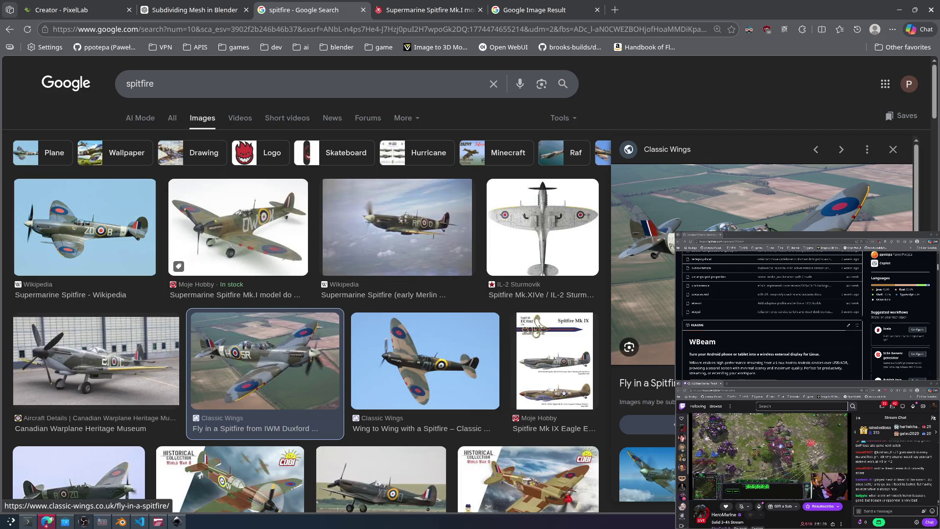
Step: In the terminal, reject the proposed command and submit /allow-all
{"action": "key", "text": "alt+Tab"}
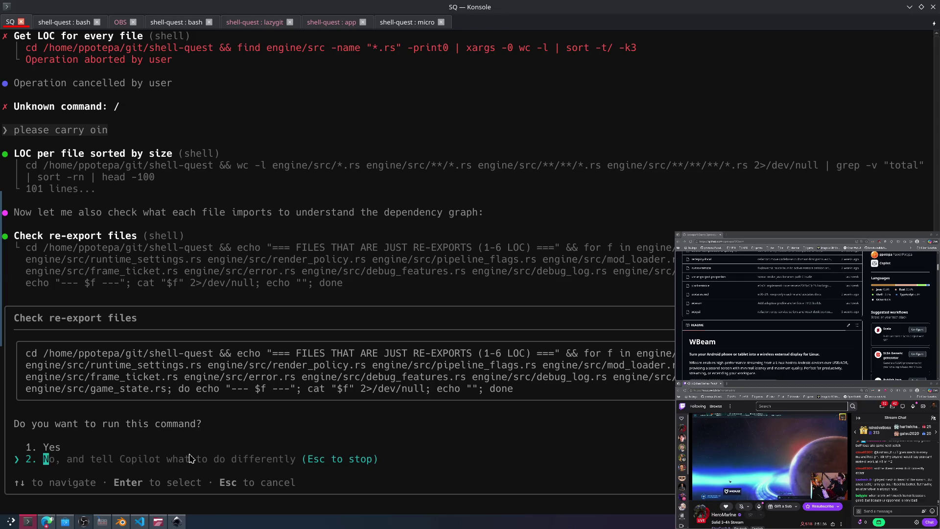
{"action": "key", "text": "Return"}
{"action": "type", "text": "/allow-all"}
{"action": "key", "text": "Return"}
{"action": "type", "text": "ca"}
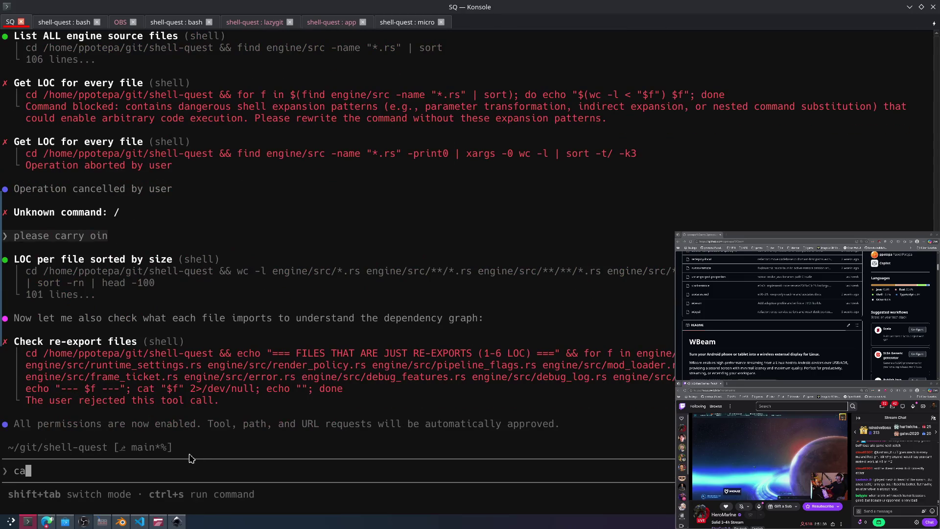
{"action": "type", "text": "n"}
Step: Scroll further through the Spitfire image results and preview the ZBiAM photo
{"action": "key", "text": "alt+Tab"}
{"action": "scroll", "coordinate": [433, 327], "scroll_direction": "down", "scroll_amount": 5}
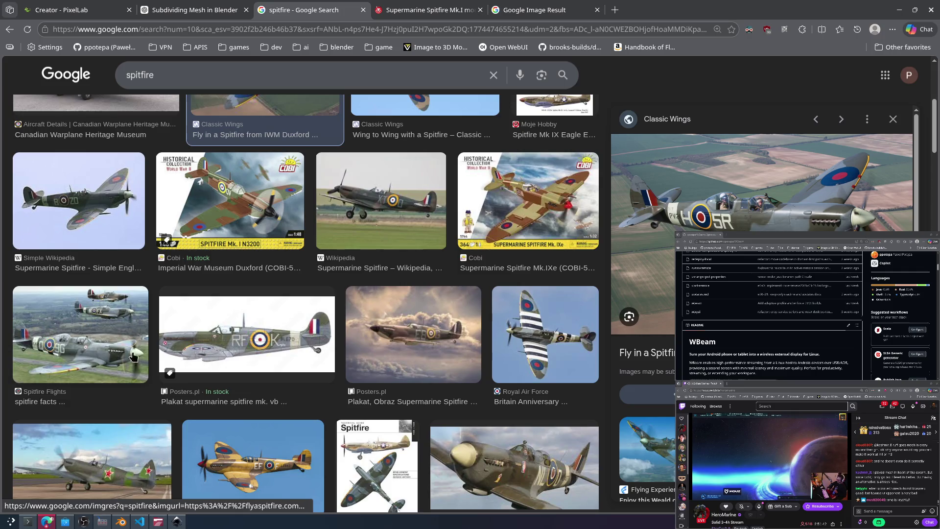
{"action": "scroll", "coordinate": [309, 308], "scroll_direction": "down", "scroll_amount": 3}
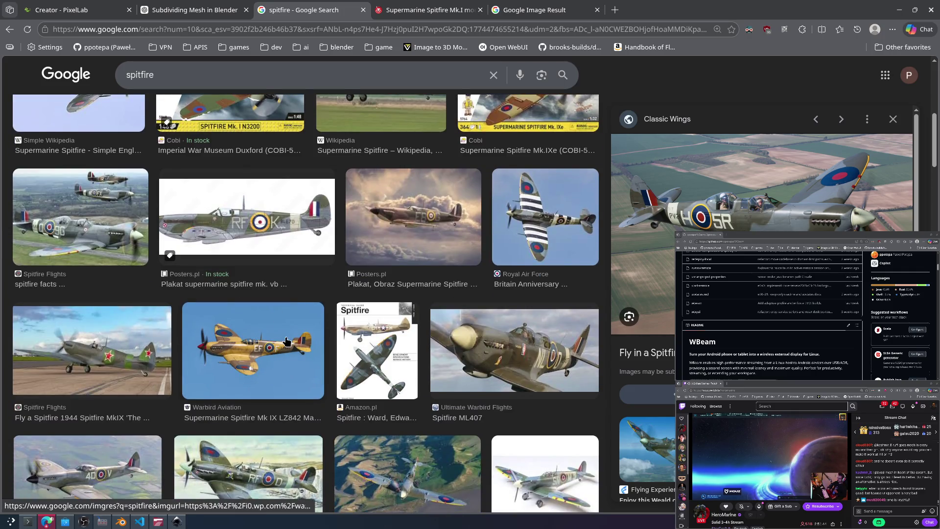
{"action": "key", "text": "alt+Tab"}
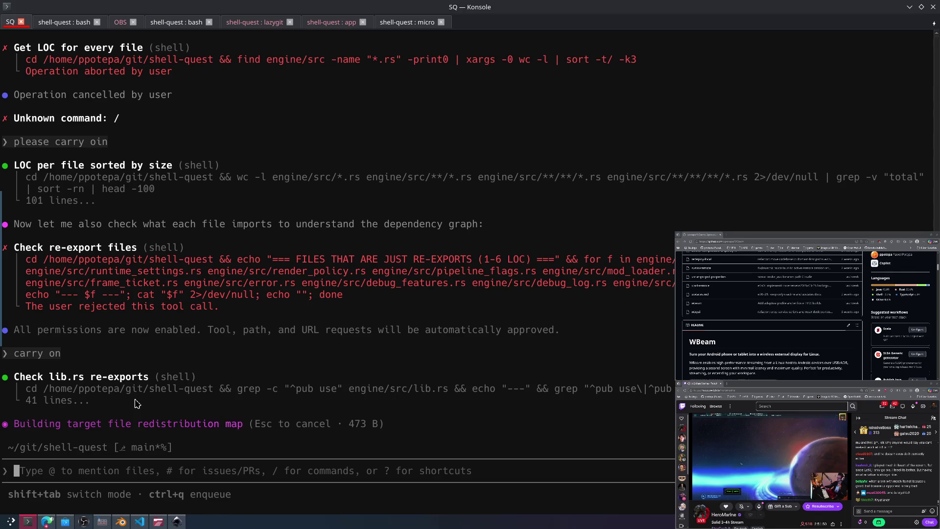
{"action": "key", "text": "alt+Tab"}
{"action": "scroll", "coordinate": [109, 431], "scroll_direction": "down", "scroll_amount": 1}
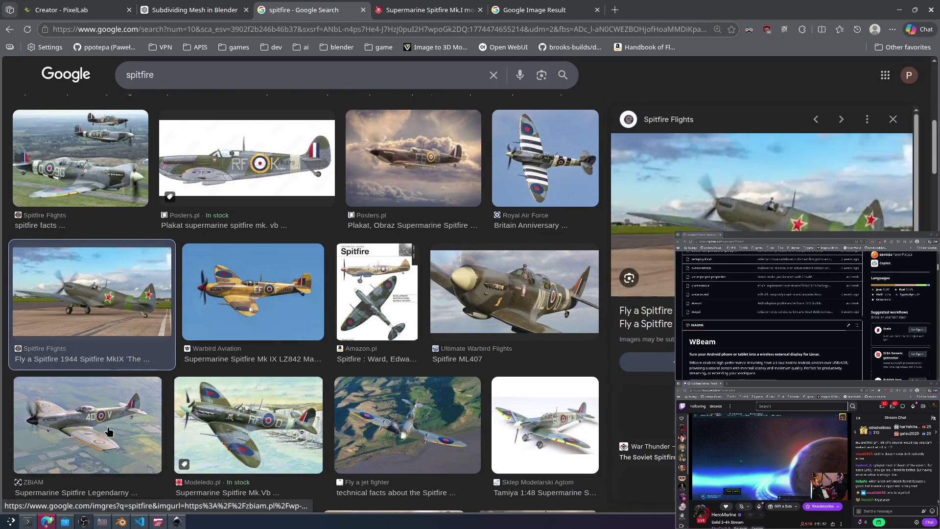
{"action": "left_click", "coordinate": [109, 431]}
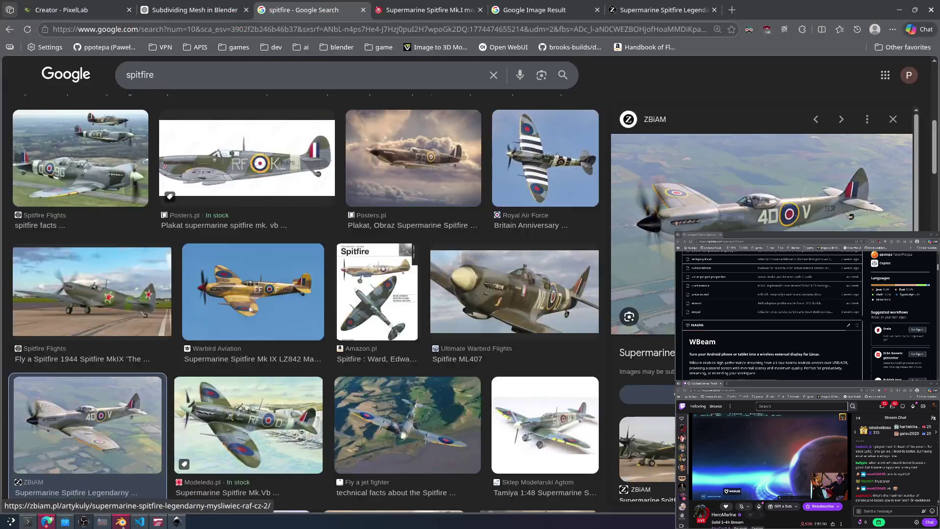
{"action": "left_click", "coordinate": [131, 521]}
Step: Undo four modelling steps, removing the bevel and extruded end section to leave a two-section box
{"action": "middle_click_drag", "start_coordinate": [433, 369], "coordinate": [441, 342]}
{"action": "key", "text": "ctrl+z"}
{"action": "key", "text": "ctrl+z"}
{"action": "key", "text": "ctrl+z"}
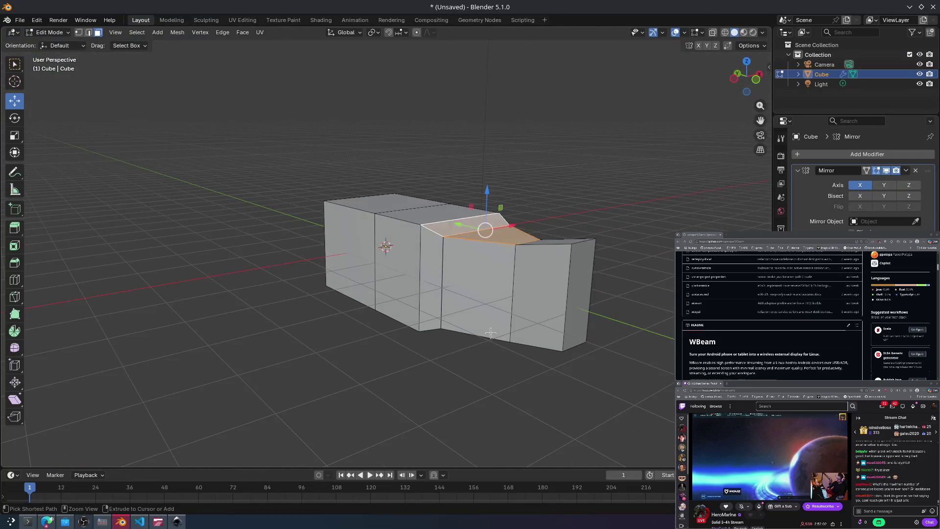
{"action": "key", "text": "ctrl+z"}
{"action": "middle_click_drag", "start_coordinate": [473, 239], "coordinate": [401, 276]}
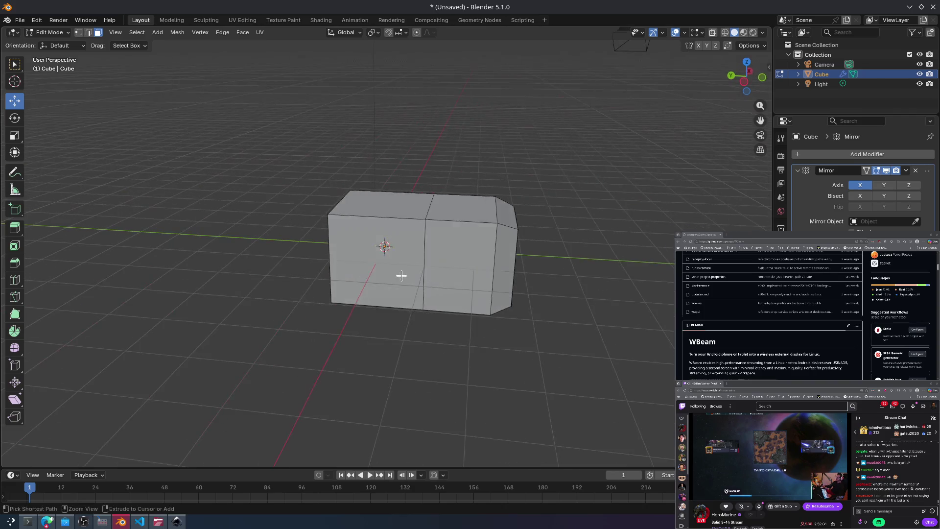
{"action": "key", "text": "ctrl+z"}
{"action": "key", "text": "ctrl+z"}
{"action": "middle_click_drag", "start_coordinate": [596, 282], "coordinate": [577, 274]}
{"action": "key", "text": "ctrl+z"}
{"action": "key", "text": "alt+Tab"}
{"action": "key", "text": "alt+Tab"}
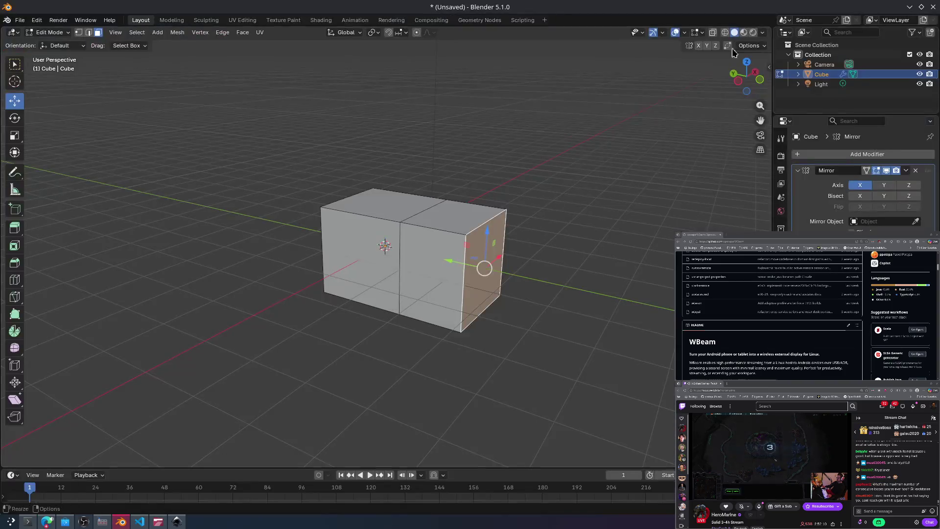
{"action": "key", "text": "alt+Tab"}
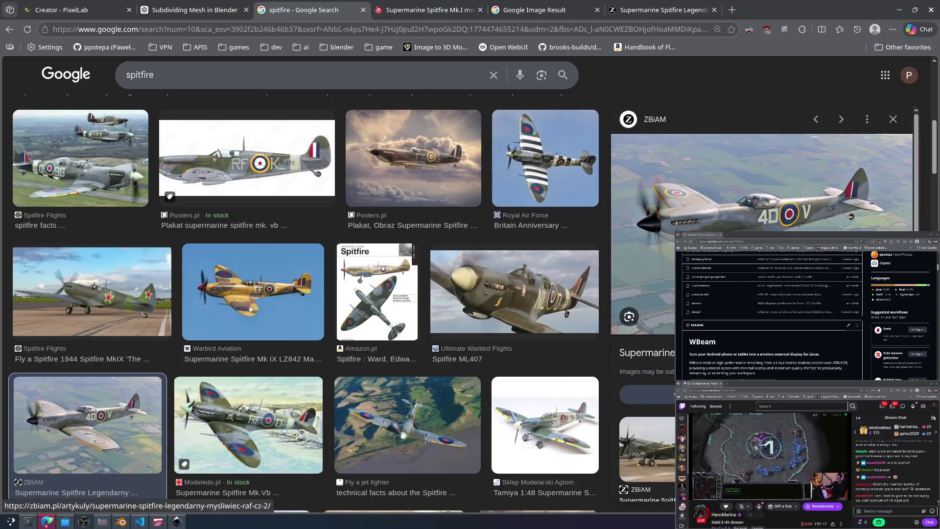
Step: Open the ZBiAM source article in a new tab, then the Spitfire-XVIE.jpg photo at full size
{"action": "right_click", "coordinate": [711, 198]}
{"action": "left_click", "coordinate": [752, 209]}
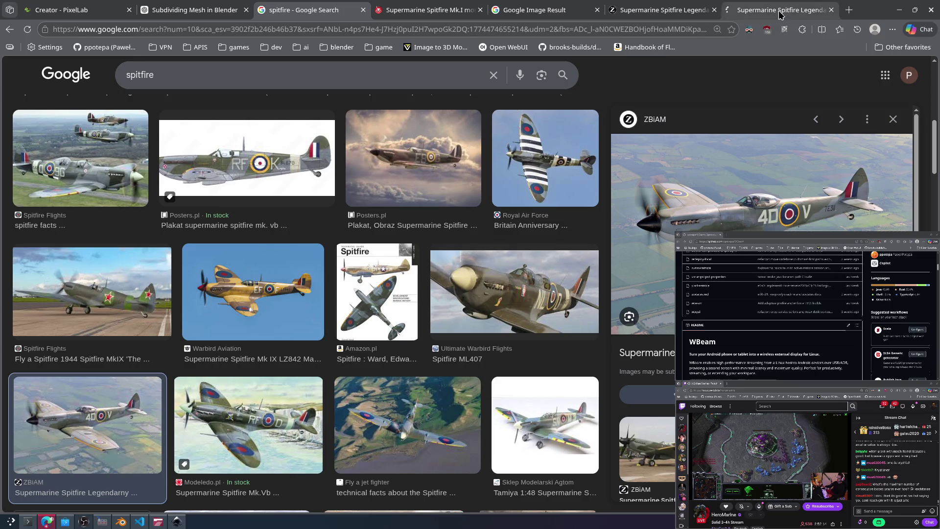
{"action": "left_click", "coordinate": [762, 19]}
{"action": "right_click", "coordinate": [361, 295]}
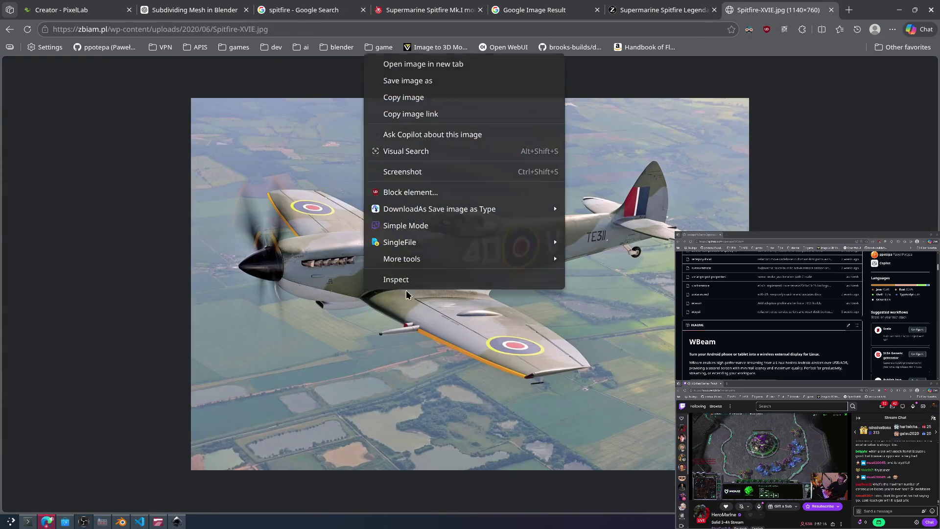
{"action": "left_click", "coordinate": [392, 66]}
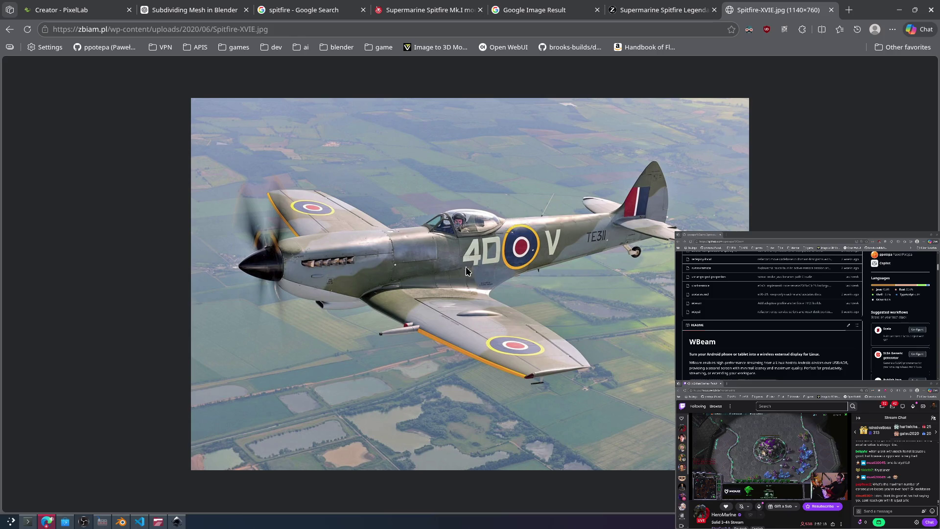
Step: Compare the Blender box against the Spitfire reference photo from several orbited angles
{"action": "key", "text": "alt+Tab"}
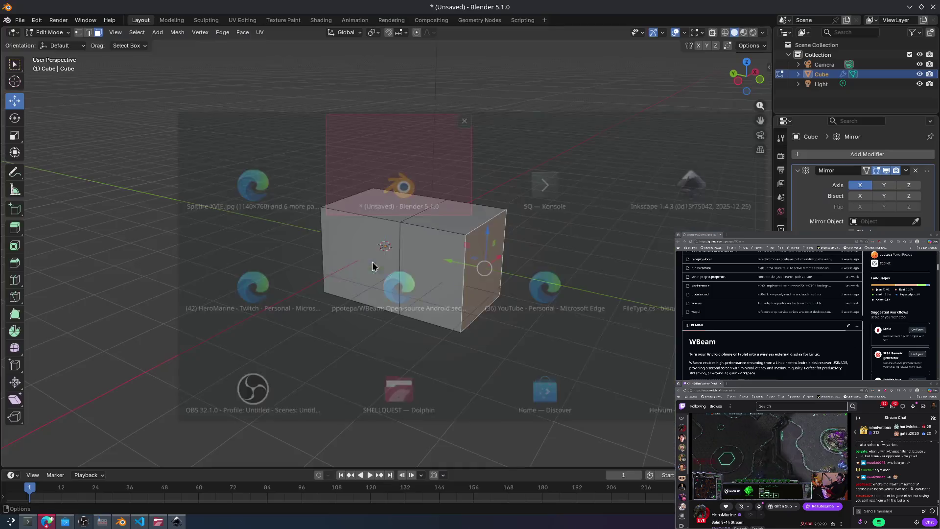
{"action": "mouse_move", "coordinate": [517, 275]}
{"action": "middle_mouse_down"}
{"action": "mouse_move", "coordinate": [539, 254]}
{"action": "mouse_move", "coordinate": [553, 269]}
{"action": "middle_mouse_up"}
{"action": "mouse_move", "coordinate": [578, 223]}
{"action": "middle_mouse_down"}
{"action": "mouse_move", "coordinate": [468, 218]}
{"action": "mouse_move", "coordinate": [485, 201]}
{"action": "mouse_move", "coordinate": [462, 214]}
{"action": "middle_mouse_up"}
{"action": "key", "text": "alt+Tab"}
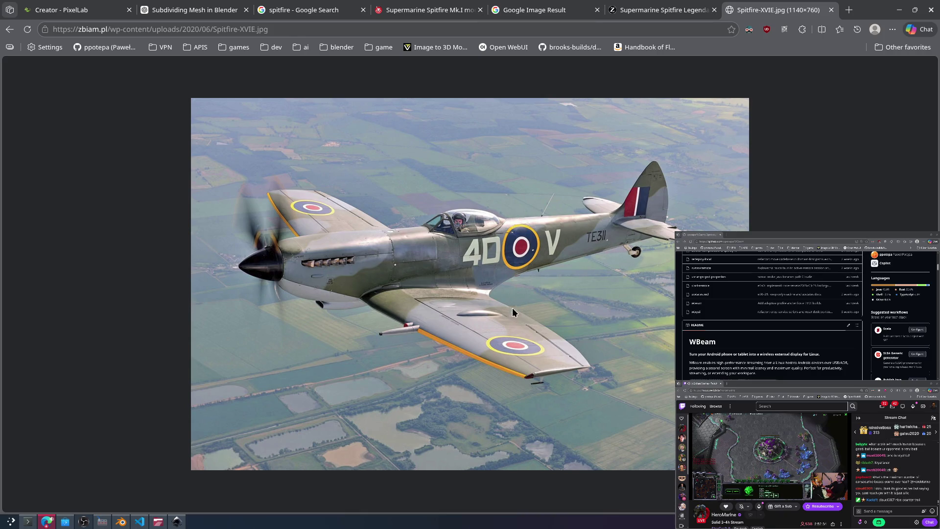
{"action": "key", "text": "alt+Tab"}
{"action": "key", "text": "alt+Tab"}
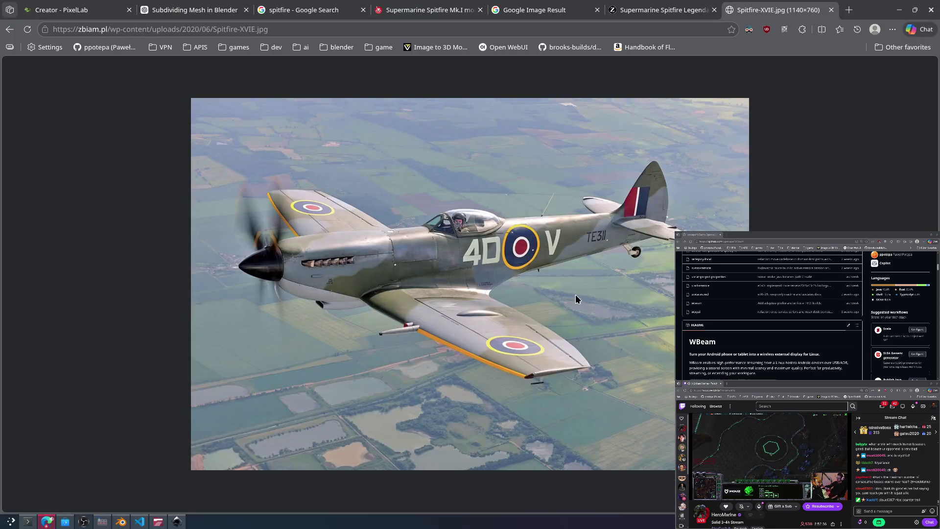
{"action": "key", "text": "alt+Tab"}
{"action": "middle_click_drag", "start_coordinate": [501, 266], "coordinate": [518, 256]}
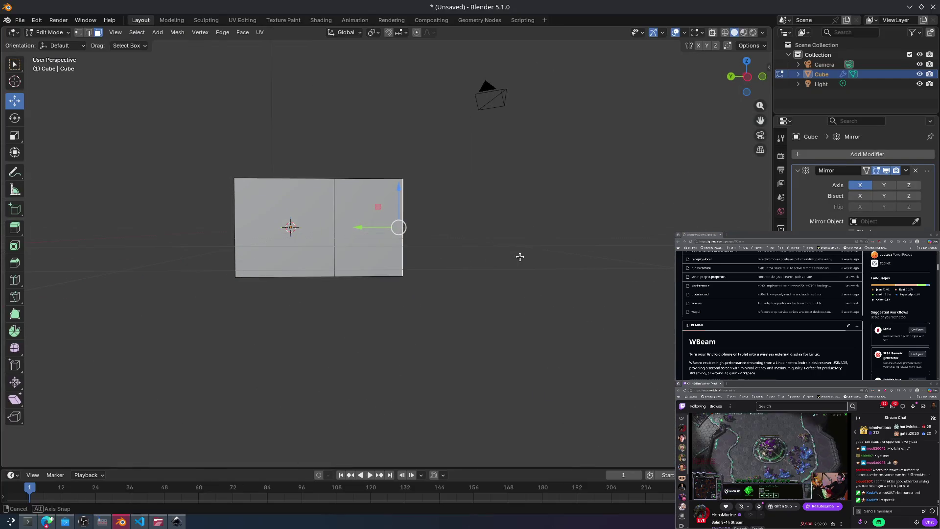
Step: Select the box's right face and extrude it outward into a new section
{"action": "left_click", "coordinate": [462, 267]}
{"action": "mouse_move", "coordinate": [444, 295]}
{"action": "left_mouse_down"}
{"action": "mouse_move", "coordinate": [421, 285]}
{"action": "mouse_move", "coordinate": [362, 221]}
{"action": "left_mouse_up"}
{"action": "mouse_move", "coordinate": [476, 260]}
{"action": "middle_mouse_down"}
{"action": "mouse_move", "coordinate": [466, 245]}
{"action": "mouse_move", "coordinate": [390, 236]}
{"action": "middle_mouse_up"}
{"action": "left_click", "coordinate": [397, 238]}
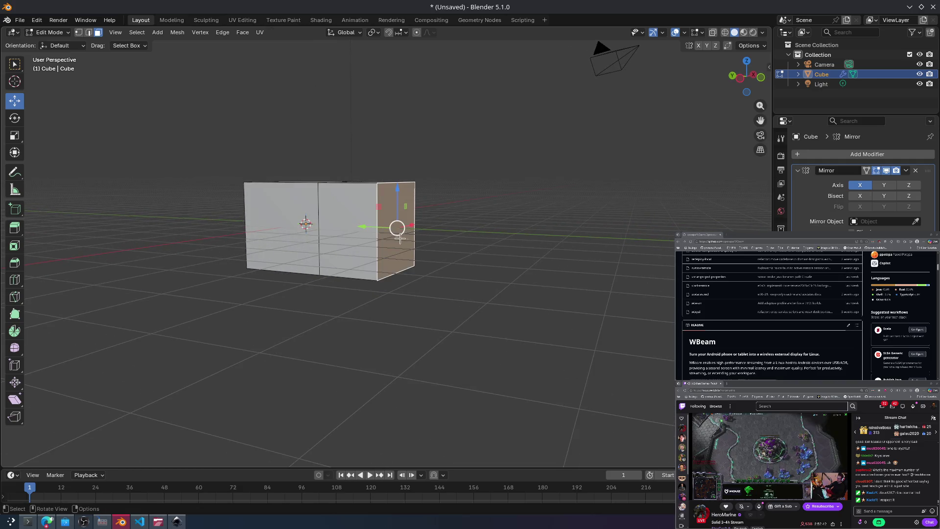
{"action": "key", "text": "e"}
{"action": "left_click", "coordinate": [421, 258]}
{"action": "mouse_move", "coordinate": [421, 258]}
{"action": "middle_mouse_down"}
{"action": "mouse_move", "coordinate": [447, 267]}
{"action": "mouse_move", "coordinate": [462, 255]}
{"action": "mouse_move", "coordinate": [479, 289]}
{"action": "mouse_move", "coordinate": [464, 284]}
{"action": "middle_mouse_up"}
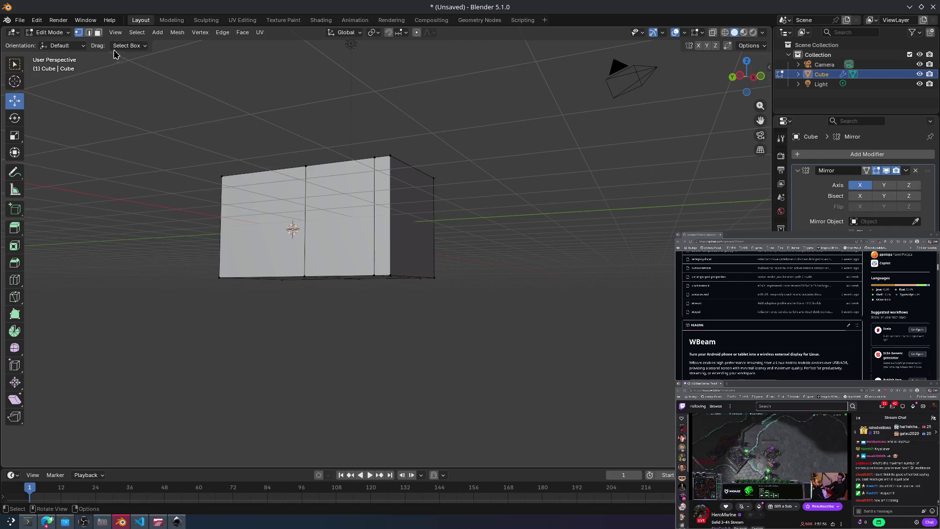
Step: Adjust the height of the bottom-right edge and a vertex to shape the new section
{"action": "middle_click_drag", "start_coordinate": [475, 298], "coordinate": [448, 283]}
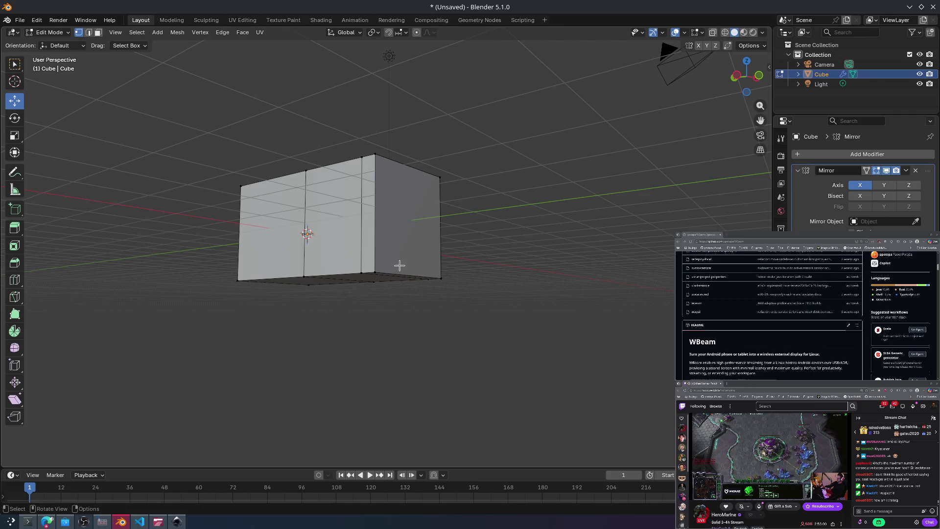
{"action": "left_click", "coordinate": [431, 276]}
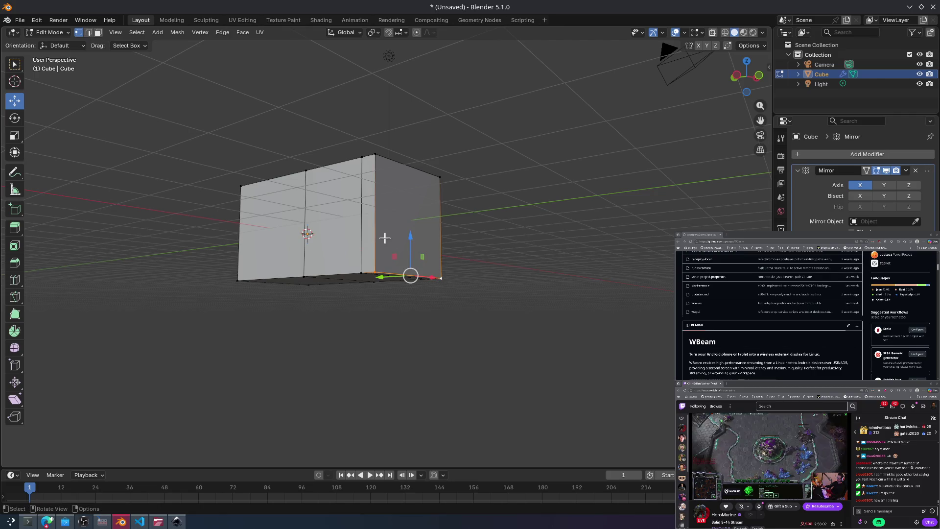
{"action": "mouse_move", "coordinate": [412, 249]}
{"action": "left_mouse_down"}
{"action": "mouse_move", "coordinate": [412, 229]}
{"action": "mouse_move", "coordinate": [411, 247]}
{"action": "left_mouse_up"}
{"action": "middle_click_drag", "start_coordinate": [411, 246], "coordinate": [480, 238]}
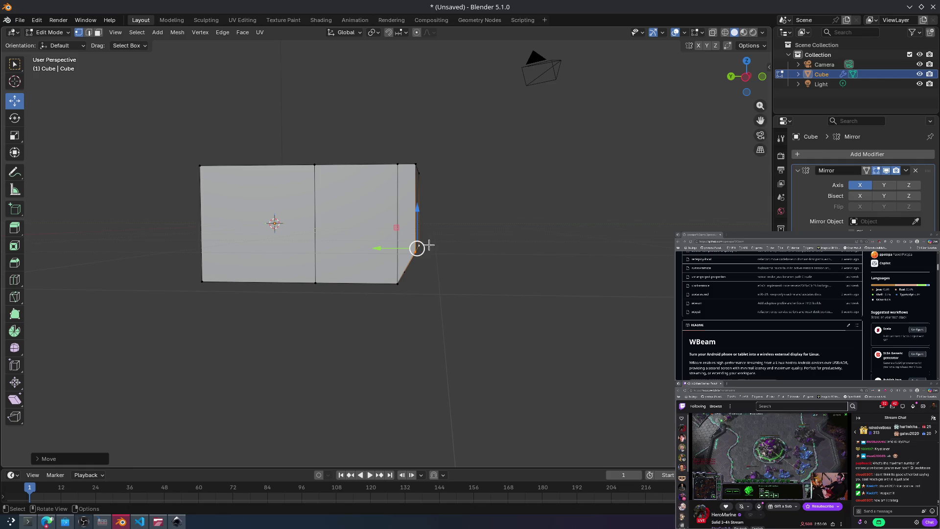
{"action": "left_click_drag", "start_coordinate": [417, 217], "coordinate": [417, 234]}
Step: Push the right face outward, then extrude the front face about 1.25 m to lengthen the mesh
{"action": "middle_click_drag", "start_coordinate": [470, 220], "coordinate": [413, 225]}
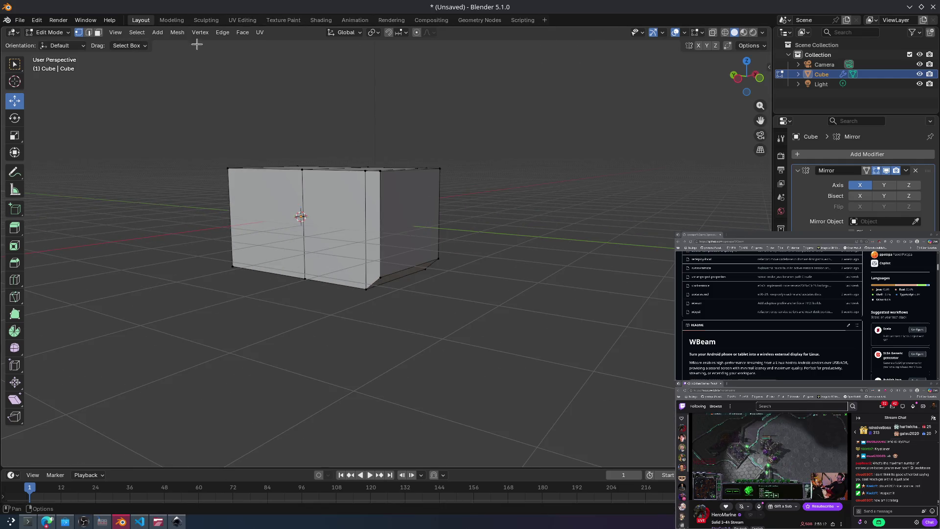
{"action": "left_click", "coordinate": [428, 240]}
{"action": "mouse_move", "coordinate": [413, 216]}
{"action": "left_mouse_down"}
{"action": "mouse_move", "coordinate": [631, 237]}
{"action": "mouse_move", "coordinate": [586, 282]}
{"action": "mouse_move", "coordinate": [587, 256]}
{"action": "left_mouse_up"}
{"action": "middle_click_drag", "start_coordinate": [588, 256], "coordinate": [553, 222]}
{"action": "key", "text": "e"}
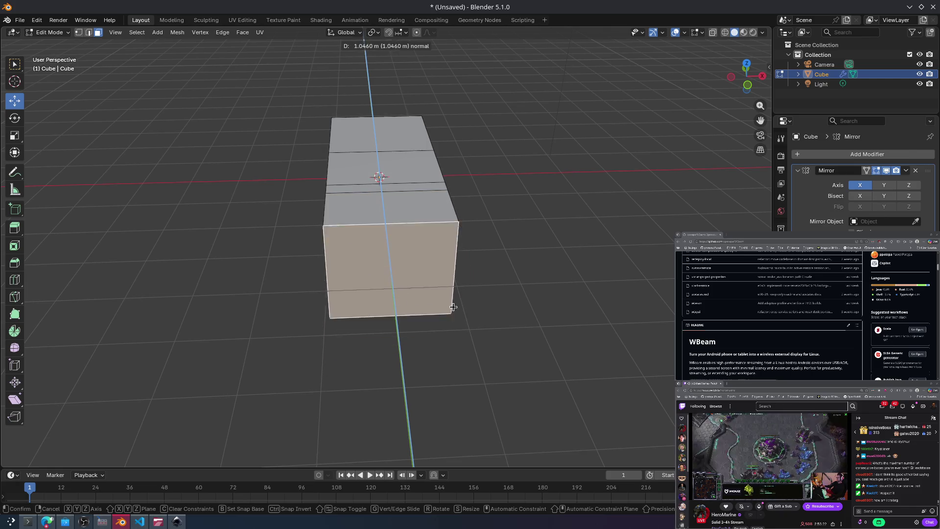
{"action": "left_click", "coordinate": [455, 297]}
{"action": "mouse_move", "coordinate": [454, 297]}
{"action": "middle_mouse_down"}
{"action": "mouse_move", "coordinate": [487, 272]}
{"action": "mouse_move", "coordinate": [528, 270]}
{"action": "middle_mouse_up"}
{"action": "key", "text": "alt+Tab"}
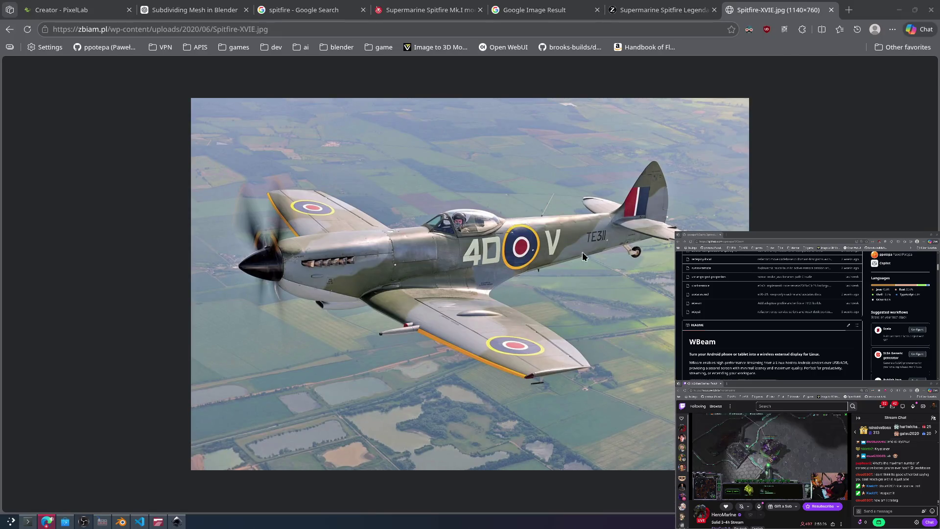
Step: Extrude the right end face far outward to add a long new section
{"action": "key", "text": "alt+Tab"}
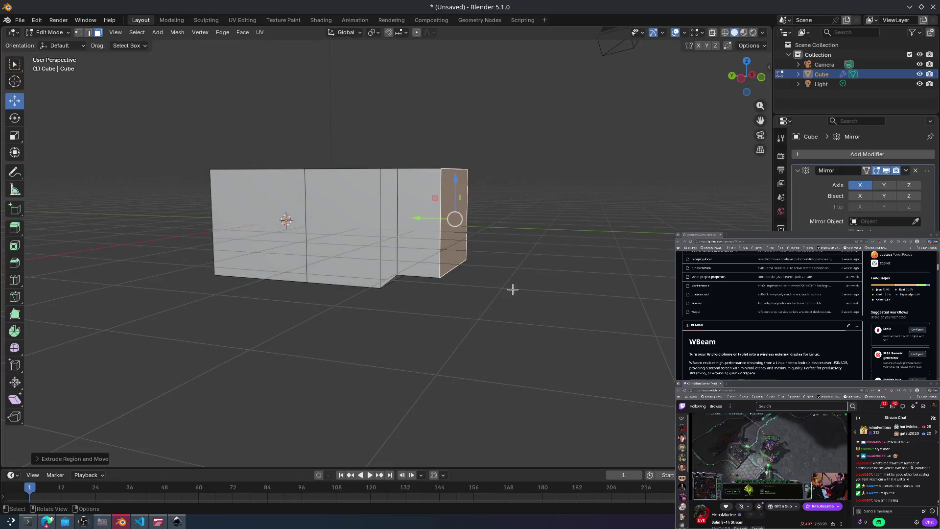
{"action": "left_click", "coordinate": [537, 266]}
{"action": "middle_click_drag", "start_coordinate": [537, 267], "coordinate": [537, 260]}
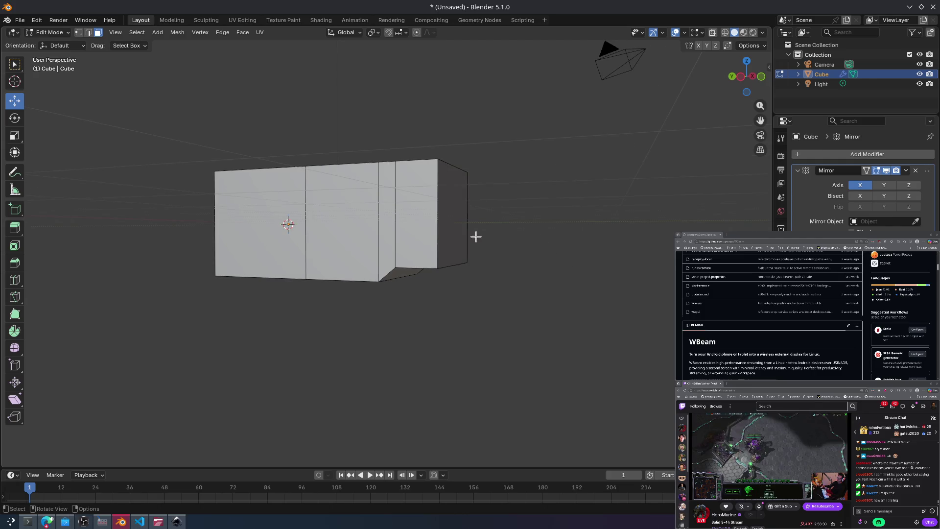
{"action": "left_click", "coordinate": [451, 221]}
{"action": "key", "text": "e"}
{"action": "left_click", "coordinate": [660, 230]}
{"action": "mouse_move", "coordinate": [661, 230]}
{"action": "middle_mouse_down"}
{"action": "mouse_move", "coordinate": [651, 249]}
{"action": "mouse_move", "coordinate": [670, 263]}
{"action": "middle_mouse_up"}
{"action": "left_click", "coordinate": [667, 260]}
Step: Switch to vertex selection and scale down the selected end corner
{"action": "left_click", "coordinate": [78, 32]}
{"action": "middle_click_drag", "start_coordinate": [460, 201], "coordinate": [519, 321]}
{"action": "middle_click_drag", "start_coordinate": [577, 289], "coordinate": [478, 244]}
{"action": "left_click", "coordinate": [304, 124]}
{"action": "middle_click_drag", "start_coordinate": [256, 147], "coordinate": [312, 170]}
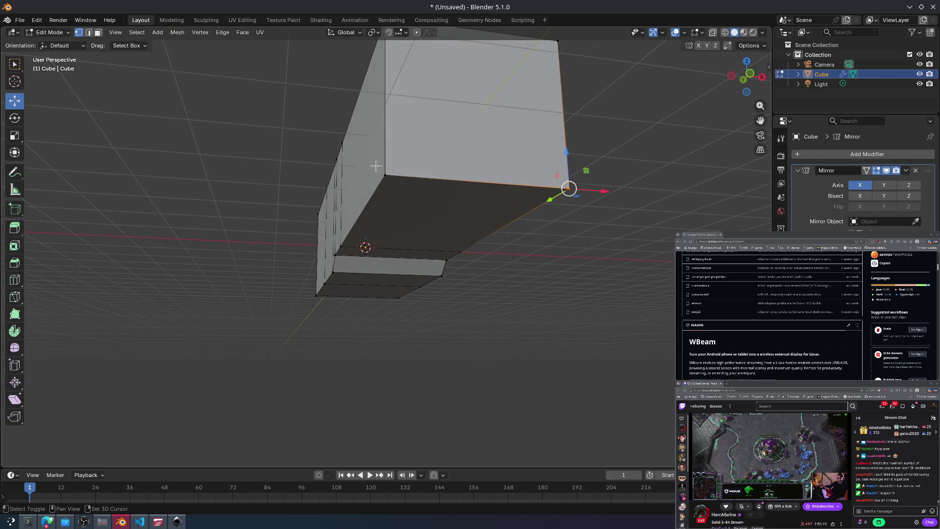
{"action": "middle_click_drag", "start_coordinate": [493, 202], "coordinate": [523, 217]}
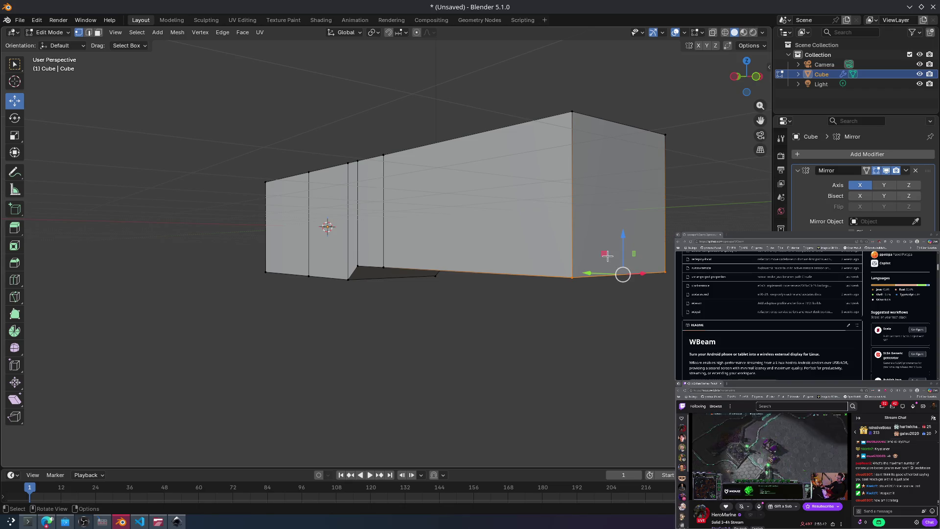
{"action": "key", "text": "s"}
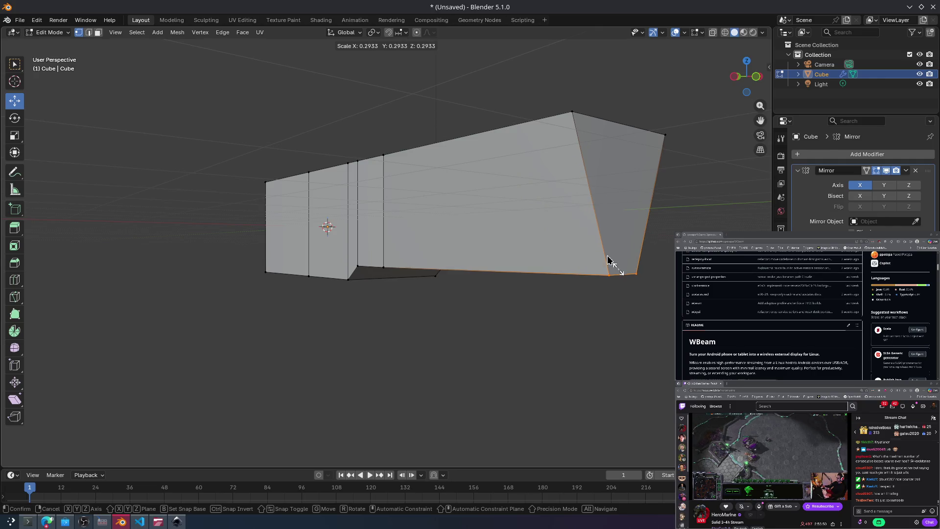
{"action": "left_click", "coordinate": [607, 259]}
Step: Select both end corner vertices and scale the end edge narrower into a tail taper
{"action": "middle_click_drag", "start_coordinate": [621, 273], "coordinate": [573, 321]}
{"action": "left_click", "coordinate": [551, 378]}
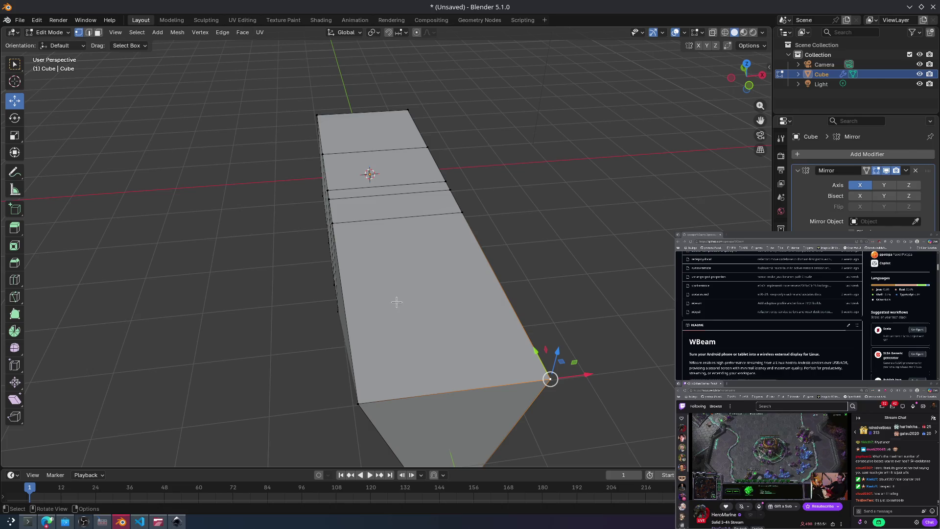
{"action": "left_click", "coordinate": [360, 401], "text": "shift"}
{"action": "key", "text": "s"}
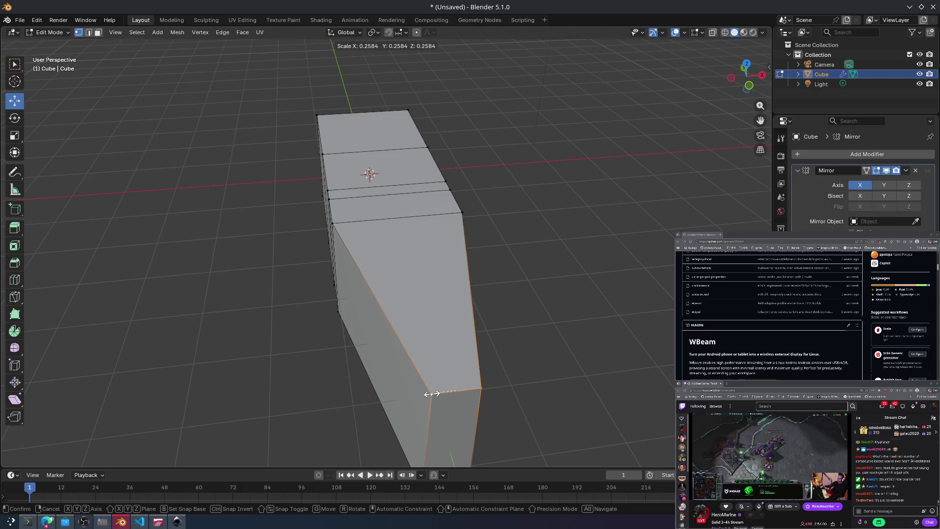
{"action": "left_click", "coordinate": [437, 389]}
{"action": "mouse_move", "coordinate": [438, 389]}
{"action": "middle_mouse_down"}
{"action": "mouse_move", "coordinate": [553, 315]}
{"action": "mouse_move", "coordinate": [527, 274]}
{"action": "mouse_move", "coordinate": [493, 352]}
{"action": "middle_mouse_up"}
{"action": "key", "text": "alt+Tab"}
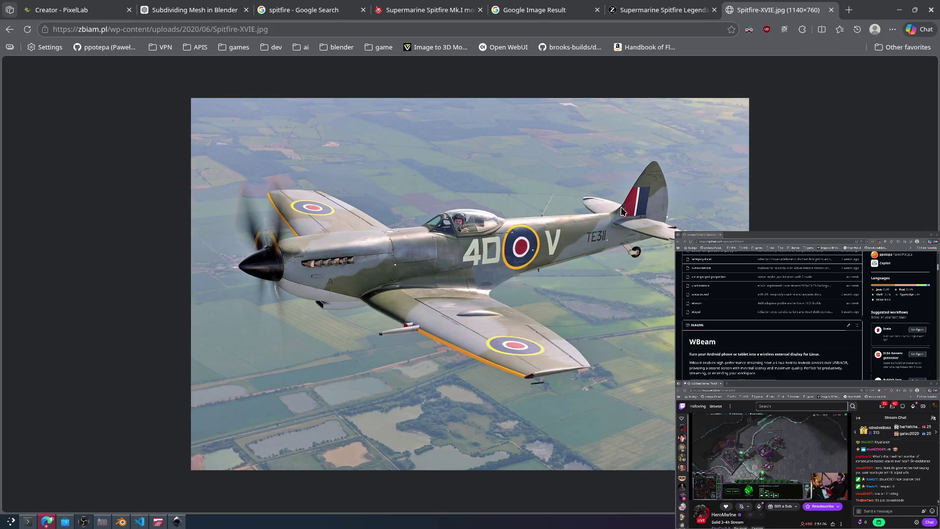
{"action": "key", "text": "alt+Tab"}
{"action": "mouse_move", "coordinate": [583, 220]}
{"action": "middle_mouse_down"}
{"action": "mouse_move", "coordinate": [538, 254]}
{"action": "mouse_move", "coordinate": [596, 254]}
{"action": "mouse_move", "coordinate": [571, 227]}
{"action": "middle_mouse_up"}
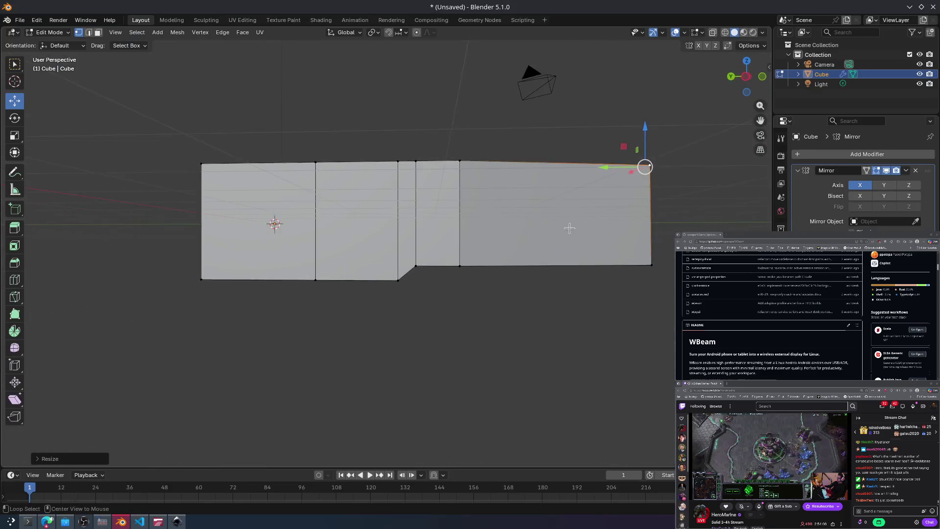
Step: Raise the middle bottom edge of the tail section after checking the Spitfire reference photo
{"action": "key", "text": "alt+Tab"}
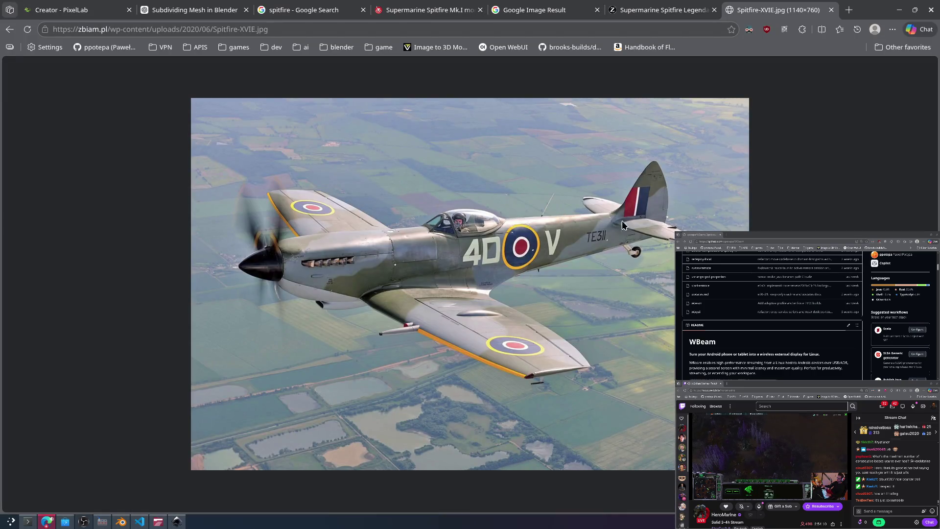
{"action": "key", "text": "alt+Tab"}
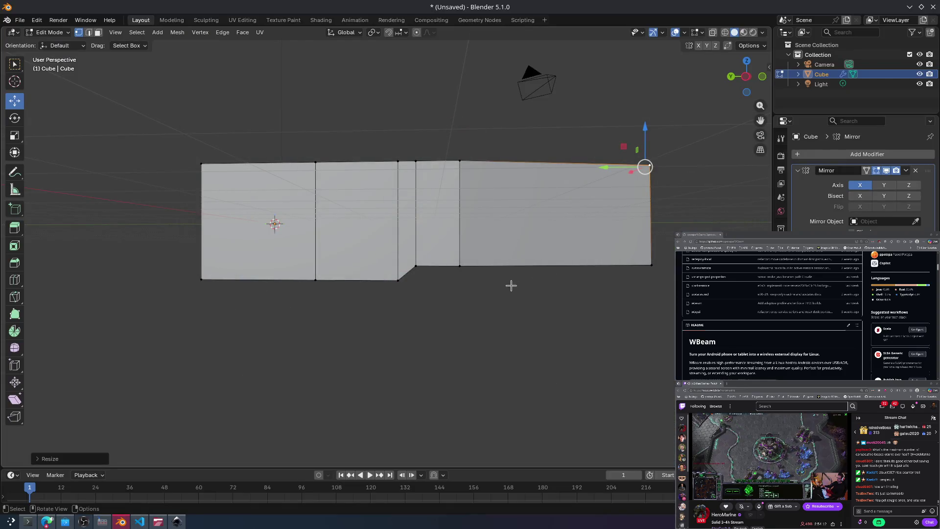
{"action": "mouse_move", "coordinate": [487, 277]}
{"action": "middle_mouse_down"}
{"action": "mouse_move", "coordinate": [435, 271]}
{"action": "mouse_move", "coordinate": [478, 294]}
{"action": "mouse_move", "coordinate": [468, 275]}
{"action": "mouse_move", "coordinate": [518, 293]}
{"action": "middle_mouse_up"}
{"action": "left_click", "coordinate": [429, 223]}
{"action": "left_click_drag", "start_coordinate": [459, 243], "coordinate": [471, 223]}
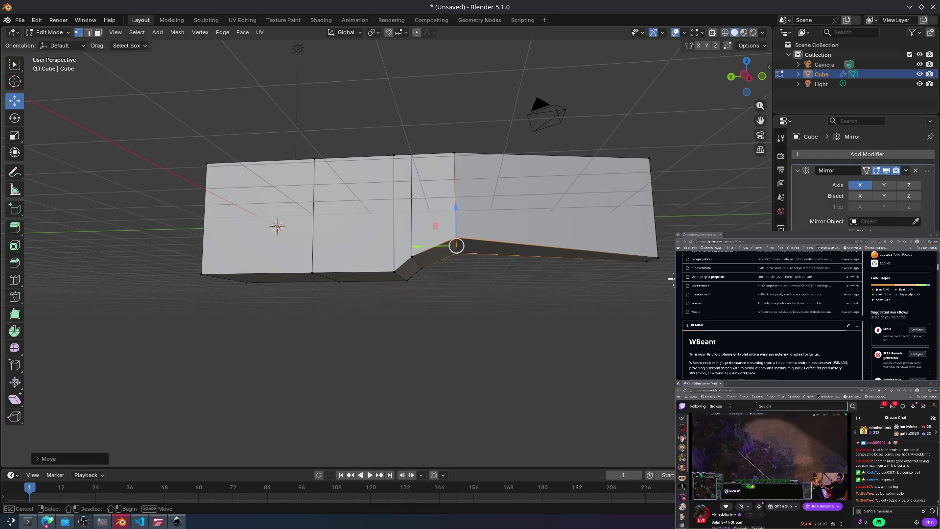
{"action": "left_click", "coordinate": [644, 236]}
Step: Lift the tail end vertex higher so the fuselage sweeps upward
{"action": "left_click_drag", "start_coordinate": [649, 194], "coordinate": [649, 166]}
{"action": "mouse_move", "coordinate": [529, 260]}
{"action": "middle_mouse_down"}
{"action": "mouse_move", "coordinate": [463, 279]}
{"action": "mouse_move", "coordinate": [526, 295]}
{"action": "middle_mouse_up"}
{"action": "key", "text": "g"}
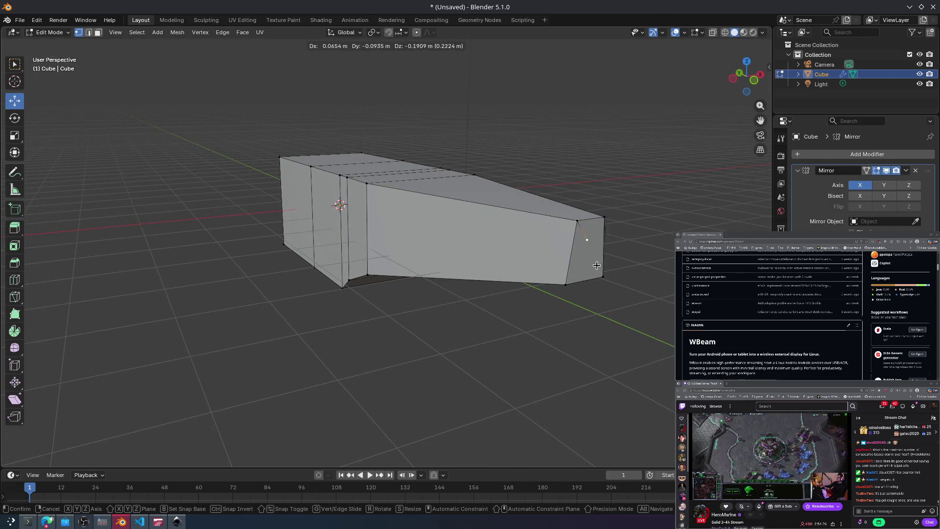
{"action": "left_click", "coordinate": [581, 254]}
{"action": "mouse_move", "coordinate": [581, 254]}
{"action": "middle_mouse_down"}
{"action": "mouse_move", "coordinate": [577, 269]}
{"action": "mouse_move", "coordinate": [598, 310]}
{"action": "mouse_move", "coordinate": [567, 266]}
{"action": "mouse_move", "coordinate": [532, 246]}
{"action": "mouse_move", "coordinate": [602, 233]}
{"action": "mouse_move", "coordinate": [588, 235]}
{"action": "mouse_move", "coordinate": [610, 254]}
{"action": "middle_mouse_up"}
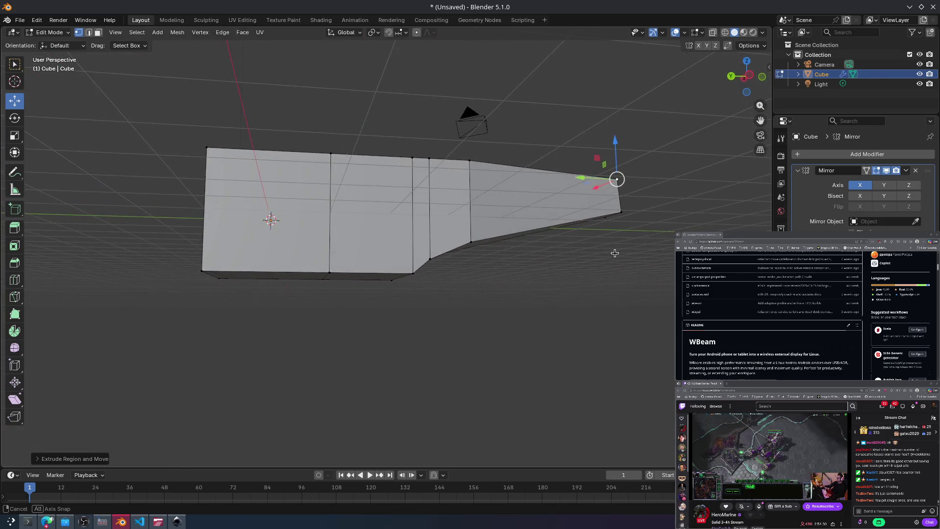
Step: Compare with the reference photo and switch to Face select mode
{"action": "key", "text": "alt+Tab"}
{"action": "key", "text": "alt+Tab"}
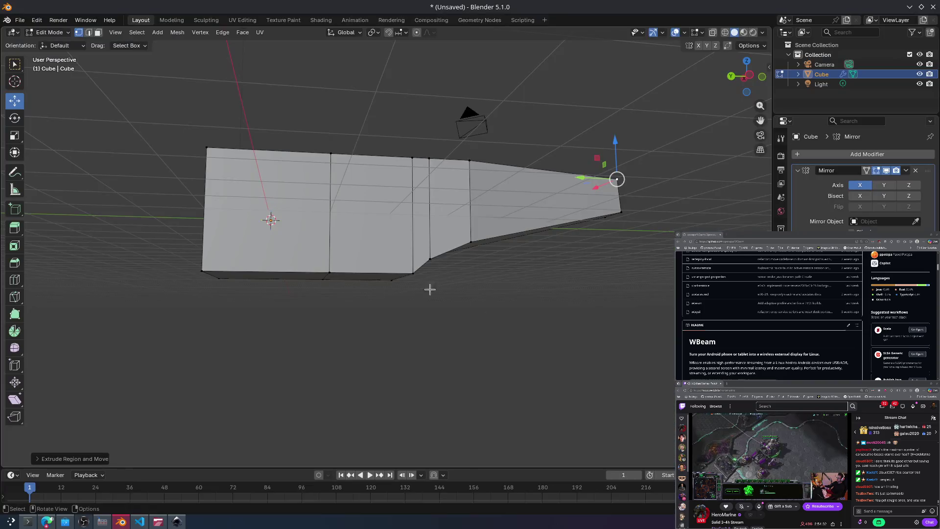
{"action": "middle_click_drag", "start_coordinate": [329, 287], "coordinate": [322, 297]}
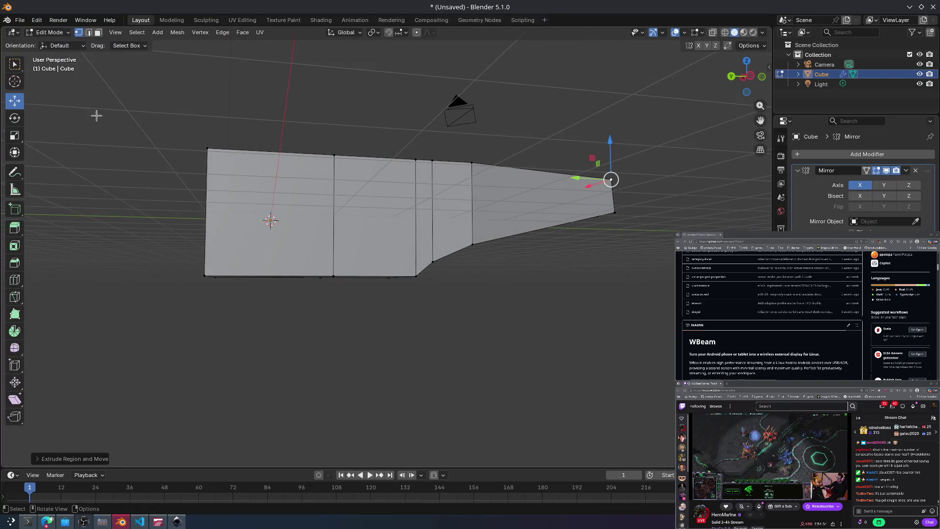
{"action": "middle_click_drag", "start_coordinate": [97, 112], "coordinate": [170, 160]}
{"action": "left_click", "coordinate": [97, 33]}
{"action": "middle_click_drag", "start_coordinate": [260, 223], "coordinate": [277, 230]}
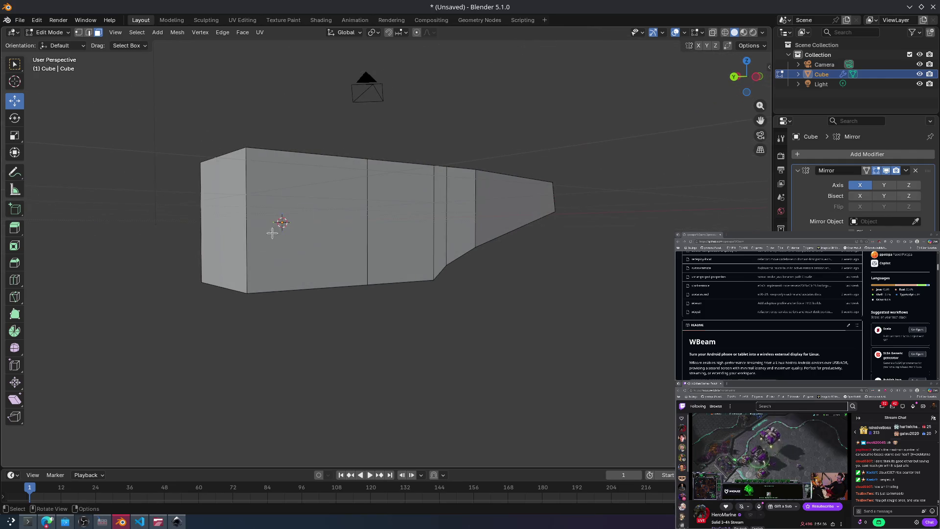
Step: Extrude the left end face of the fuselage and scale it down
{"action": "left_click", "coordinate": [227, 229]}
{"action": "key", "text": "e"}
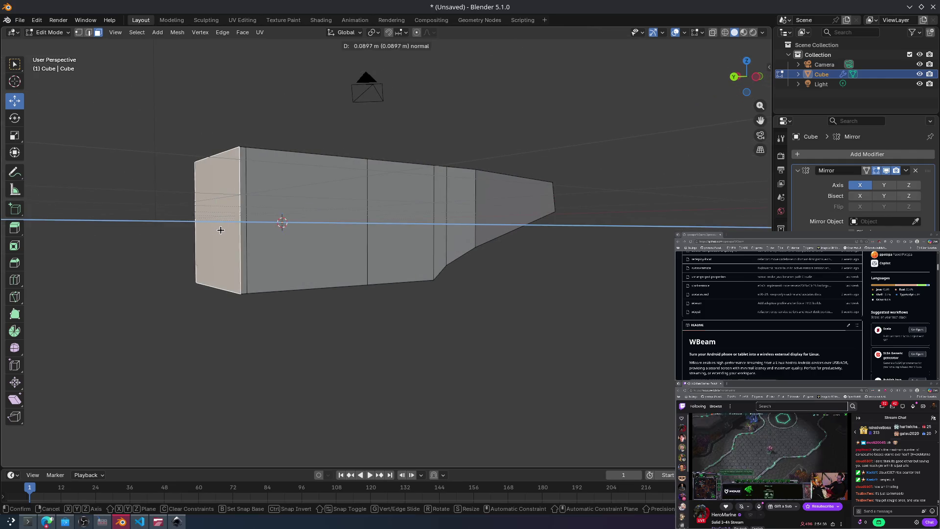
{"action": "left_click", "coordinate": [193, 231]}
{"action": "key", "text": "s"}
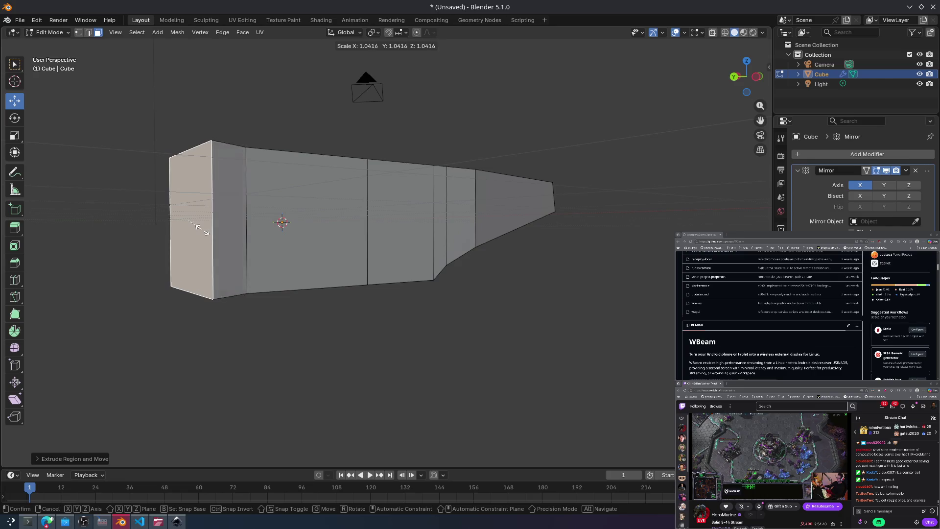
{"action": "left_click", "coordinate": [199, 222]}
{"action": "middle_click_drag", "start_coordinate": [200, 222], "coordinate": [247, 204]}
Step: Try another extrusion of the end face, then undo the extruded pieces
{"action": "key", "text": "alt+Tab"}
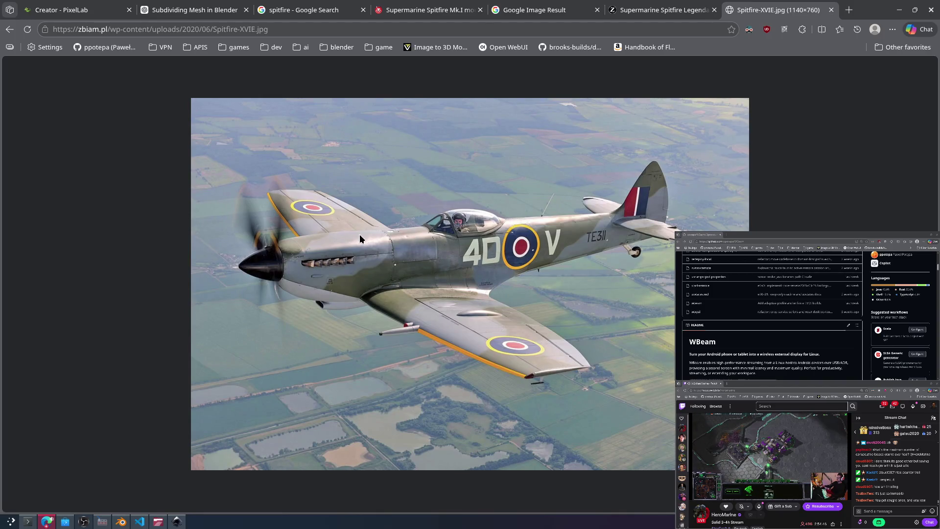
{"action": "key", "text": "alt+Tab"}
{"action": "mouse_move", "coordinate": [222, 241]}
{"action": "middle_mouse_down"}
{"action": "mouse_move", "coordinate": [241, 231]}
{"action": "mouse_move", "coordinate": [211, 210]}
{"action": "middle_mouse_up"}
{"action": "key", "text": "e"}
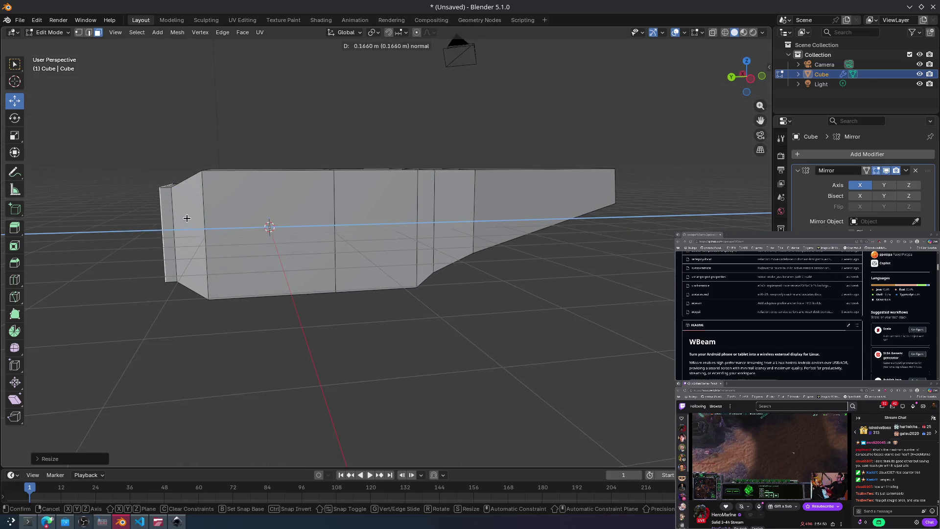
{"action": "left_click", "coordinate": [141, 220]}
{"action": "mouse_move", "coordinate": [141, 220]}
{"action": "middle_mouse_down"}
{"action": "mouse_move", "coordinate": [268, 249]}
{"action": "mouse_move", "coordinate": [477, 265]}
{"action": "mouse_move", "coordinate": [379, 275]}
{"action": "mouse_move", "coordinate": [376, 244]}
{"action": "mouse_move", "coordinate": [336, 227]}
{"action": "mouse_move", "coordinate": [359, 190]}
{"action": "middle_mouse_up"}
{"action": "key", "text": "ctrl+z"}
{"action": "key", "text": "ctrl+z"}
Step: After rechecking the reference photo, extrude a new front section from the left end face
{"action": "middle_click_drag", "start_coordinate": [273, 190], "coordinate": [288, 191]}
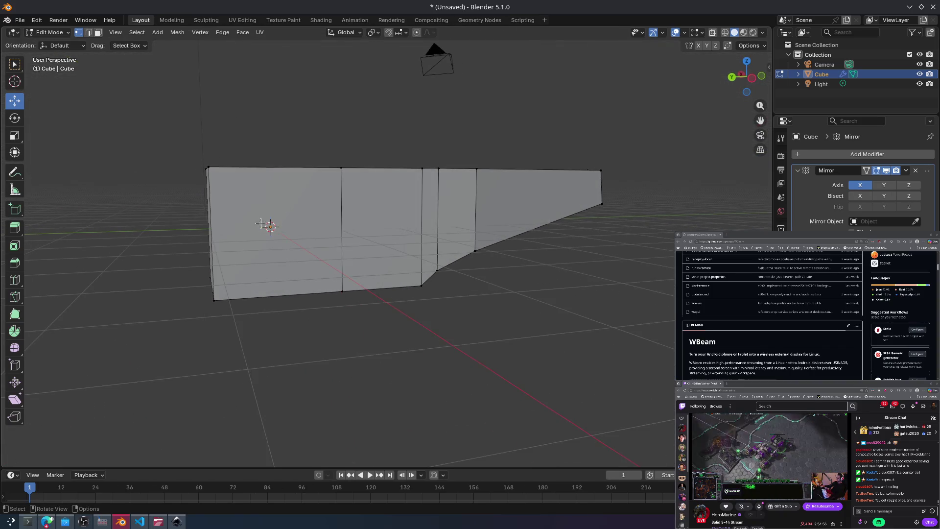
{"action": "key", "text": "alt+Tab"}
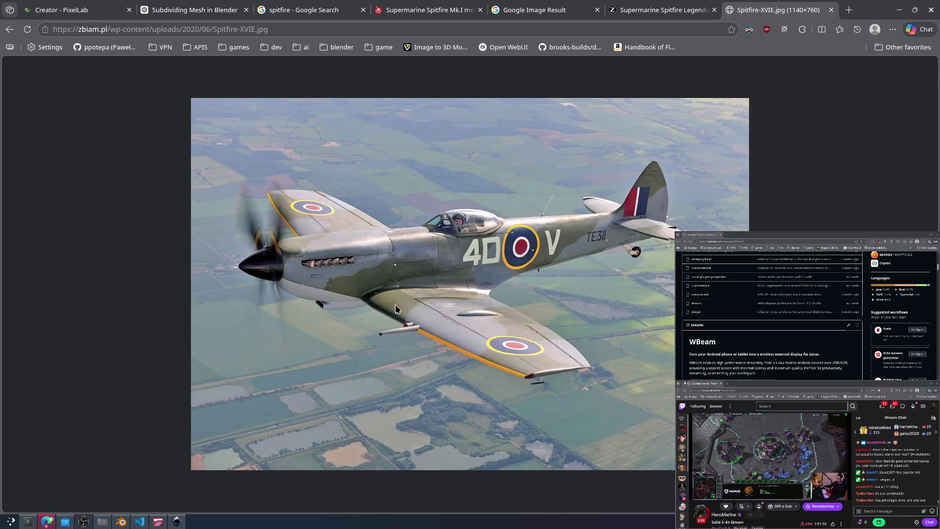
{"action": "key", "text": "alt+Tab"}
{"action": "middle_click_drag", "start_coordinate": [288, 315], "coordinate": [296, 310]}
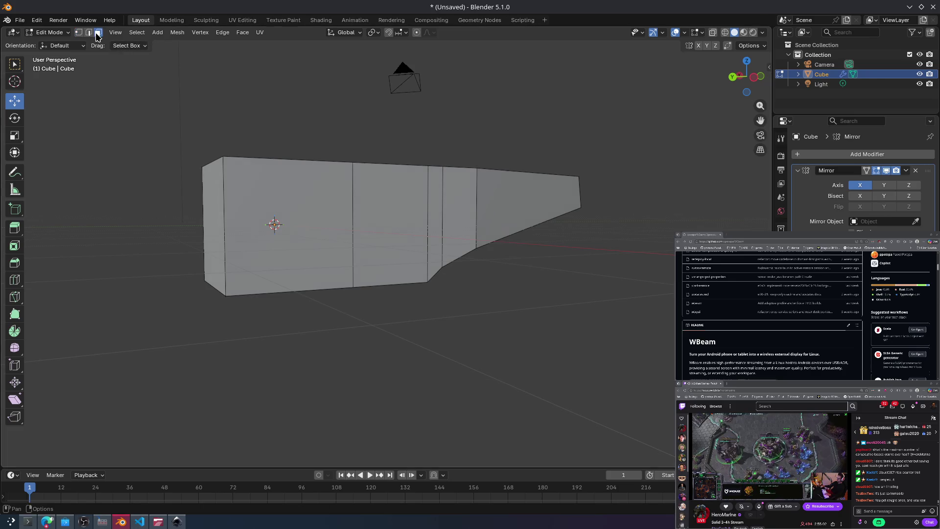
{"action": "left_click", "coordinate": [222, 204]}
{"action": "key", "text": "e"}
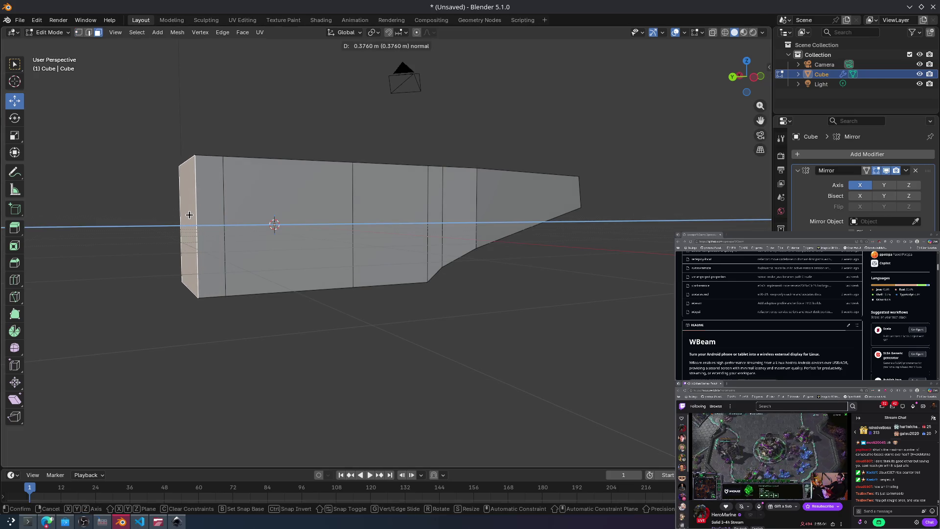
{"action": "left_click", "coordinate": [185, 214]}
{"action": "middle_click_drag", "start_coordinate": [225, 236], "coordinate": [230, 233]}
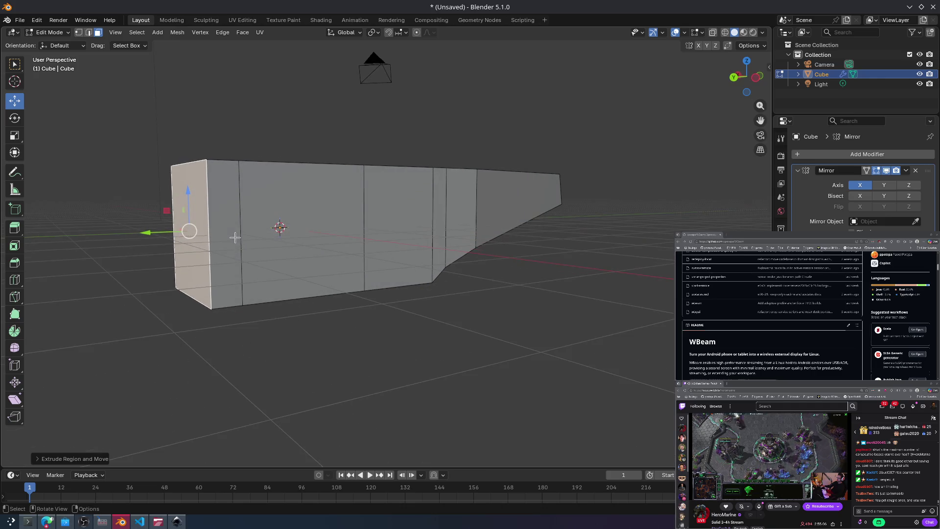
Step: Tilt the extruded end face by rotating it around the X axis
{"action": "key", "text": "r"}
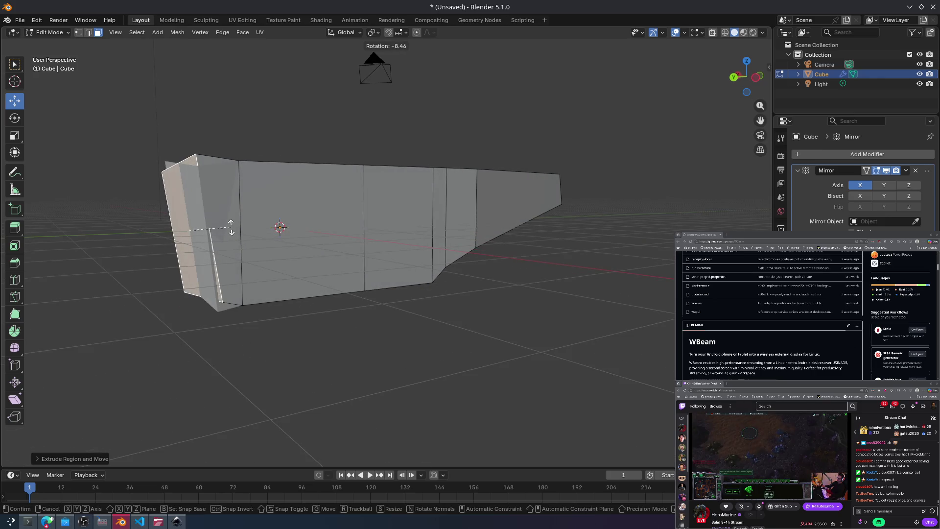
{"action": "key", "text": "y"}
{"action": "key", "text": "z"}
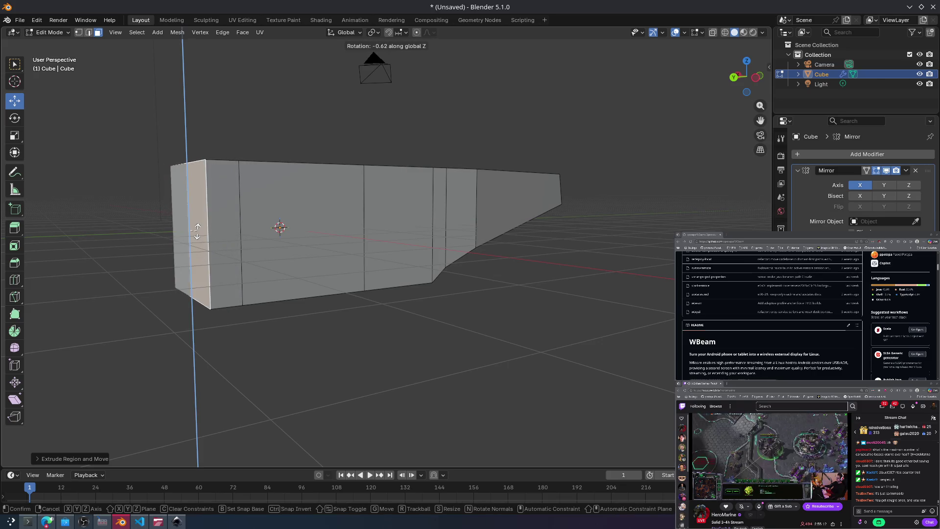
{"action": "key", "text": "x"}
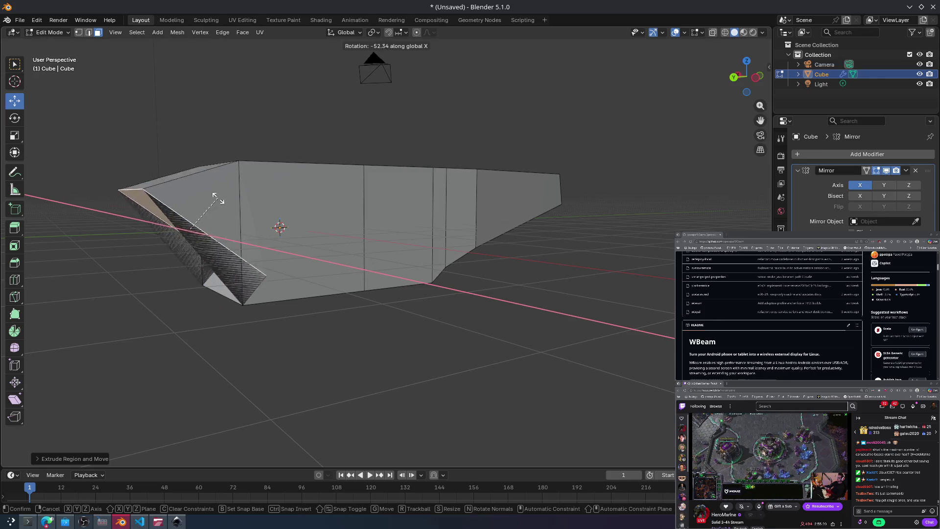
{"action": "left_click", "coordinate": [211, 233]}
Step: Extrude and shrink two more sections to form a narrowing nose tip
{"action": "key", "text": "e"}
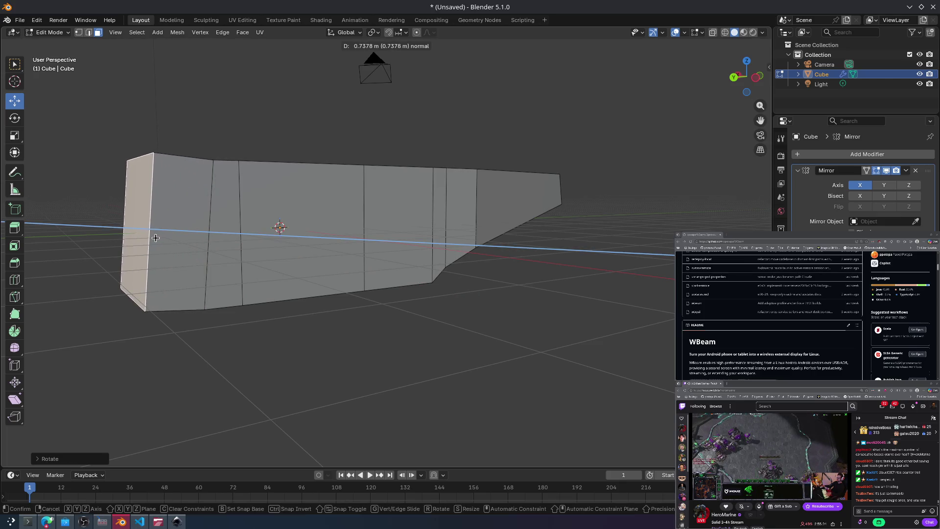
{"action": "left_click", "coordinate": [156, 238]}
{"action": "key", "text": "s"}
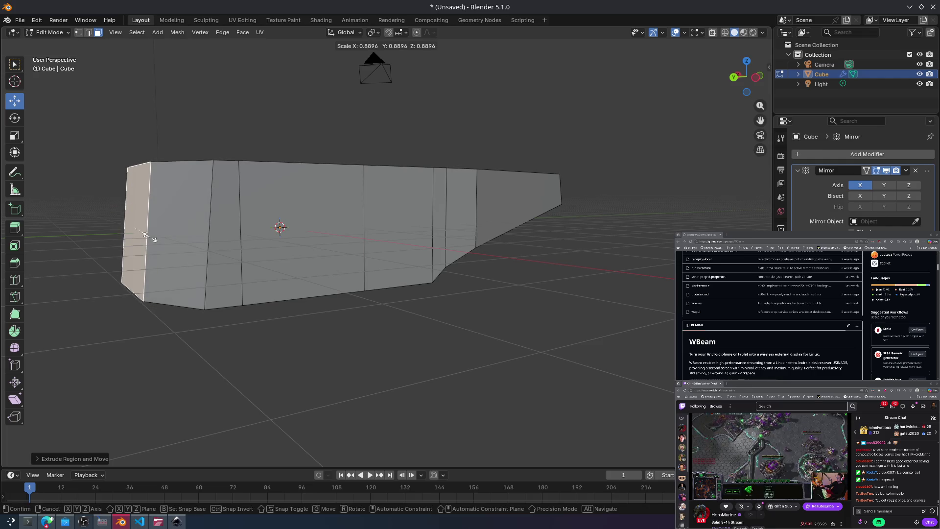
{"action": "left_click", "coordinate": [145, 235]}
{"action": "key", "text": "e"}
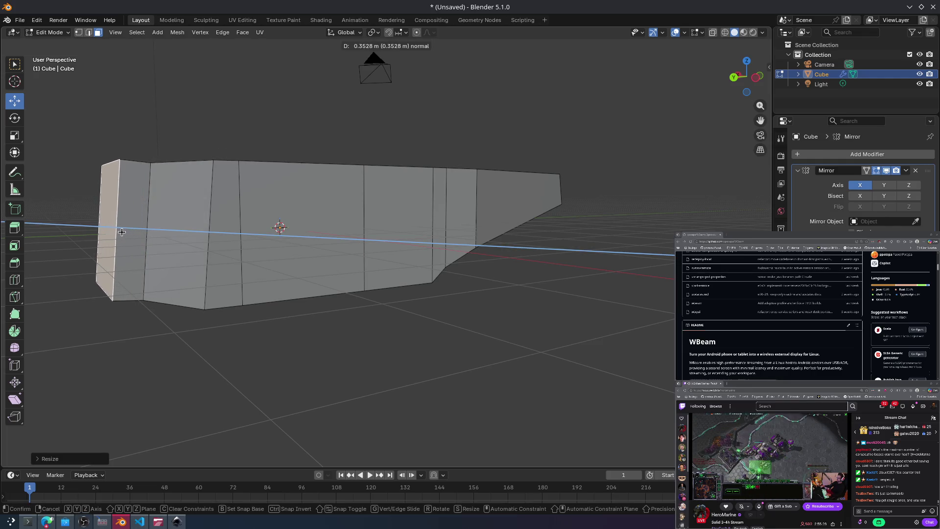
{"action": "left_click", "coordinate": [122, 231]}
{"action": "key", "text": "s"}
{"action": "left_click", "coordinate": [116, 227]}
{"action": "mouse_move", "coordinate": [115, 227]}
{"action": "middle_mouse_down"}
{"action": "mouse_move", "coordinate": [225, 237]}
{"action": "mouse_move", "coordinate": [233, 269]}
{"action": "mouse_move", "coordinate": [123, 236]}
{"action": "middle_mouse_up"}
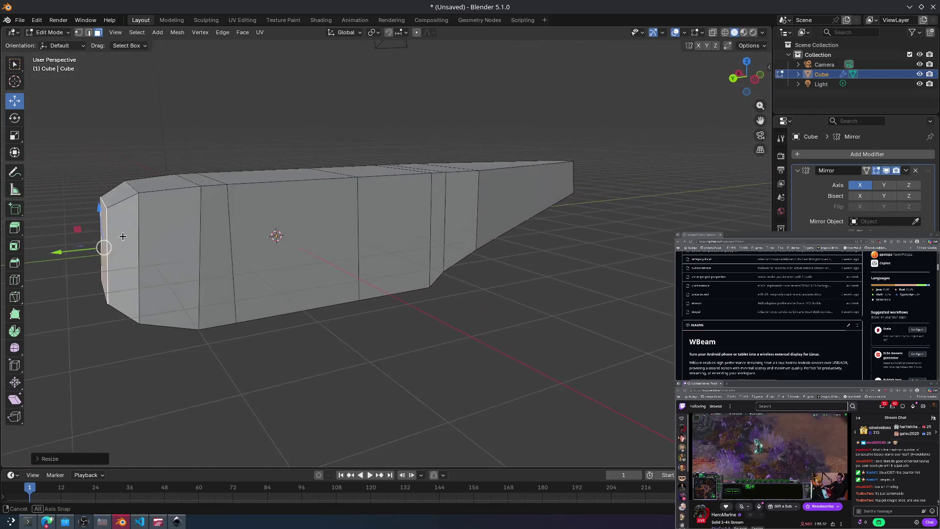
{"action": "key", "text": "alt+Tab"}
{"action": "key", "text": "alt+Tab"}
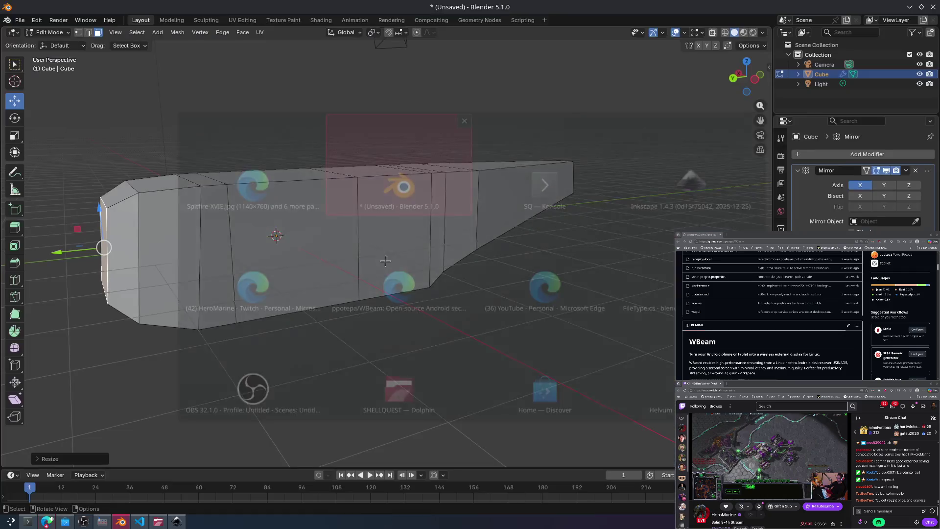
Step: Select the faces around the fuselage end cap using shortest-path selection
{"action": "mouse_move", "coordinate": [214, 276]}
{"action": "middle_mouse_down"}
{"action": "mouse_move", "coordinate": [176, 271]}
{"action": "mouse_move", "coordinate": [258, 182]}
{"action": "mouse_move", "coordinate": [624, 295]}
{"action": "mouse_move", "coordinate": [602, 330]}
{"action": "mouse_move", "coordinate": [562, 355]}
{"action": "mouse_move", "coordinate": [466, 343]}
{"action": "mouse_move", "coordinate": [434, 331]}
{"action": "mouse_move", "coordinate": [530, 332]}
{"action": "mouse_move", "coordinate": [592, 315]}
{"action": "mouse_move", "coordinate": [608, 287]}
{"action": "mouse_move", "coordinate": [637, 284]}
{"action": "middle_mouse_up"}
{"action": "left_click_drag", "start_coordinate": [700, 257], "coordinate": [551, 77]}
{"action": "key", "text": "alt+a"}
{"action": "left_click", "coordinate": [607, 162], "text": "shift"}
{"action": "left_click", "coordinate": [627, 210], "text": "ctrl"}
{"action": "left_click", "coordinate": [551, 199], "text": "ctrl"}
{"action": "middle_click_drag", "start_coordinate": [612, 220], "coordinate": [457, 338]}
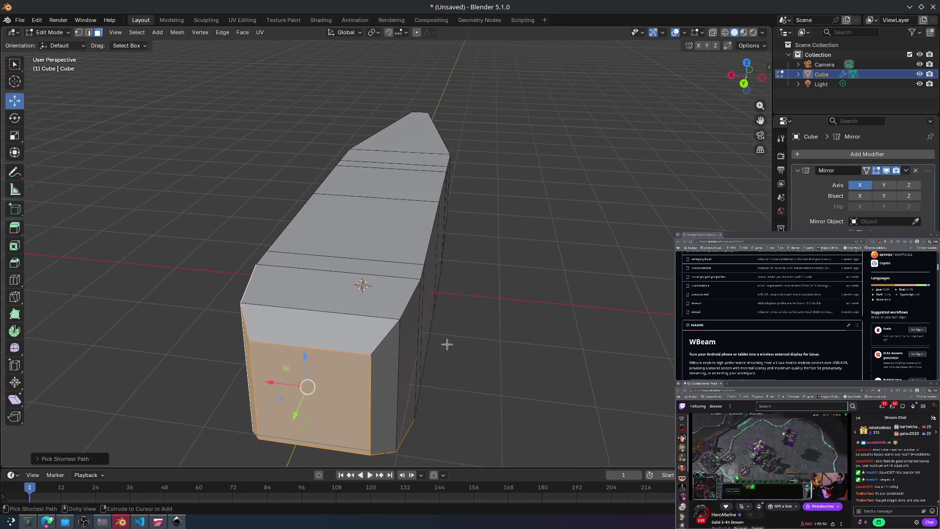
{"action": "left_click", "coordinate": [364, 352], "text": "ctrl"}
{"action": "middle_click_drag", "start_coordinate": [362, 347], "coordinate": [472, 322]}
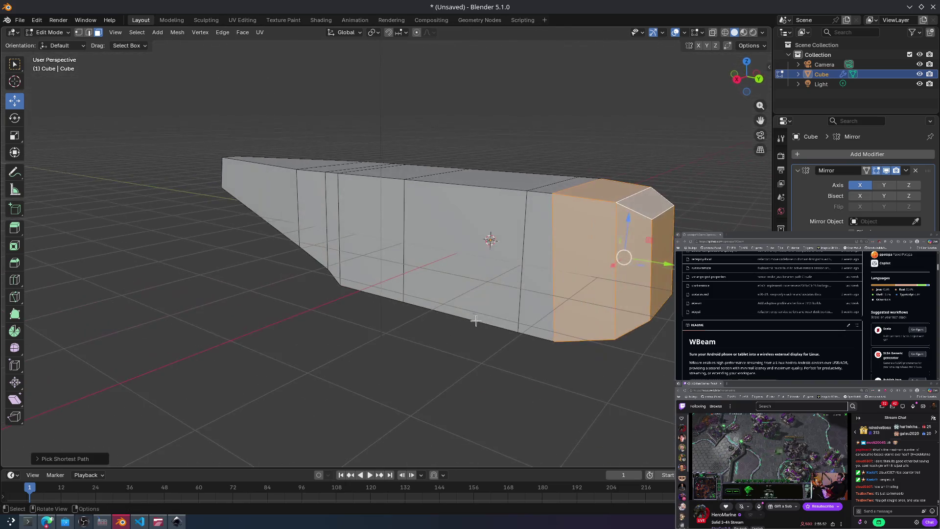
Step: Extrude the end faces into a new section and scale it to 0.848
{"action": "key", "text": "e"}
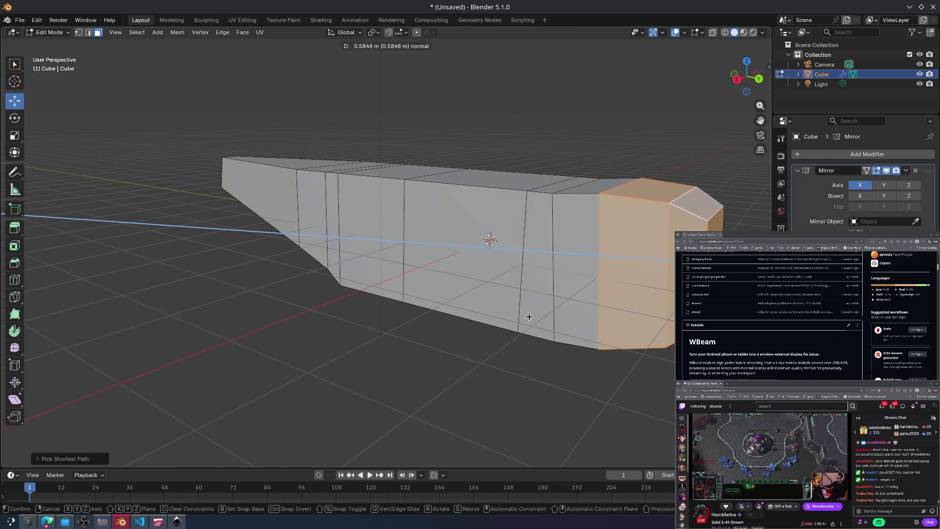
{"action": "left_click", "coordinate": [536, 317]}
{"action": "middle_click_drag", "start_coordinate": [499, 304], "coordinate": [493, 331]}
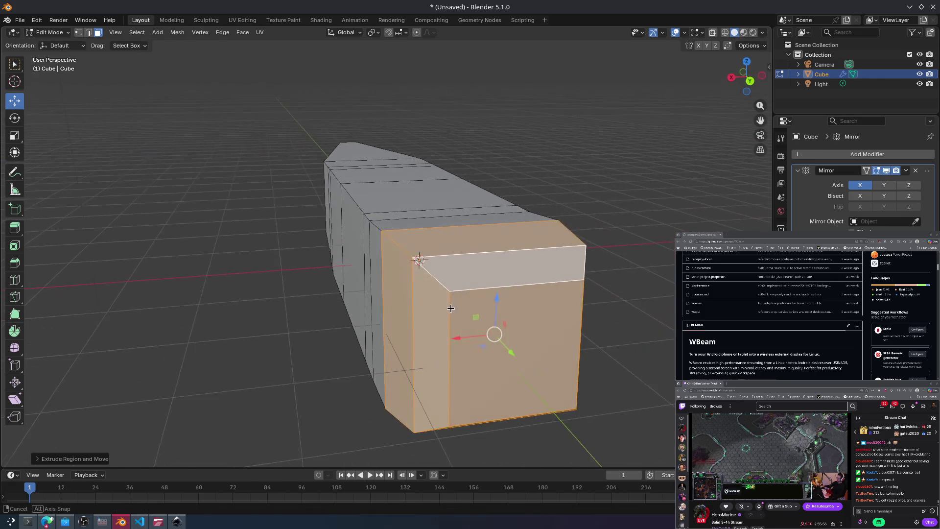
{"action": "key", "text": "s"}
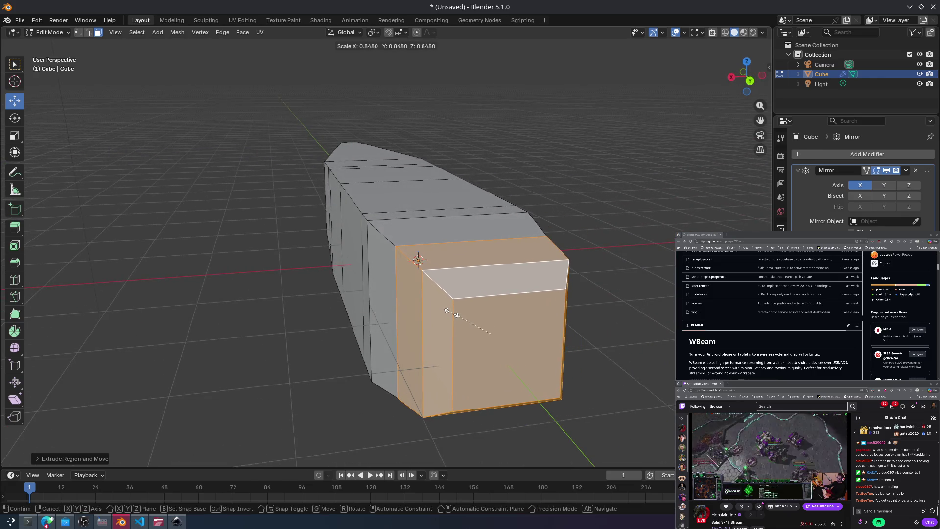
{"action": "left_click", "coordinate": [450, 314]}
{"action": "left_click", "coordinate": [495, 278]}
{"action": "mouse_move", "coordinate": [554, 197]}
{"action": "middle_mouse_down"}
{"action": "mouse_move", "coordinate": [467, 178]}
{"action": "mouse_move", "coordinate": [602, 196]}
{"action": "mouse_move", "coordinate": [580, 264]}
{"action": "mouse_move", "coordinate": [631, 212]}
{"action": "mouse_move", "coordinate": [554, 239]}
{"action": "mouse_move", "coordinate": [577, 200]}
{"action": "mouse_move", "coordinate": [533, 205]}
{"action": "middle_mouse_up"}
Step: Subdivide the two lower middle side faces of the fuselage
{"action": "right_click", "coordinate": [424, 204]}
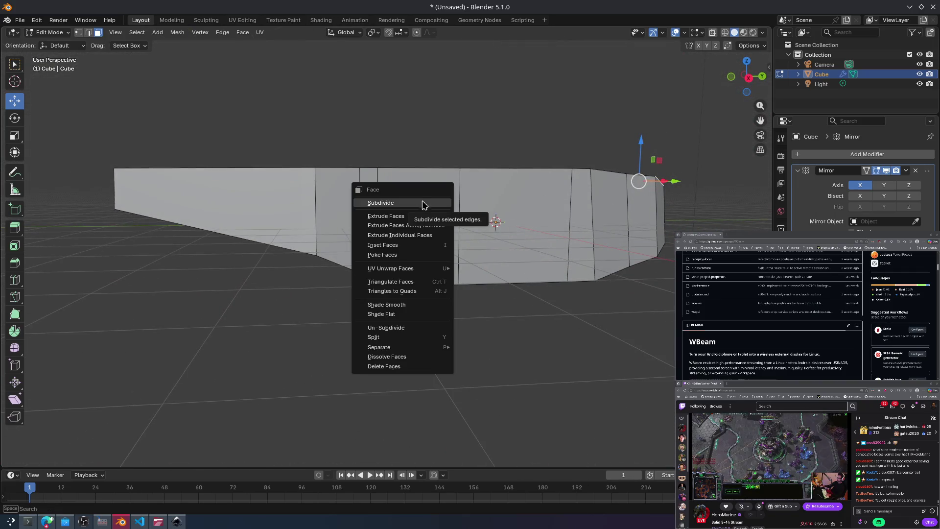
{"action": "key", "text": "alt+Tab"}
{"action": "key", "text": "alt+Tab"}
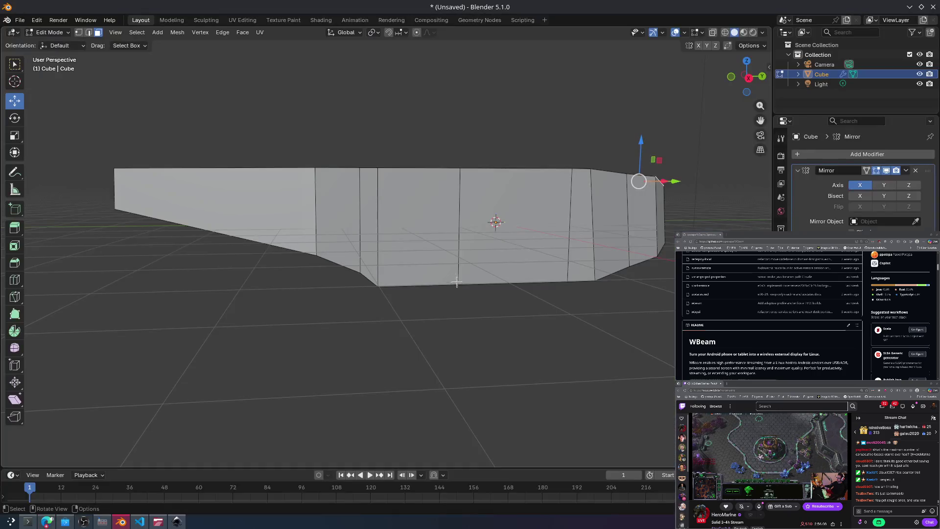
{"action": "right_click", "coordinate": [485, 263]}
{"action": "left_click", "coordinate": [520, 216]}
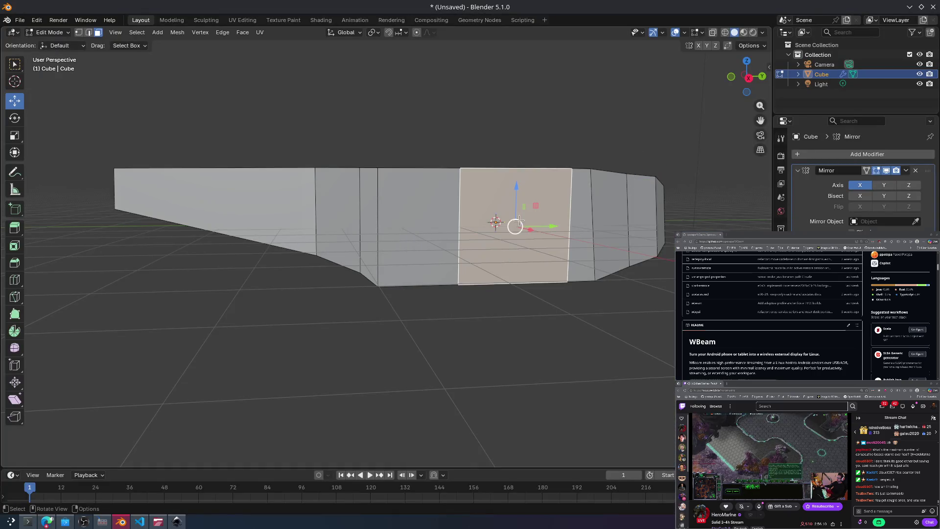
{"action": "key", "text": "ctrl+z"}
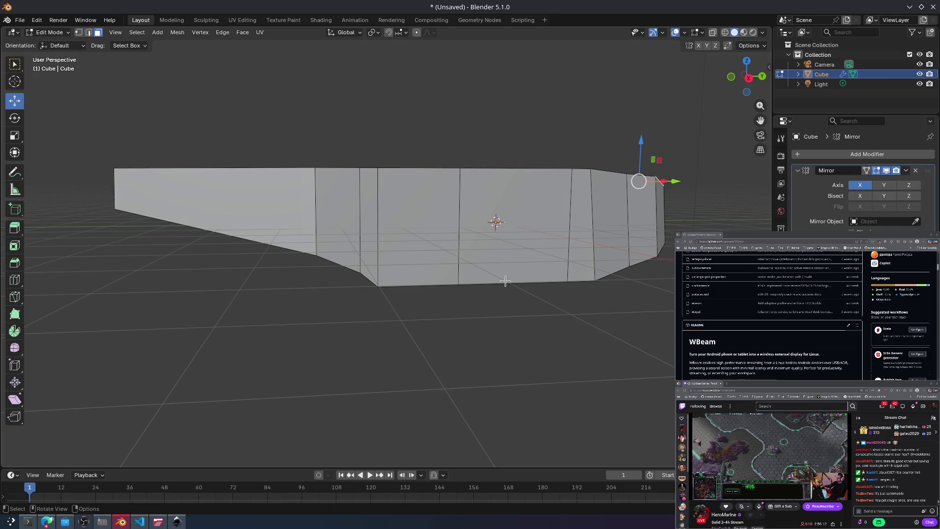
{"action": "left_click", "coordinate": [506, 280]}
{"action": "right_click", "coordinate": [485, 263]}
{"action": "left_click", "coordinate": [472, 263]}
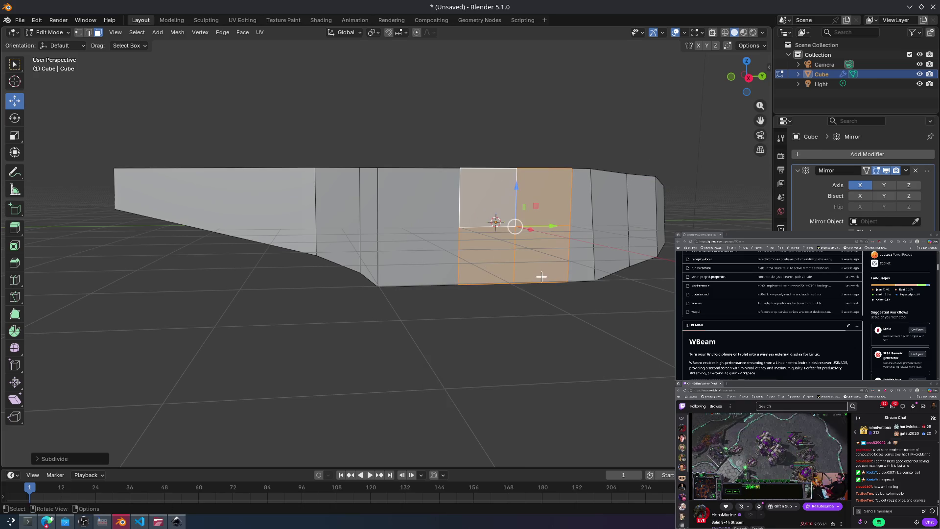
{"action": "key", "text": "ctrl+z"}
{"action": "left_click", "coordinate": [539, 259], "text": "shift"}
{"action": "right_click", "coordinate": [495, 278]}
{"action": "left_click", "coordinate": [495, 277]}
Step: Extrude four small lower faces of the new grid outward into a block
{"action": "left_click", "coordinate": [475, 274]}
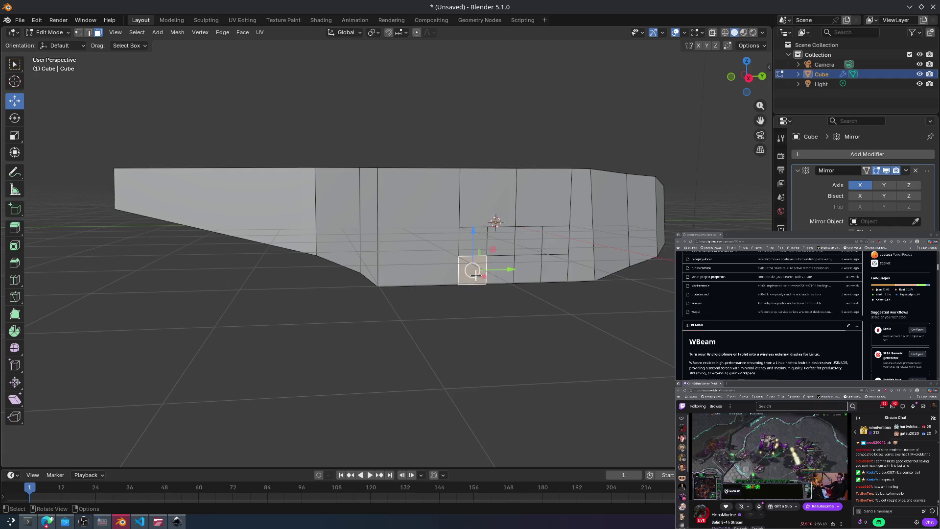
{"action": "left_click", "coordinate": [501, 269], "text": "shift"}
{"action": "left_click", "coordinate": [529, 269], "text": "shift"}
{"action": "left_click", "coordinate": [556, 269], "text": "shift"}
{"action": "key", "text": "e"}
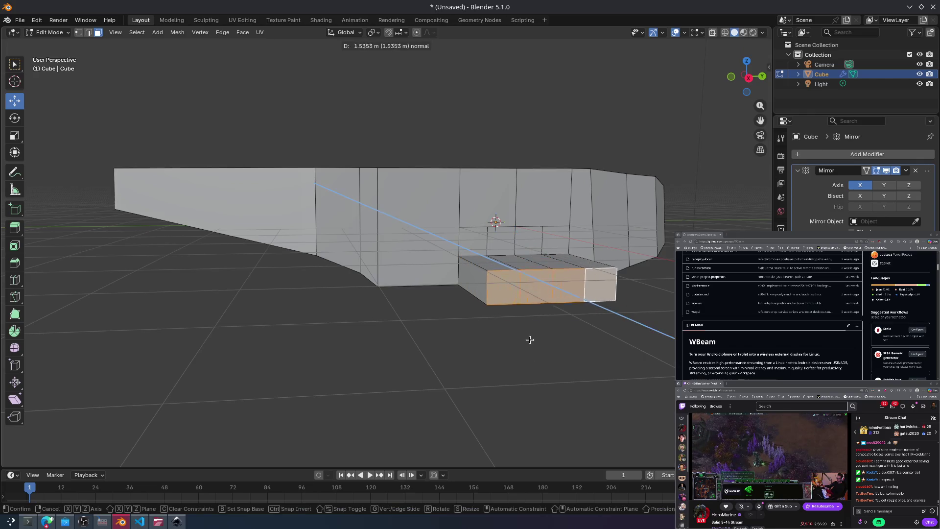
{"action": "left_click", "coordinate": [539, 342]}
{"action": "mouse_move", "coordinate": [539, 343]}
{"action": "middle_mouse_down"}
{"action": "mouse_move", "coordinate": [558, 329]}
{"action": "mouse_move", "coordinate": [602, 406]}
{"action": "mouse_move", "coordinate": [633, 378]}
{"action": "middle_mouse_up"}
Step: Compare the model with the Spitfire-XVIE reference photo and undo the extruded side block
{"action": "key", "text": "alt+Tab"}
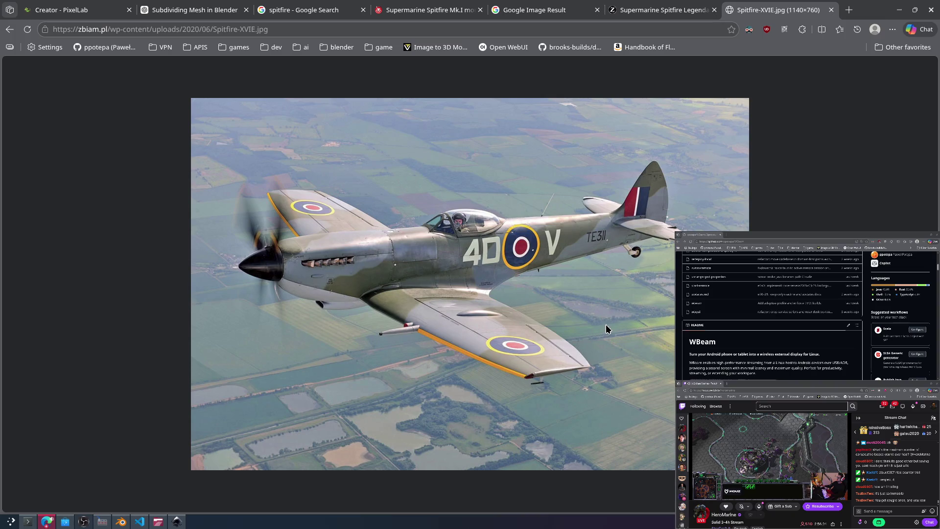
{"action": "key", "text": "alt+Tab"}
{"action": "key", "text": "alt+Tab"}
{"action": "key", "text": "alt+Tab"}
{"action": "mouse_move", "coordinate": [607, 321]}
{"action": "middle_mouse_down"}
{"action": "mouse_move", "coordinate": [621, 287]}
{"action": "mouse_move", "coordinate": [559, 257]}
{"action": "mouse_move", "coordinate": [602, 286]}
{"action": "mouse_move", "coordinate": [539, 238]}
{"action": "middle_mouse_up"}
{"action": "key", "text": "alt+Tab"}
{"action": "key", "text": "alt+Tab"}
{"action": "key", "text": "ctrl+z"}
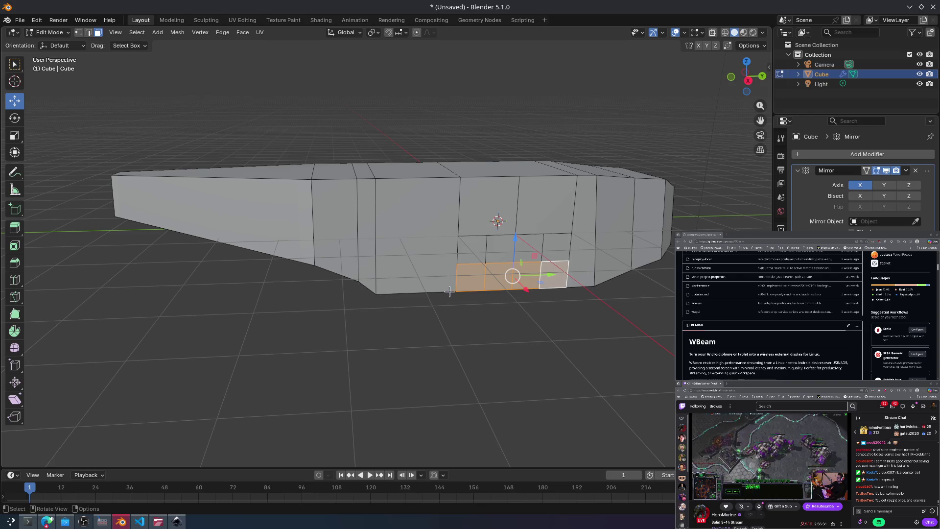
Step: Select the three middle side faces of the fuselage
{"action": "left_click", "coordinate": [472, 275]}
{"action": "left_click", "coordinate": [510, 262], "text": "ctrl"}
{"action": "left_click", "coordinate": [502, 277]}
{"action": "left_click", "coordinate": [543, 260], "text": "ctrl"}
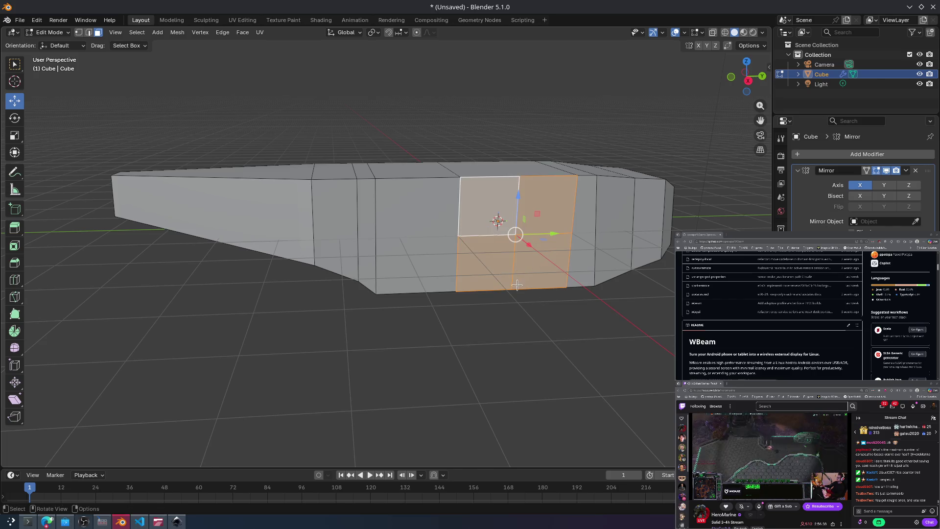
{"action": "left_click", "coordinate": [417, 235], "text": "ctrl"}
{"action": "right_click", "coordinate": [382, 223]}
{"action": "left_click", "coordinate": [490, 274]}
{"action": "left_click", "coordinate": [543, 260], "text": "ctrl"}
{"action": "left_click", "coordinate": [424, 263], "text": "ctrl"}
{"action": "mouse_move", "coordinate": [424, 263]}
{"action": "middle_mouse_down"}
{"action": "mouse_move", "coordinate": [526, 279]}
{"action": "mouse_move", "coordinate": [294, 220]}
{"action": "mouse_move", "coordinate": [217, 158]}
{"action": "mouse_move", "coordinate": [193, 178]}
{"action": "mouse_move", "coordinate": [198, 204]}
{"action": "middle_mouse_up"}
Step: Subdivide the three middle side faces twice into a finer grid
{"action": "right_click", "coordinate": [511, 221]}
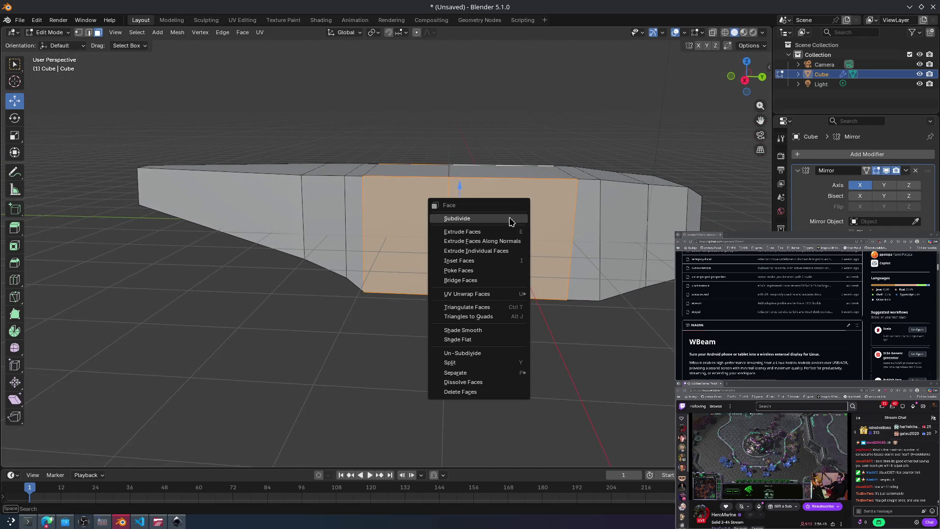
{"action": "left_click", "coordinate": [506, 218]}
{"action": "right_click", "coordinate": [505, 218]}
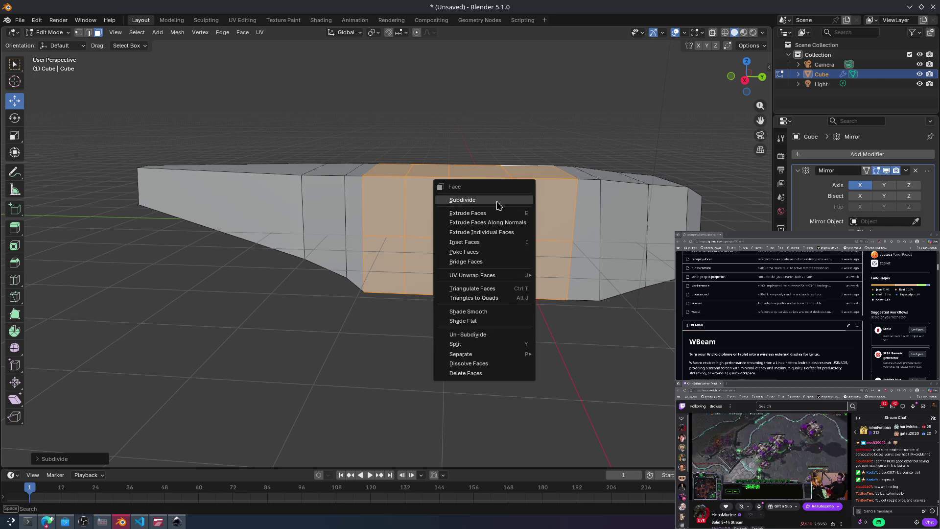
{"action": "left_click", "coordinate": [505, 218]}
{"action": "left_click", "coordinate": [583, 323]}
Step: Select the eight faces along the bottom row of the new grid
{"action": "left_click", "coordinate": [552, 283], "text": "shift"}
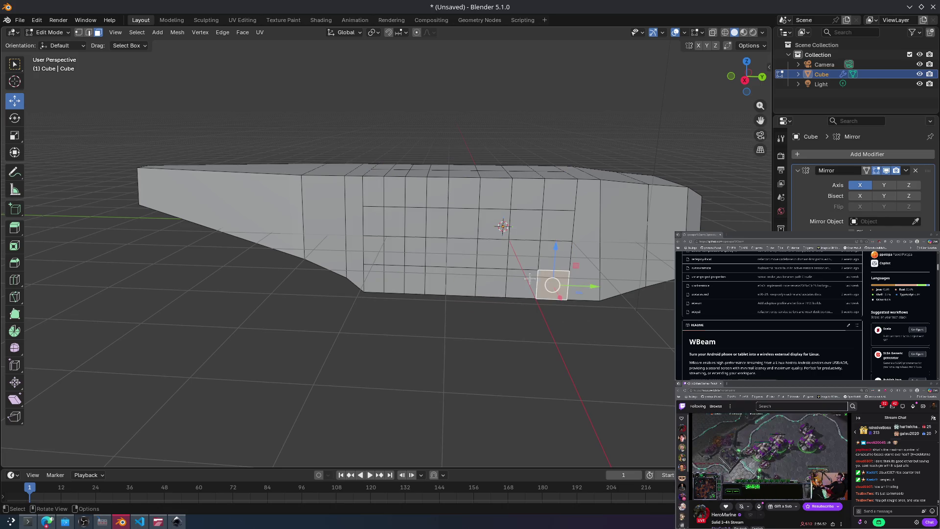
{"action": "left_click", "coordinate": [522, 283], "text": "shift"}
{"action": "left_click", "coordinate": [491, 283], "text": "shift"}
{"action": "left_click", "coordinate": [460, 283], "text": "shift"}
{"action": "left_click", "coordinate": [438, 284], "text": "shift"}
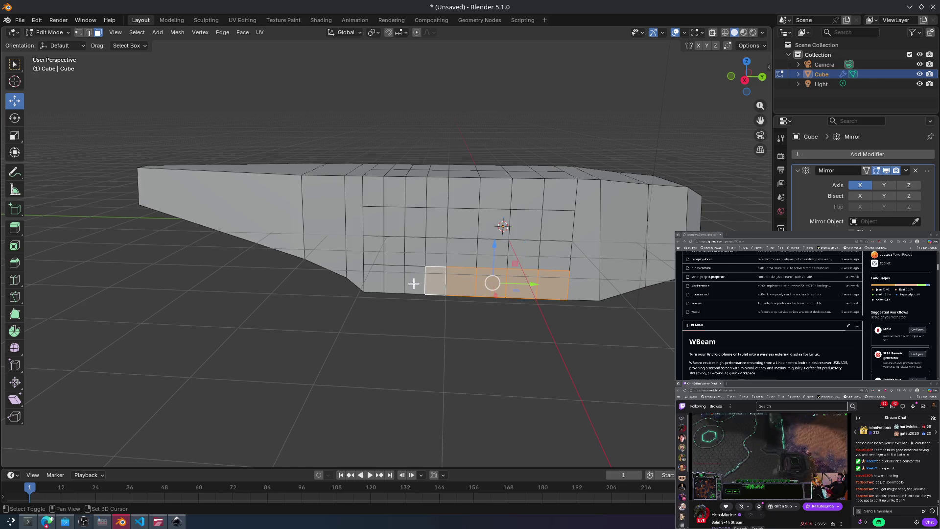
{"action": "left_click", "coordinate": [415, 282], "text": "shift"}
{"action": "left_click", "coordinate": [394, 279], "text": "shift"}
{"action": "left_click", "coordinate": [381, 271], "text": "shift"}
{"action": "mouse_move", "coordinate": [381, 272]}
{"action": "middle_mouse_down"}
{"action": "mouse_move", "coordinate": [465, 294]}
{"action": "mouse_move", "coordinate": [441, 289]}
{"action": "middle_mouse_up"}
Step: Extrude the bottom-row faces outward as the first wing section
{"action": "key", "text": "e"}
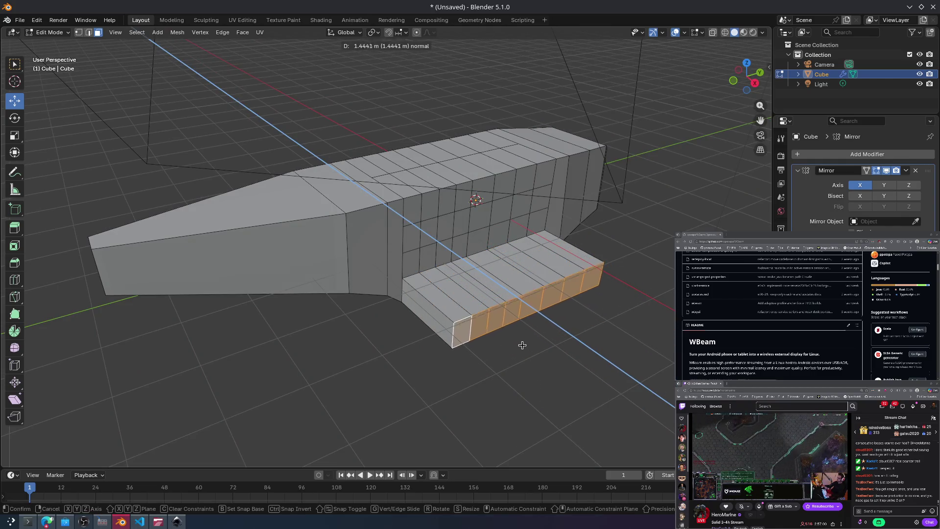
{"action": "left_click", "coordinate": [525, 333]}
{"action": "key", "text": "r"}
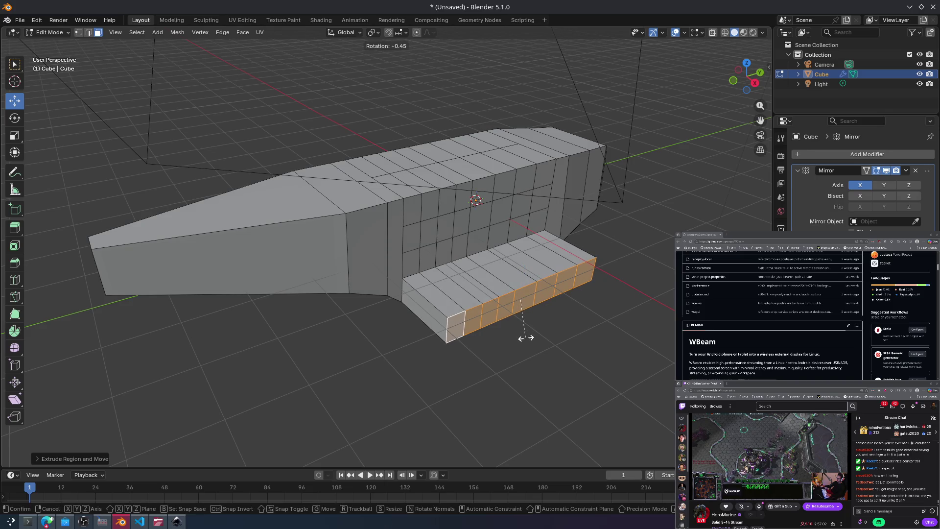
{"action": "key", "text": "Escape"}
{"action": "key", "text": "z"}
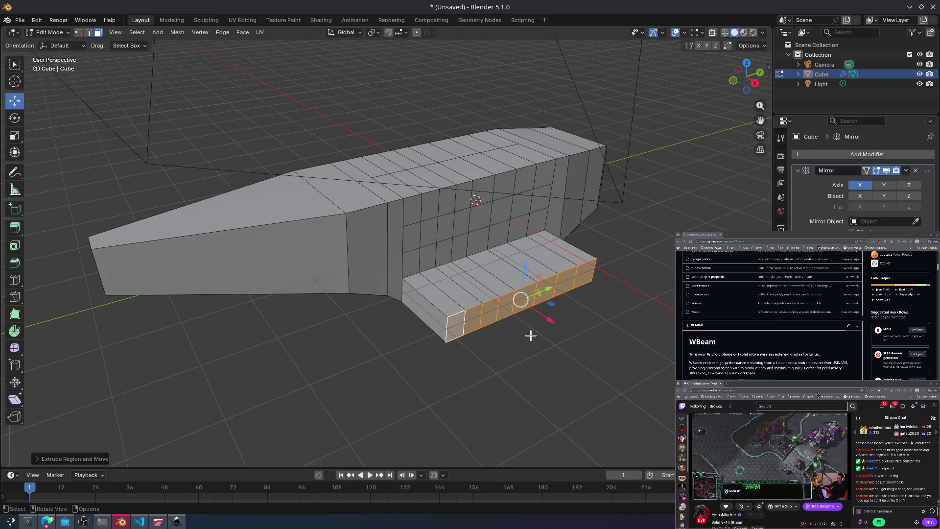
{"action": "right_click", "coordinate": [538, 339]}
{"action": "key", "text": "Escape"}
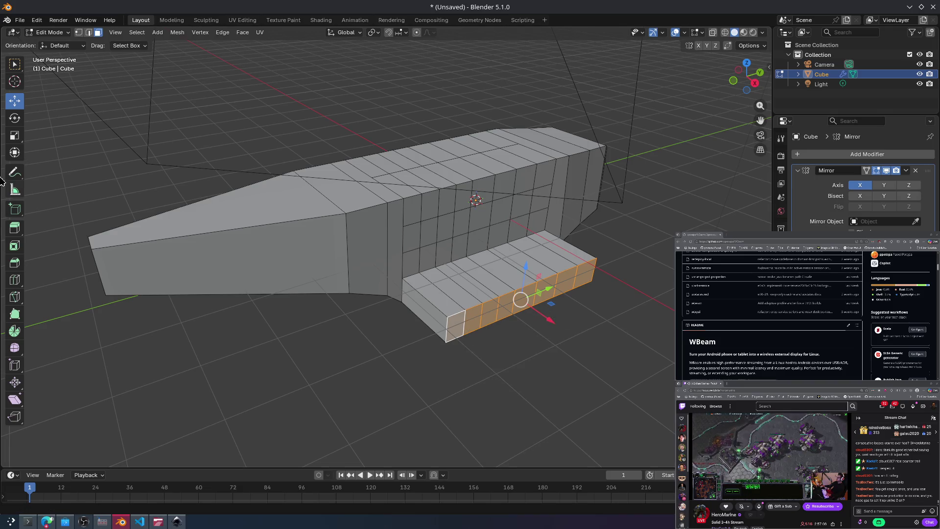
{"action": "left_click", "coordinate": [16, 123]}
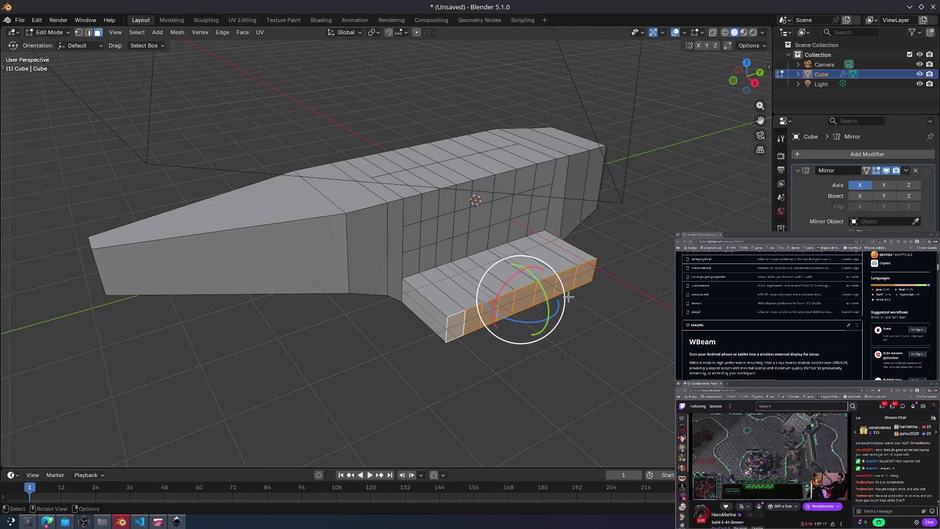
Step: Extend the wing tip faces further, tilt them, and shrink them slightly
{"action": "key", "text": "e"}
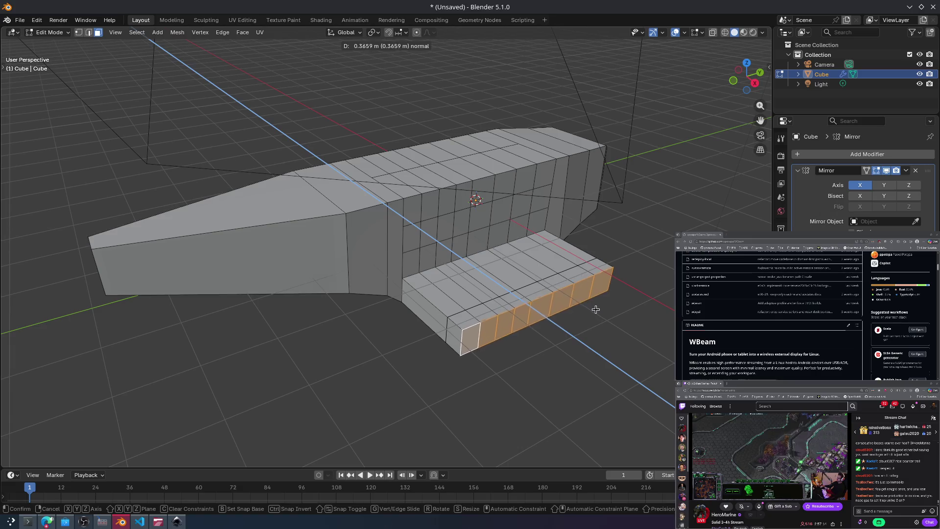
{"action": "left_click", "coordinate": [607, 319]}
{"action": "left_click_drag", "start_coordinate": [565, 313], "coordinate": [571, 329]}
{"action": "mouse_move", "coordinate": [571, 330]}
{"action": "middle_mouse_down"}
{"action": "mouse_move", "coordinate": [529, 274]}
{"action": "mouse_move", "coordinate": [598, 304]}
{"action": "mouse_move", "coordinate": [623, 270]}
{"action": "mouse_move", "coordinate": [554, 286]}
{"action": "mouse_move", "coordinate": [499, 283]}
{"action": "mouse_move", "coordinate": [568, 276]}
{"action": "mouse_move", "coordinate": [533, 279]}
{"action": "middle_mouse_up"}
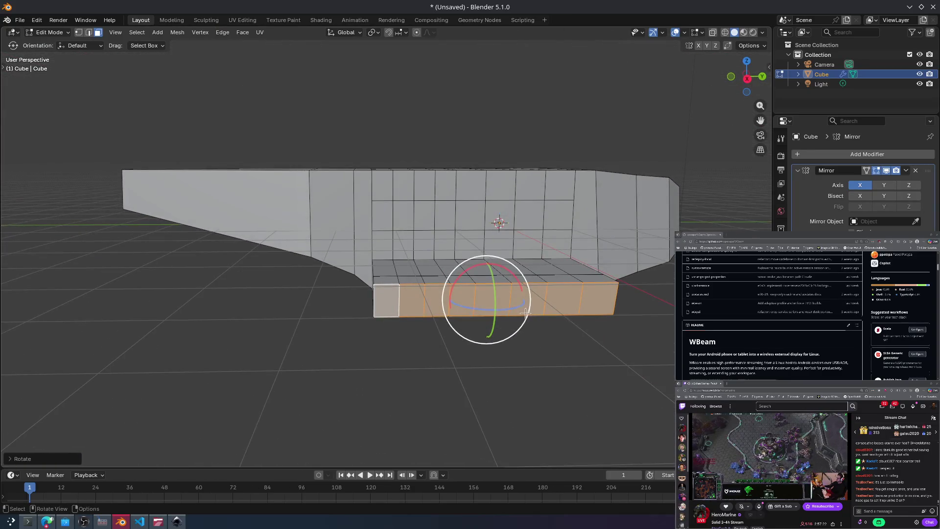
{"action": "key", "text": "r"}
{"action": "key", "text": "r"}
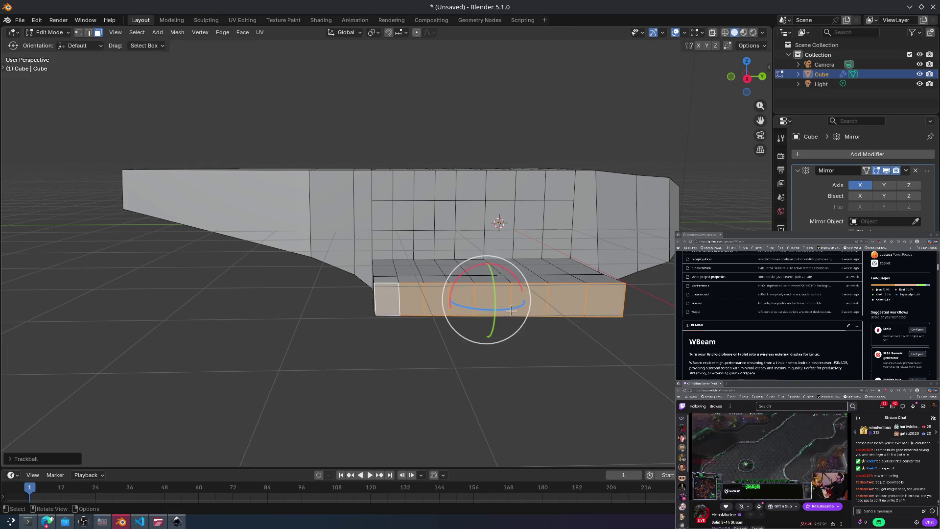
{"action": "left_click", "coordinate": [512, 311]}
{"action": "key", "text": "s"}
{"action": "left_click", "coordinate": [513, 303]}
Step: Extrude two more wing sections outward from the wingtip edge
{"action": "key", "text": "e"}
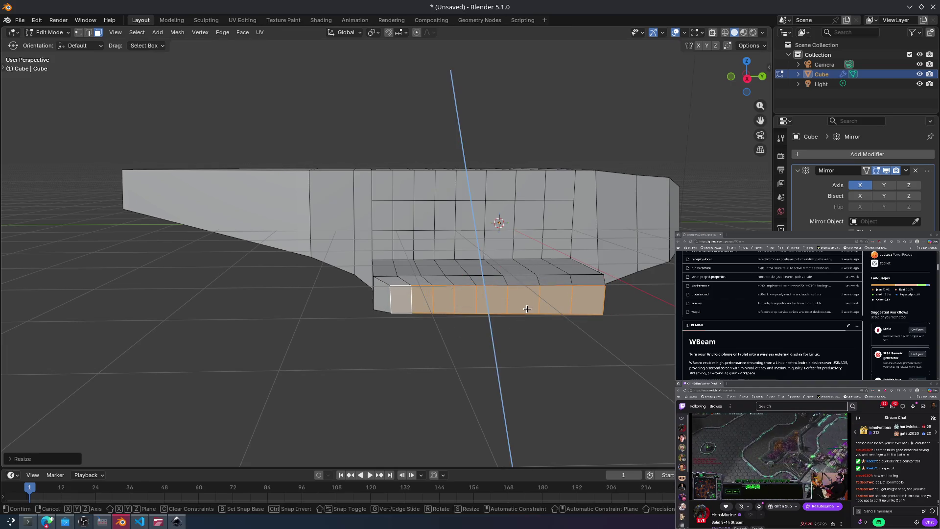
{"action": "left_click", "coordinate": [504, 347]}
{"action": "mouse_move", "coordinate": [504, 347]}
{"action": "middle_mouse_down"}
{"action": "mouse_move", "coordinate": [544, 384]}
{"action": "mouse_move", "coordinate": [550, 370]}
{"action": "middle_mouse_up"}
{"action": "key", "text": "e"}
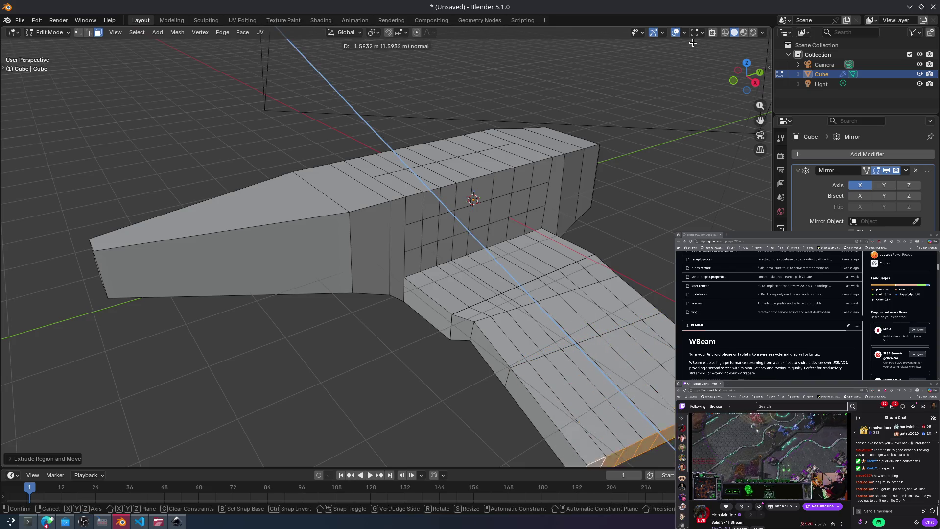
{"action": "scroll", "coordinate": [656, 443], "scroll_direction": "down", "scroll_amount": 3}
{"action": "left_click", "coordinate": [656, 443]}
{"action": "middle_click_drag", "start_coordinate": [656, 443], "coordinate": [663, 416]}
{"action": "scroll", "coordinate": [662, 416], "scroll_direction": "down", "scroll_amount": 2}
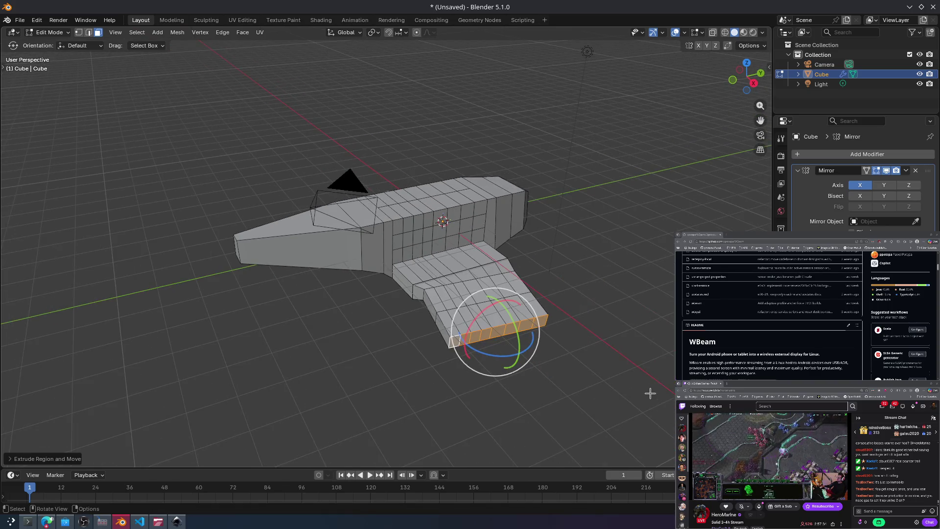
Step: Add two more wing sections, scaling the wingtip edge down after each
{"action": "key", "text": "e"}
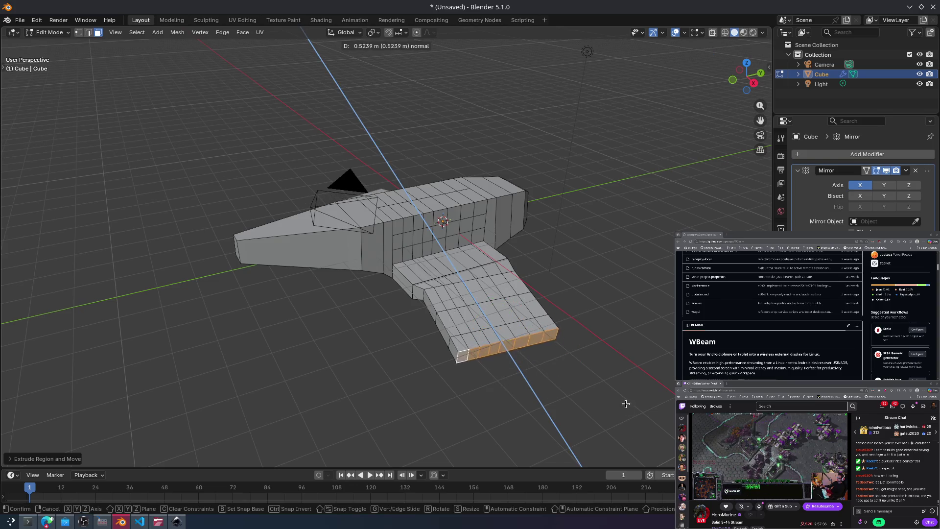
{"action": "key", "text": "s"}
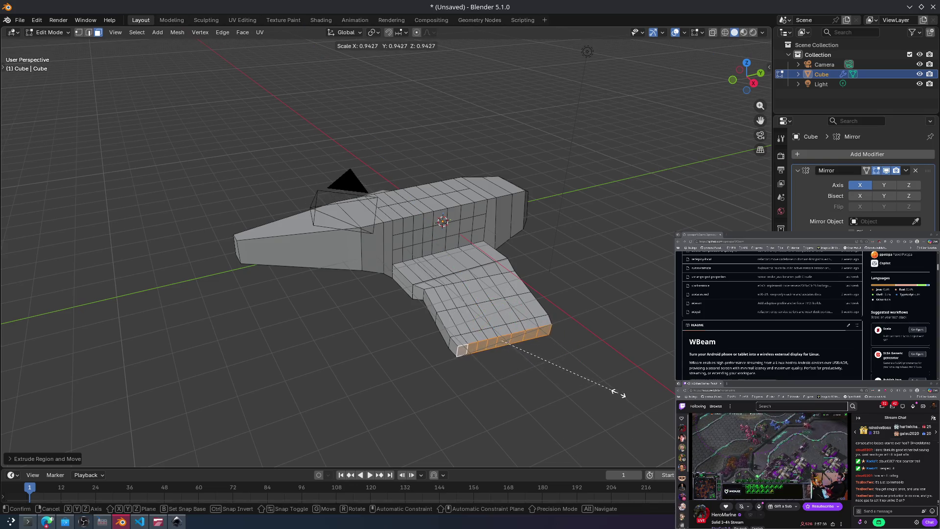
{"action": "left_click", "coordinate": [614, 392]}
{"action": "key", "text": "e"}
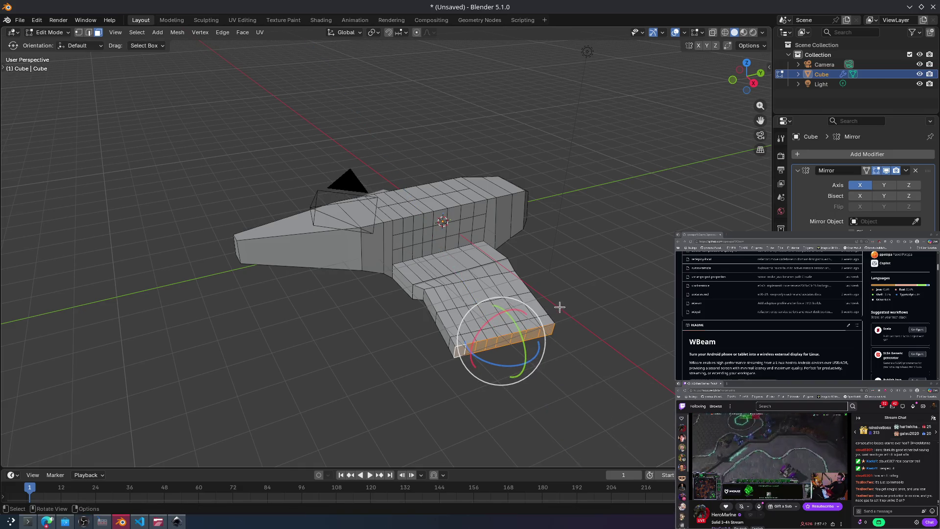
{"action": "key", "text": "e"}
{"action": "left_click", "coordinate": [556, 361]}
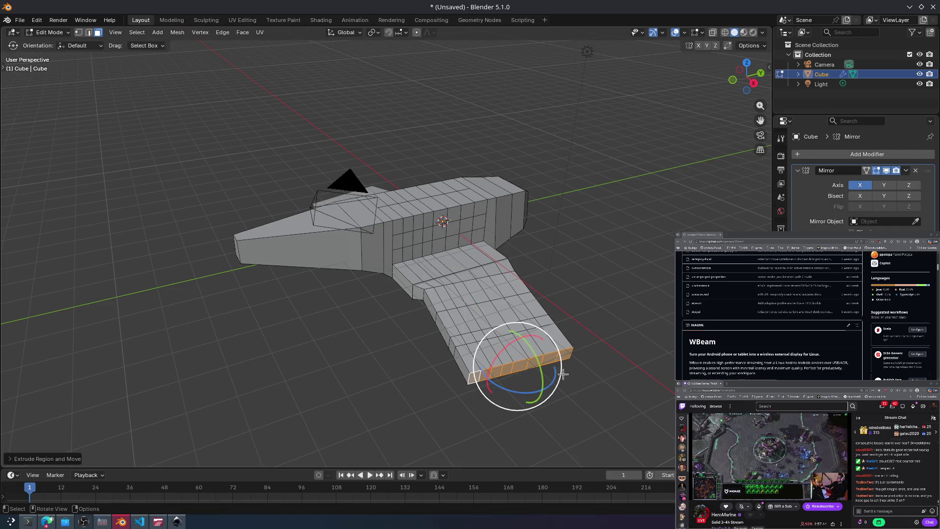
{"action": "key", "text": "s"}
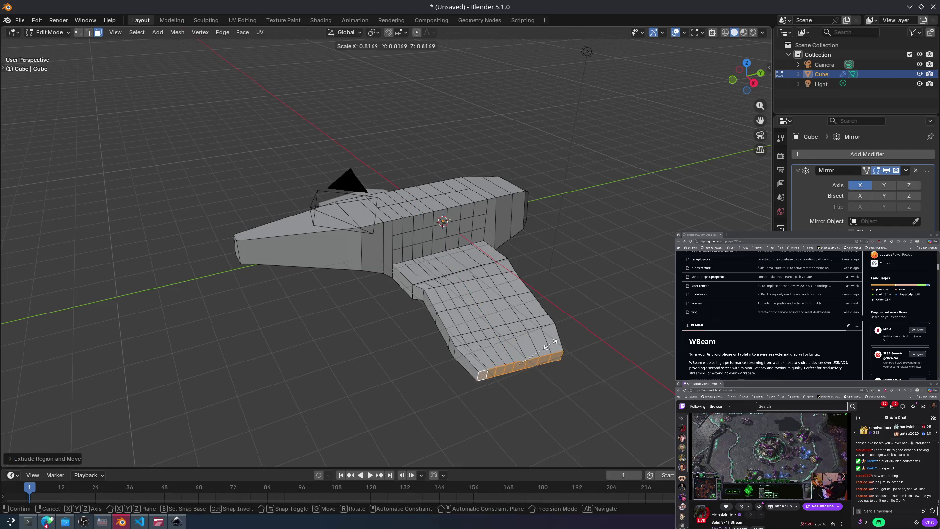
{"action": "left_click", "coordinate": [550, 345]}
Step: Add a final short section and scale the tip to 0.399 for a rounded wingtip
{"action": "key", "text": "e"}
{"action": "left_click", "coordinate": [558, 357]}
{"action": "key", "text": "s"}
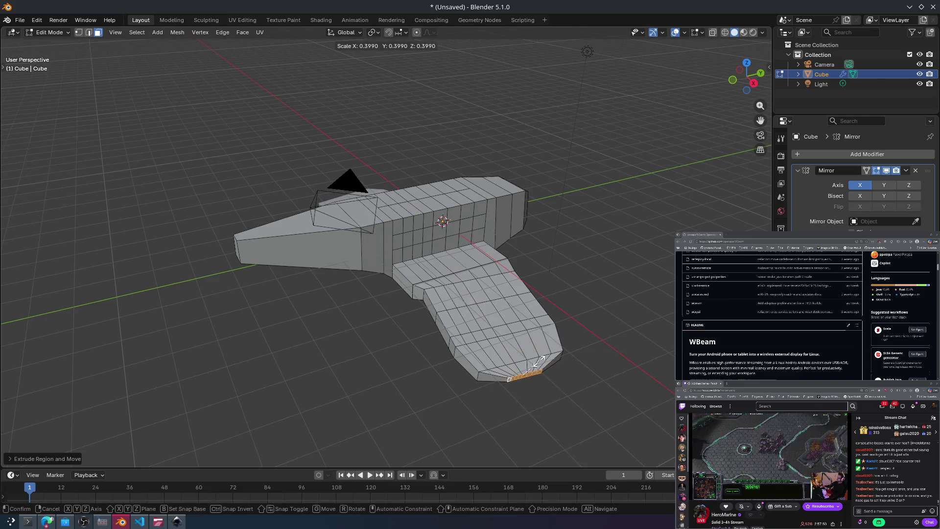
{"action": "left_click", "coordinate": [548, 354]}
{"action": "mouse_move", "coordinate": [547, 354]}
{"action": "middle_mouse_down"}
{"action": "mouse_move", "coordinate": [502, 329]}
{"action": "mouse_move", "coordinate": [606, 331]}
{"action": "mouse_move", "coordinate": [502, 268]}
{"action": "mouse_move", "coordinate": [460, 269]}
{"action": "middle_mouse_up"}
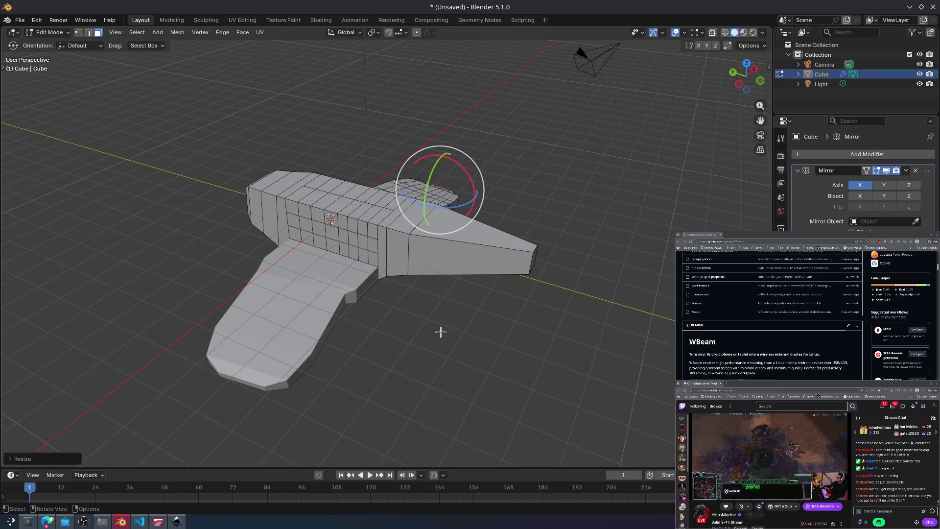
{"action": "mouse_move", "coordinate": [344, 258]}
{"action": "middle_mouse_down"}
{"action": "mouse_move", "coordinate": [424, 237]}
{"action": "mouse_move", "coordinate": [304, 277]}
{"action": "middle_mouse_up"}
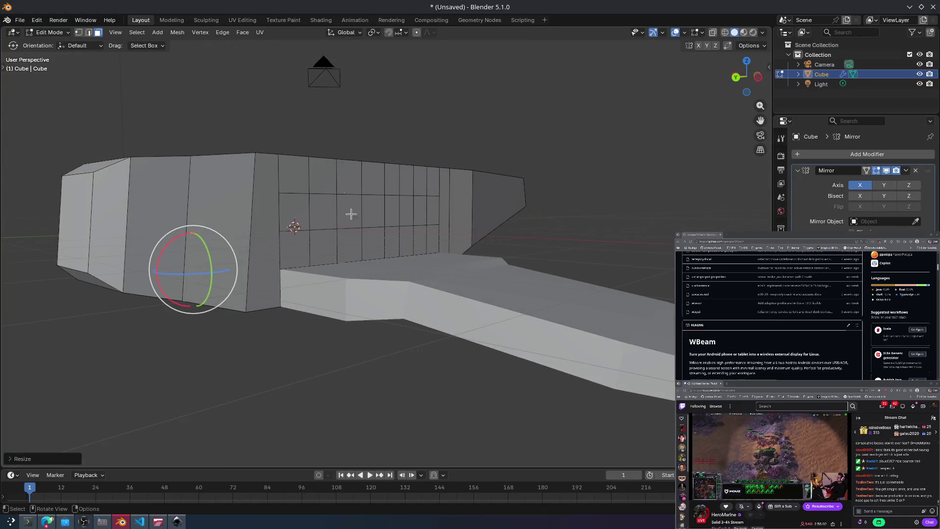
{"action": "left_click", "coordinate": [80, 38]}
{"action": "mouse_move", "coordinate": [402, 240]}
{"action": "middle_mouse_down"}
{"action": "mouse_move", "coordinate": [304, 256]}
{"action": "mouse_move", "coordinate": [356, 250]}
{"action": "mouse_move", "coordinate": [251, 315]}
{"action": "middle_mouse_up"}
{"action": "left_click", "coordinate": [244, 316]}
{"action": "left_click", "coordinate": [289, 305], "text": "shift"}
{"action": "left_click", "coordinate": [321, 295], "text": "shift"}
{"action": "left_click", "coordinate": [352, 286], "text": "shift"}
{"action": "left_click", "coordinate": [382, 277], "text": "shift"}
{"action": "left_click", "coordinate": [402, 273], "text": "shift"}
{"action": "left_click", "coordinate": [417, 267], "text": "shift"}
{"action": "left_click", "coordinate": [435, 262], "text": "shift"}
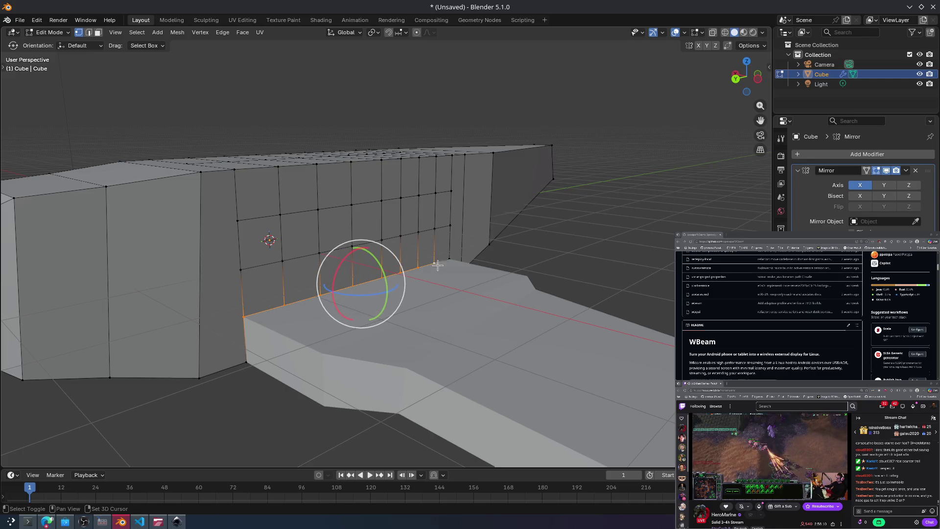
{"action": "left_click", "coordinate": [450, 258], "text": "shift"}
{"action": "mouse_move", "coordinate": [449, 259]}
{"action": "middle_mouse_down"}
{"action": "mouse_move", "coordinate": [486, 267]}
{"action": "mouse_move", "coordinate": [495, 258]}
{"action": "mouse_move", "coordinate": [392, 212]}
{"action": "mouse_move", "coordinate": [351, 262]}
{"action": "mouse_move", "coordinate": [286, 227]}
{"action": "mouse_move", "coordinate": [273, 233]}
{"action": "middle_mouse_up"}
{"action": "key", "text": "shift+space"}
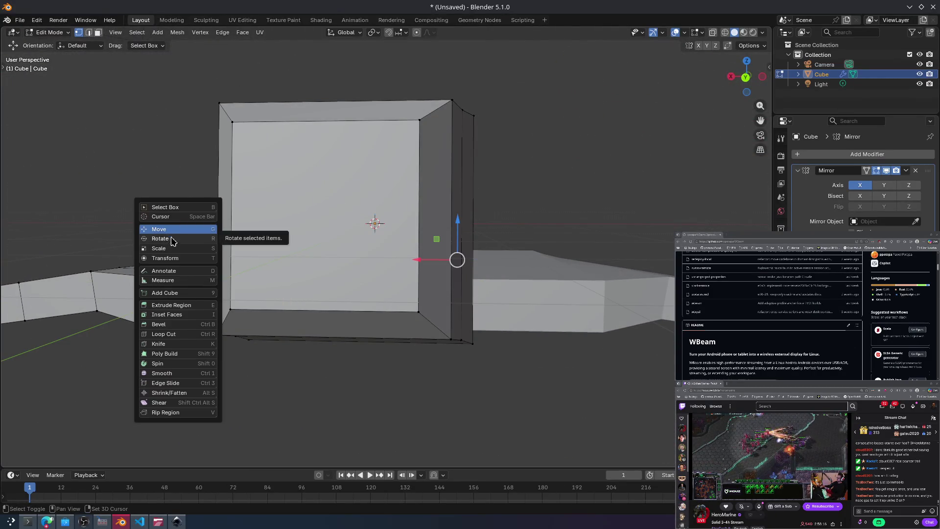
{"action": "key", "text": "g"}
{"action": "middle_click_drag", "start_coordinate": [472, 247], "coordinate": [429, 263]}
{"action": "mouse_move", "coordinate": [428, 262]}
{"action": "left_mouse_down"}
{"action": "mouse_move", "coordinate": [439, 255]}
{"action": "mouse_move", "coordinate": [417, 245]}
{"action": "mouse_move", "coordinate": [497, 201]}
{"action": "mouse_move", "coordinate": [413, 231]}
{"action": "mouse_move", "coordinate": [514, 235]}
{"action": "mouse_move", "coordinate": [412, 246]}
{"action": "mouse_move", "coordinate": [480, 204]}
{"action": "mouse_move", "coordinate": [334, 277]}
{"action": "mouse_move", "coordinate": [333, 247]}
{"action": "left_mouse_up"}
{"action": "key", "text": "ctrl+z"}
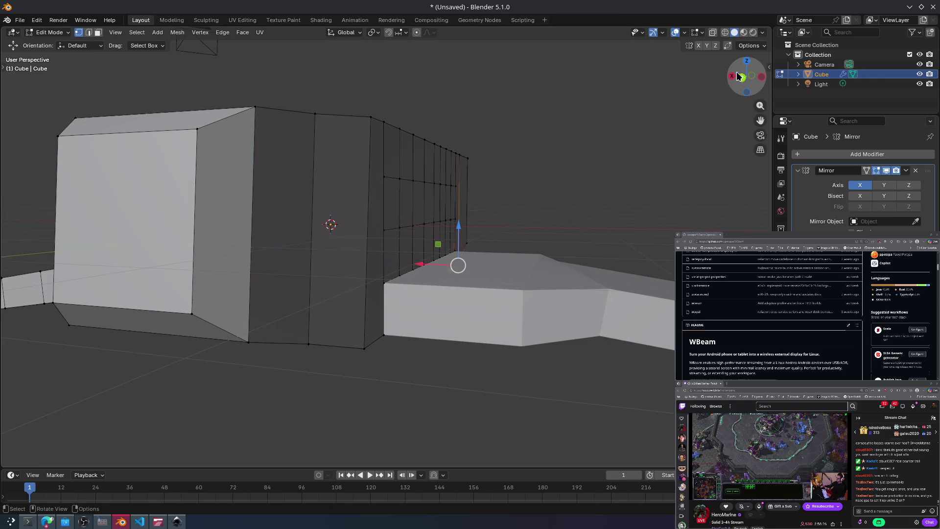
{"action": "left_click", "coordinate": [749, 60]}
{"action": "left_click", "coordinate": [750, 59]}
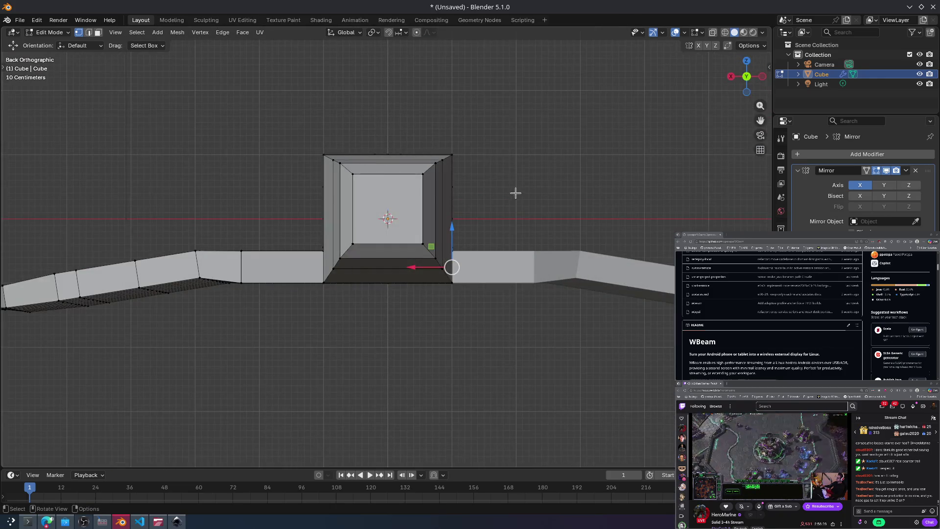
Step: Move the wing-root corner vertex up and inward, then inspect the fuselage box from several angles
{"action": "mouse_move", "coordinate": [331, 259]}
{"action": "left_mouse_down"}
{"action": "mouse_move", "coordinate": [319, 235]}
{"action": "mouse_move", "coordinate": [300, 234]}
{"action": "left_mouse_up"}
{"action": "left_click", "coordinate": [250, 229]}
{"action": "mouse_move", "coordinate": [245, 299]}
{"action": "middle_mouse_down"}
{"action": "mouse_move", "coordinate": [183, 292]}
{"action": "mouse_move", "coordinate": [297, 262]}
{"action": "mouse_move", "coordinate": [303, 318]}
{"action": "mouse_move", "coordinate": [298, 252]}
{"action": "mouse_move", "coordinate": [476, 242]}
{"action": "mouse_move", "coordinate": [509, 179]}
{"action": "mouse_move", "coordinate": [394, 252]}
{"action": "mouse_move", "coordinate": [413, 231]}
{"action": "mouse_move", "coordinate": [439, 241]}
{"action": "mouse_move", "coordinate": [390, 252]}
{"action": "mouse_move", "coordinate": [556, 256]}
{"action": "mouse_move", "coordinate": [606, 246]}
{"action": "mouse_move", "coordinate": [529, 233]}
{"action": "mouse_move", "coordinate": [504, 259]}
{"action": "mouse_move", "coordinate": [508, 231]}
{"action": "mouse_move", "coordinate": [534, 274]}
{"action": "mouse_move", "coordinate": [557, 291]}
{"action": "mouse_move", "coordinate": [315, 287]}
{"action": "mouse_move", "coordinate": [336, 255]}
{"action": "middle_mouse_up"}
{"action": "mouse_move", "coordinate": [386, 288]}
{"action": "middle_mouse_down"}
{"action": "mouse_move", "coordinate": [365, 279]}
{"action": "mouse_move", "coordinate": [373, 289]}
{"action": "middle_mouse_up"}
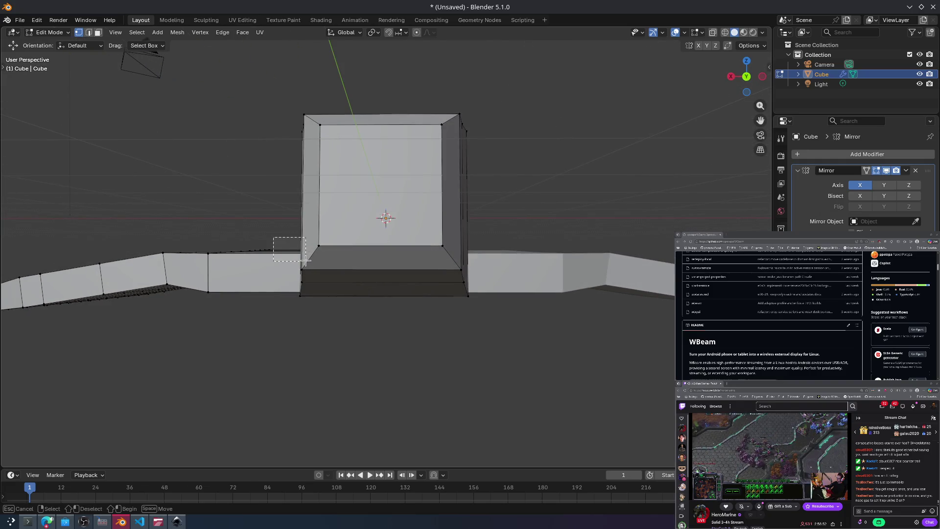
{"action": "mouse_move", "coordinate": [307, 271]}
{"action": "middle_mouse_down"}
{"action": "mouse_move", "coordinate": [255, 230]}
{"action": "mouse_move", "coordinate": [396, 278]}
{"action": "middle_mouse_up"}
{"action": "mouse_move", "coordinate": [319, 273]}
{"action": "middle_mouse_down"}
{"action": "mouse_move", "coordinate": [367, 281]}
{"action": "mouse_move", "coordinate": [372, 264]}
{"action": "mouse_move", "coordinate": [350, 263]}
{"action": "middle_mouse_up"}
{"action": "left_click_drag", "start_coordinate": [350, 263], "coordinate": [403, 274]}
{"action": "left_click_drag", "start_coordinate": [494, 289], "coordinate": [494, 289]}
{"action": "middle_click_drag", "start_coordinate": [431, 270], "coordinate": [443, 272]}
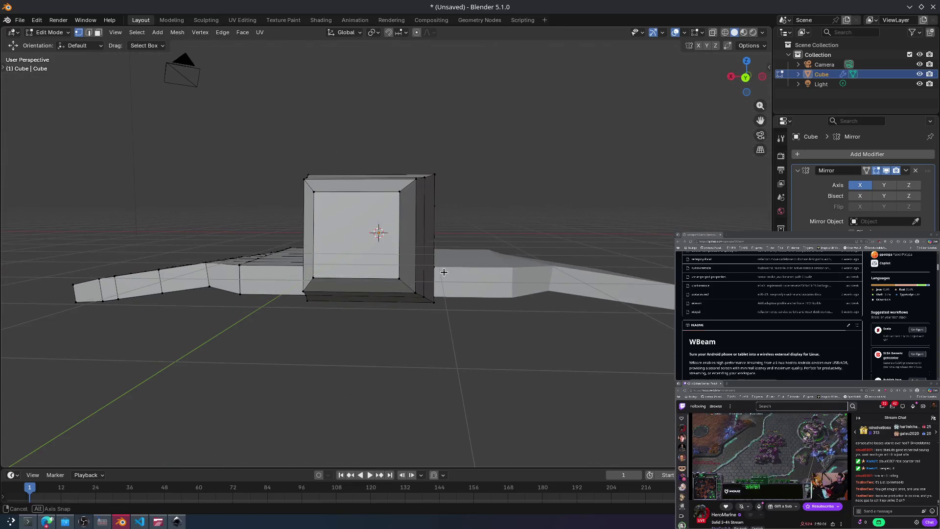
Step: Check the bottom, front and back views and switch to edge selection mode
{"action": "left_click", "coordinate": [746, 92]}
{"action": "left_click", "coordinate": [748, 64]}
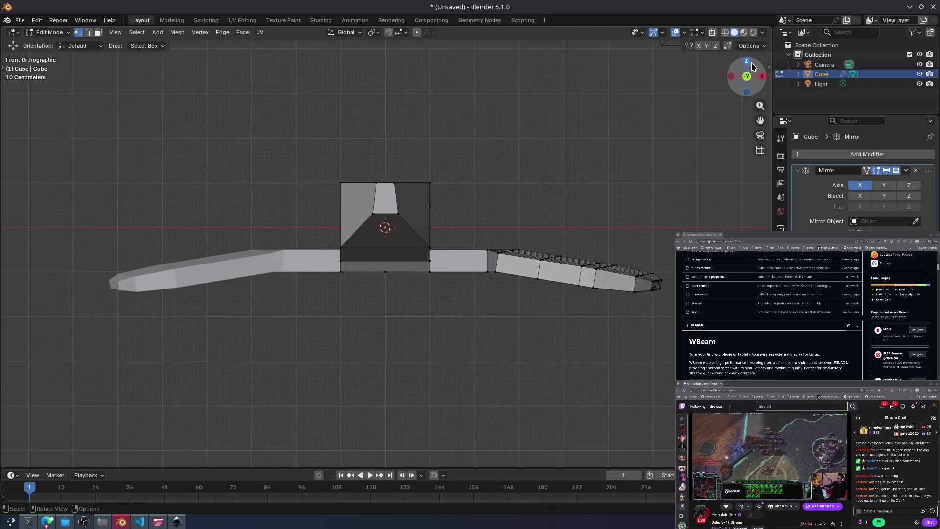
{"action": "left_click", "coordinate": [731, 78]}
{"action": "key", "text": "b"}
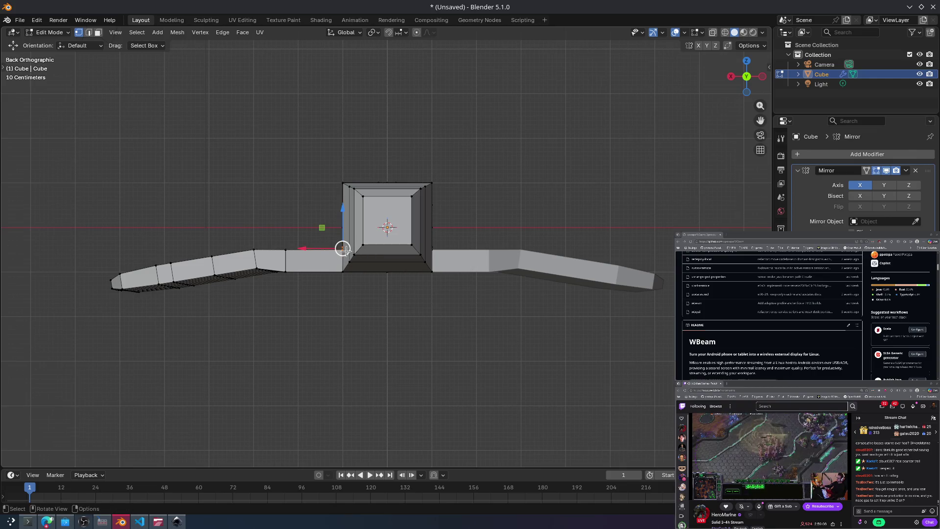
{"action": "mouse_move", "coordinate": [343, 252]}
{"action": "middle_mouse_down"}
{"action": "mouse_move", "coordinate": [382, 282]}
{"action": "mouse_move", "coordinate": [351, 266]}
{"action": "middle_mouse_up"}
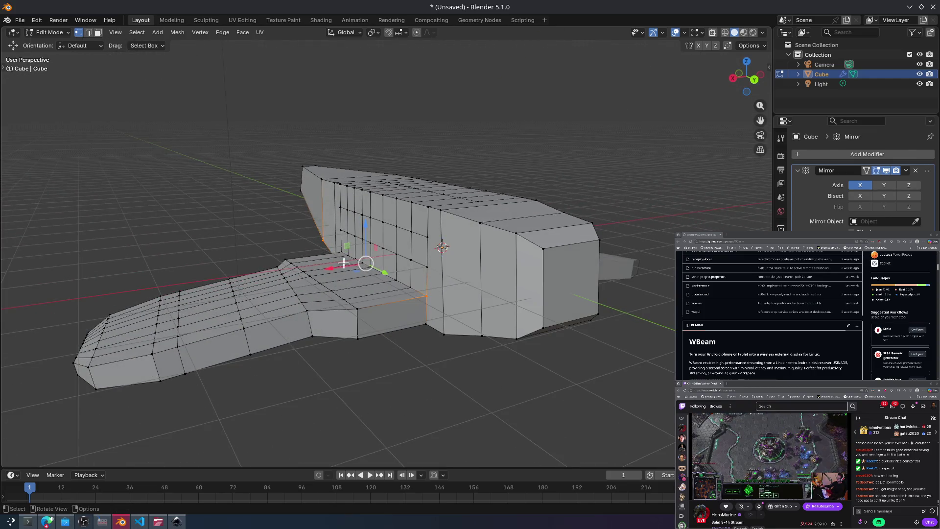
{"action": "mouse_move", "coordinate": [425, 298]}
{"action": "middle_mouse_down"}
{"action": "mouse_move", "coordinate": [430, 329]}
{"action": "mouse_move", "coordinate": [401, 274]}
{"action": "mouse_move", "coordinate": [428, 321]}
{"action": "mouse_move", "coordinate": [357, 257]}
{"action": "mouse_move", "coordinate": [383, 273]}
{"action": "middle_mouse_up"}
{"action": "left_click", "coordinate": [90, 34]}
Step: Cycle through the right, top and front views to settle on Back Orthographic
{"action": "left_click", "coordinate": [730, 77]}
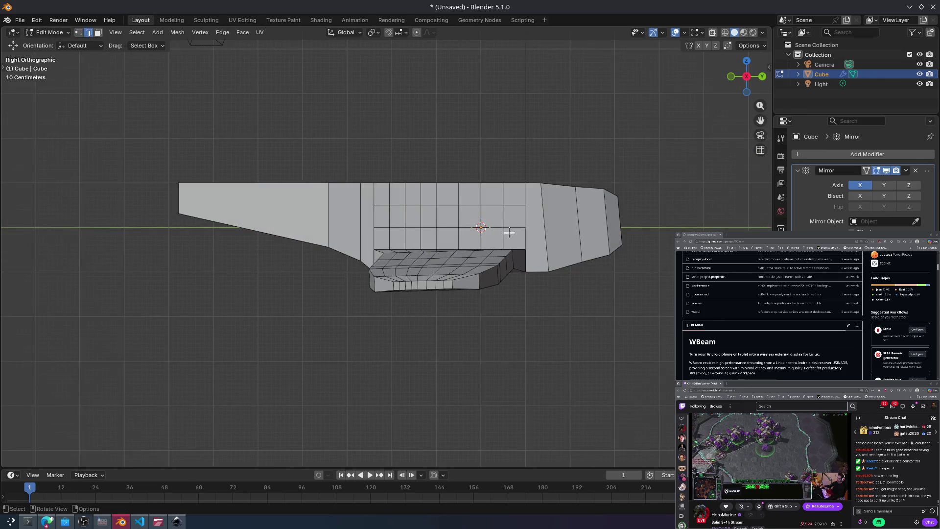
{"action": "left_click", "coordinate": [747, 60]}
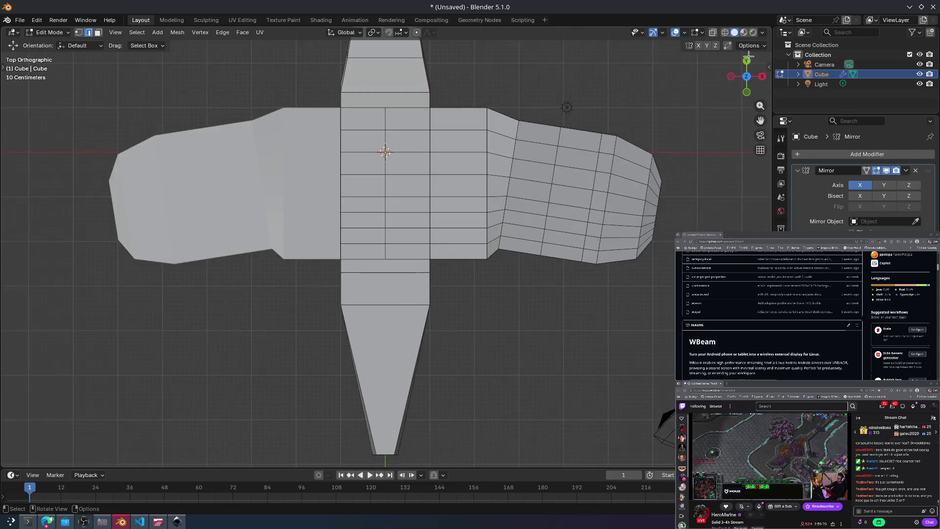
{"action": "left_click", "coordinate": [746, 93]}
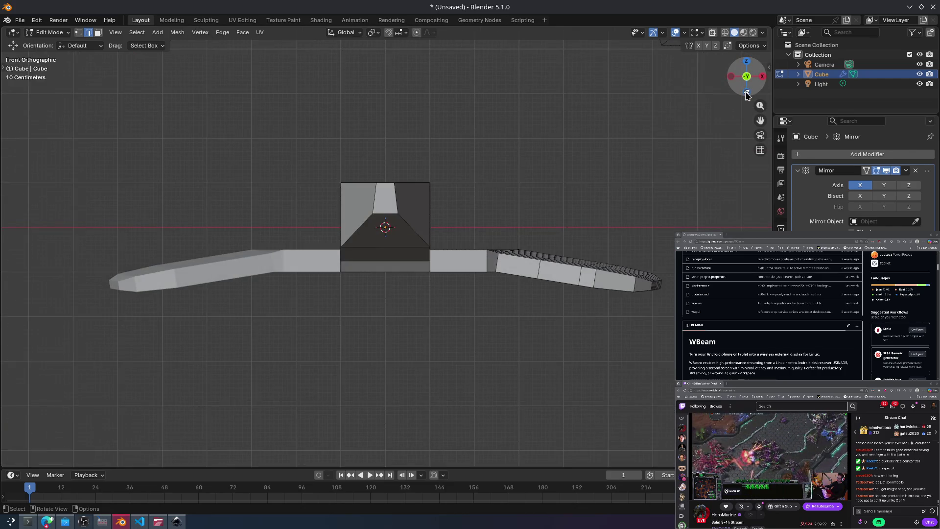
{"action": "left_click", "coordinate": [746, 93]}
{"action": "left_click", "coordinate": [746, 93]}
{"action": "left_click", "coordinate": [747, 94]}
{"action": "left_click", "coordinate": [747, 93]}
{"action": "scroll", "coordinate": [463, 239], "scroll_direction": "up", "scroll_amount": 4}
Step: Select the edge at the box's right side and try moving it outward, then cancel
{"action": "mouse_move", "coordinate": [517, 237]}
{"action": "left_mouse_down"}
{"action": "mouse_move", "coordinate": [466, 261]}
{"action": "mouse_move", "coordinate": [474, 263]}
{"action": "left_mouse_up"}
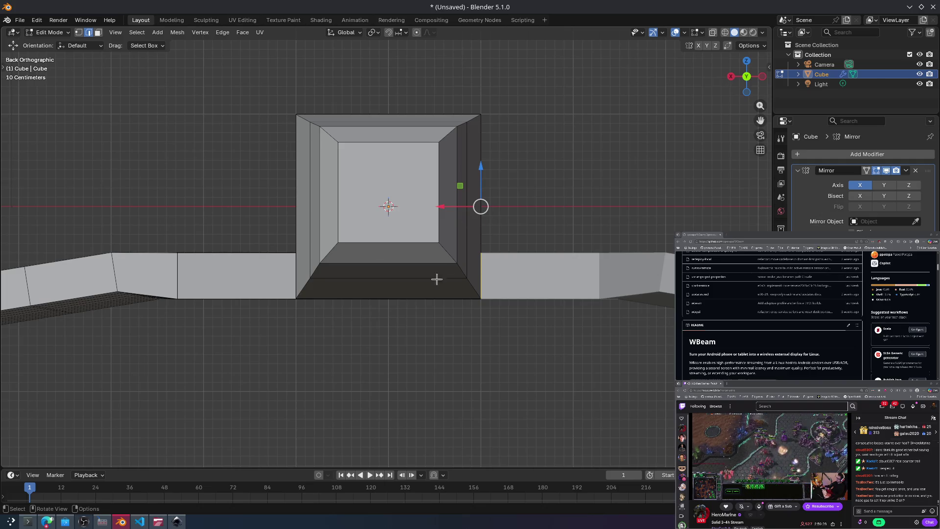
{"action": "right_click", "coordinate": [398, 221]}
{"action": "key", "text": "Escape"}
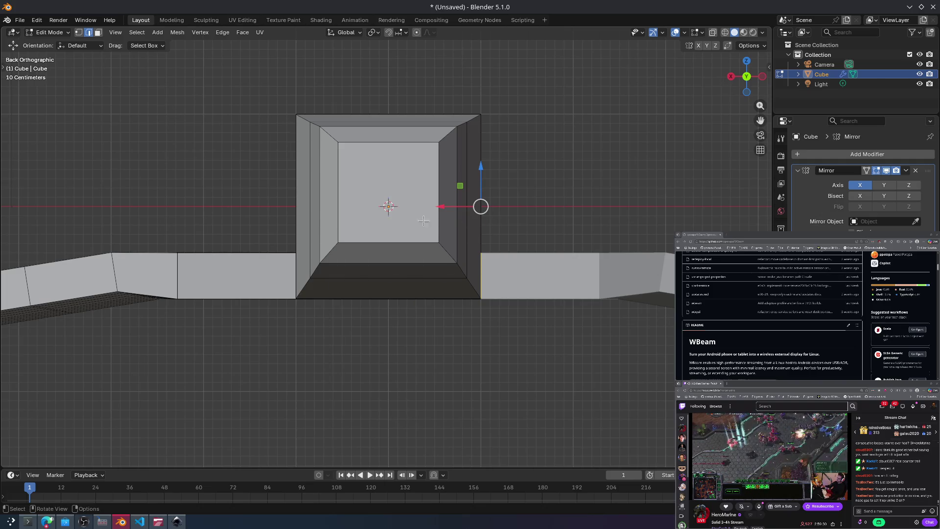
{"action": "mouse_move", "coordinate": [479, 206]}
{"action": "left_mouse_down"}
{"action": "mouse_move", "coordinate": [527, 193]}
{"action": "mouse_move", "coordinate": [498, 197]}
{"action": "left_mouse_up"}
{"action": "key", "text": "Escape"}
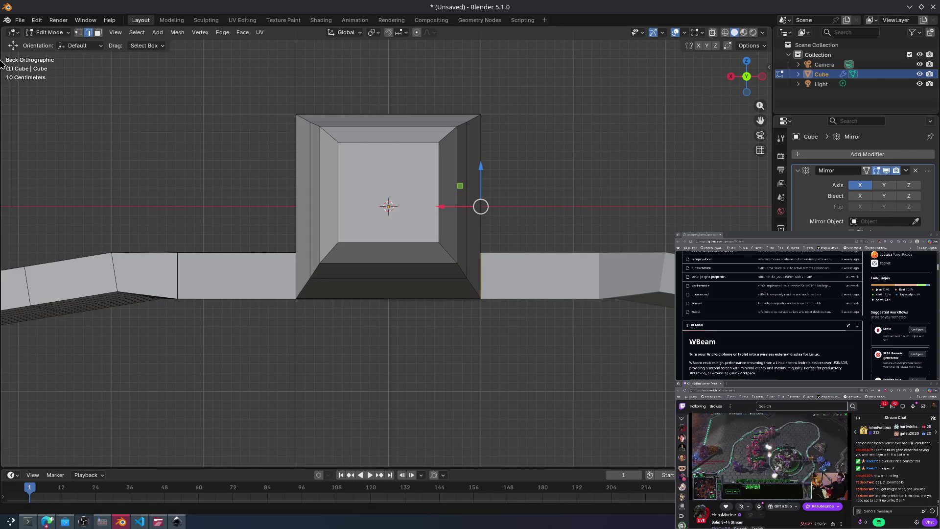
Step: Return to box selection and select the edge loop at the fuselage box's base
{"action": "key", "text": "t"}
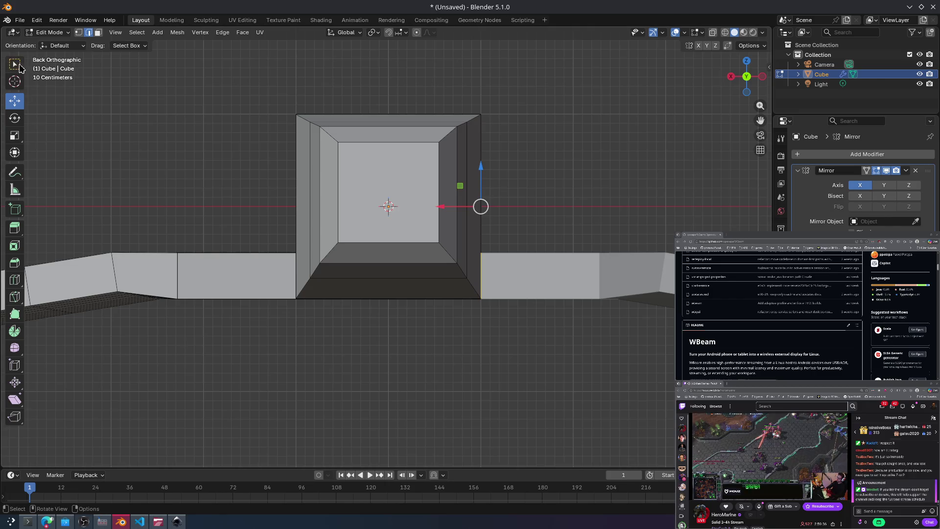
{"action": "key", "text": "w"}
{"action": "mouse_move", "coordinate": [491, 206]}
{"action": "middle_mouse_down"}
{"action": "mouse_move", "coordinate": [511, 230]}
{"action": "mouse_move", "coordinate": [494, 229]}
{"action": "middle_mouse_up"}
{"action": "left_click", "coordinate": [747, 94]}
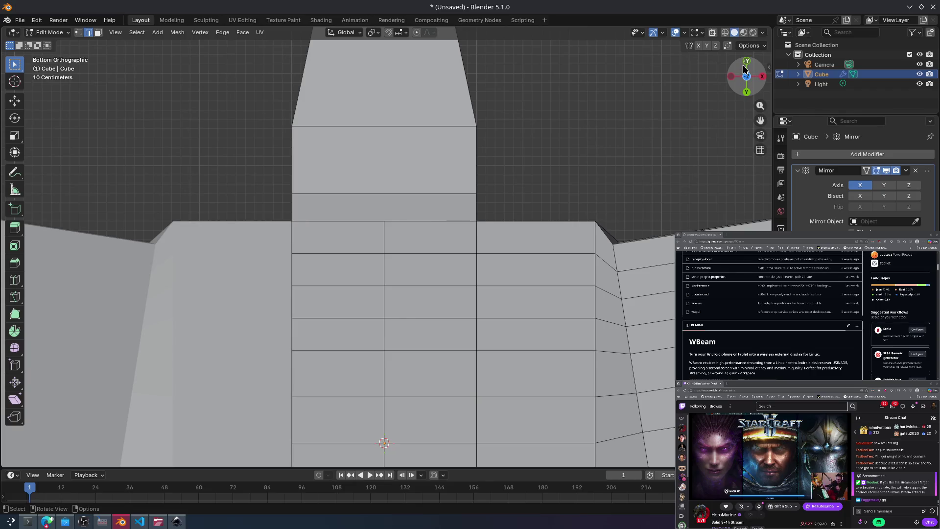
{"action": "left_click", "coordinate": [744, 65]}
{"action": "left_click", "coordinate": [466, 261], "text": "alt"}
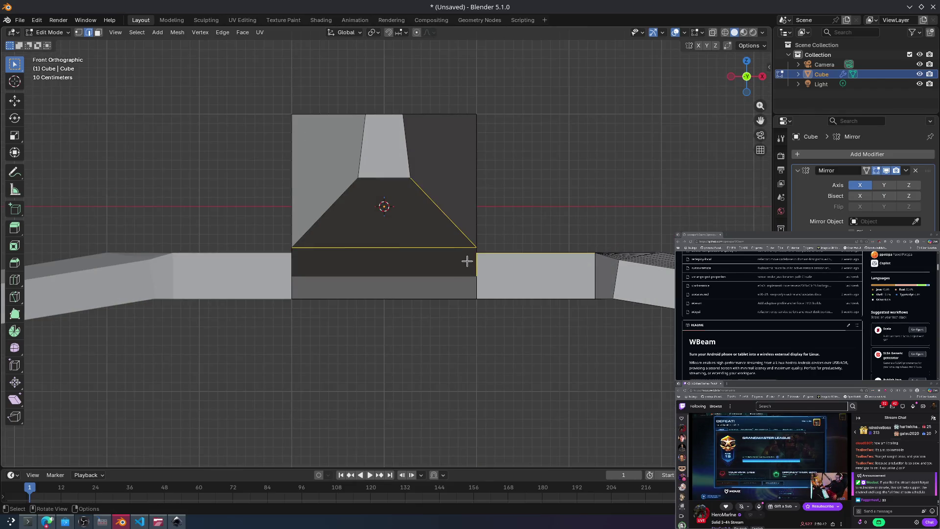
{"action": "mouse_move", "coordinate": [512, 246]}
{"action": "middle_mouse_down"}
{"action": "mouse_move", "coordinate": [528, 241]}
{"action": "mouse_move", "coordinate": [483, 252]}
{"action": "mouse_move", "coordinate": [587, 262]}
{"action": "mouse_move", "coordinate": [568, 256]}
{"action": "mouse_move", "coordinate": [610, 254]}
{"action": "mouse_move", "coordinate": [587, 265]}
{"action": "middle_mouse_up"}
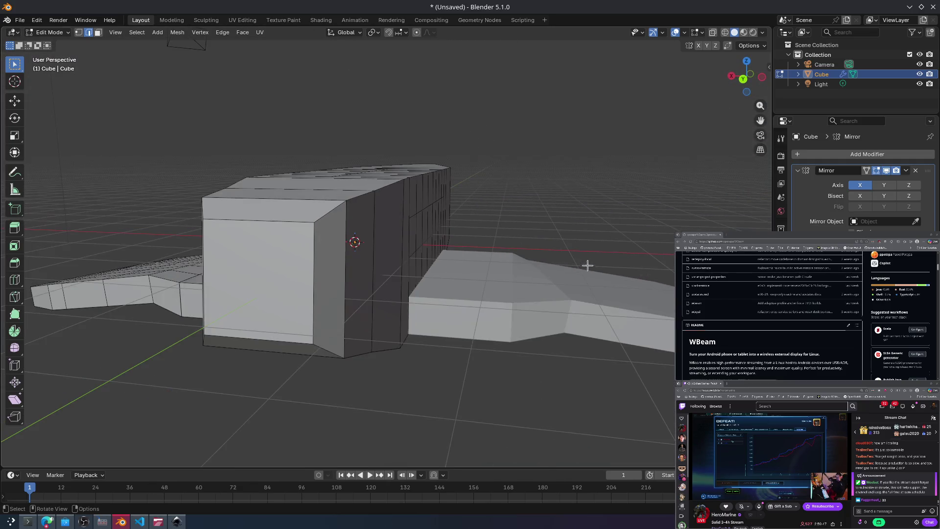
{"action": "left_click", "coordinate": [733, 78]}
{"action": "left_click_drag", "start_coordinate": [729, 82], "coordinate": [644, 165]}
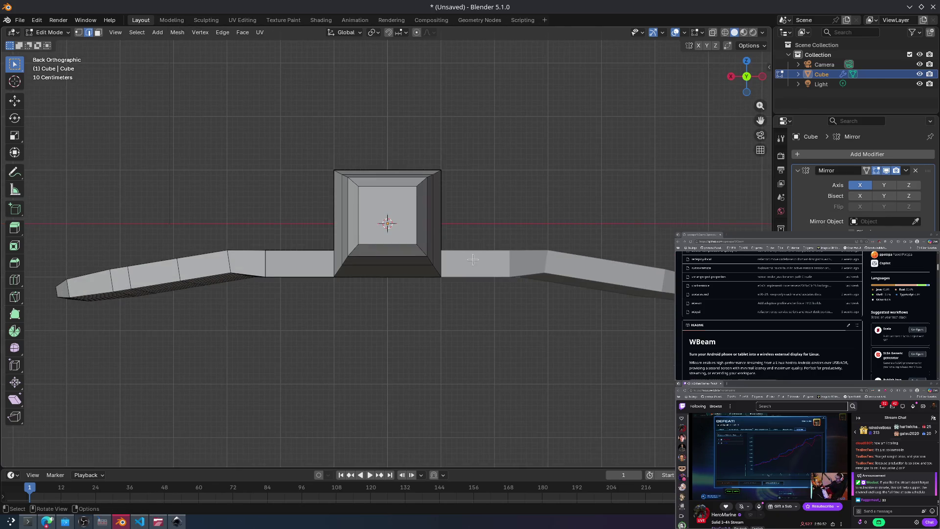
Step: In back orthographic view, select the fuselage's left vertical edge and trial a sideways shift, then revert it
{"action": "left_click_drag", "start_coordinate": [438, 256], "coordinate": [438, 257]}
{"action": "middle_click_drag", "start_coordinate": [481, 238], "coordinate": [452, 243]}
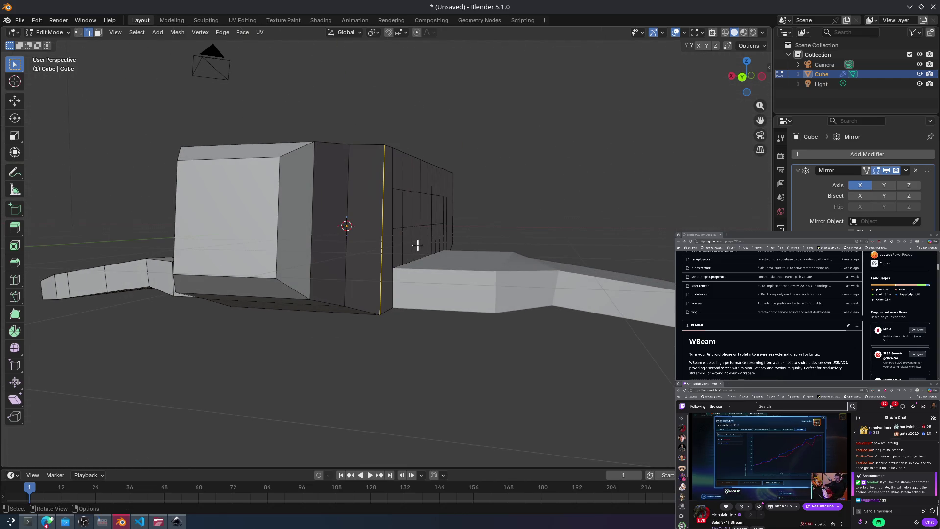
{"action": "mouse_move", "coordinate": [352, 254]}
{"action": "middle_mouse_down"}
{"action": "mouse_move", "coordinate": [348, 243]}
{"action": "mouse_move", "coordinate": [326, 245]}
{"action": "mouse_move", "coordinate": [685, 98]}
{"action": "middle_mouse_up"}
{"action": "left_click", "coordinate": [735, 80]}
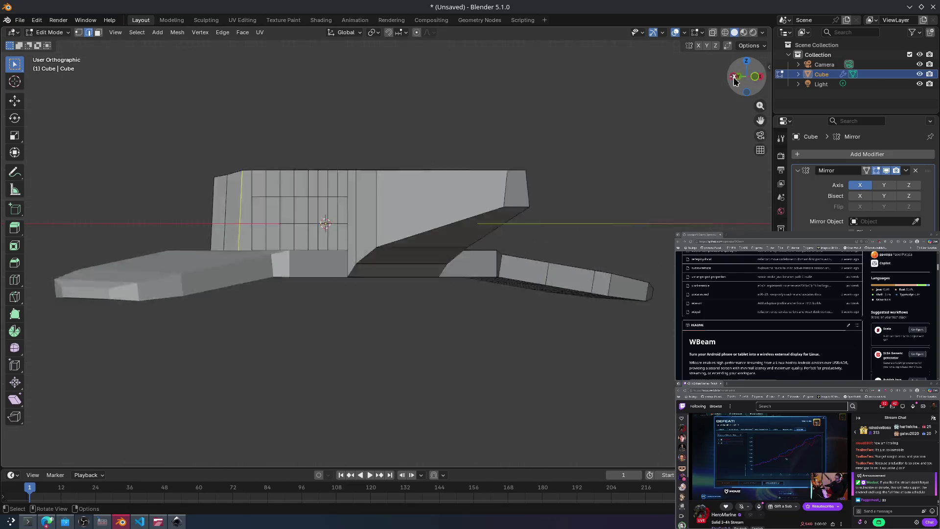
{"action": "left_click", "coordinate": [733, 80]}
{"action": "left_click_drag", "start_coordinate": [468, 236], "coordinate": [438, 258]}
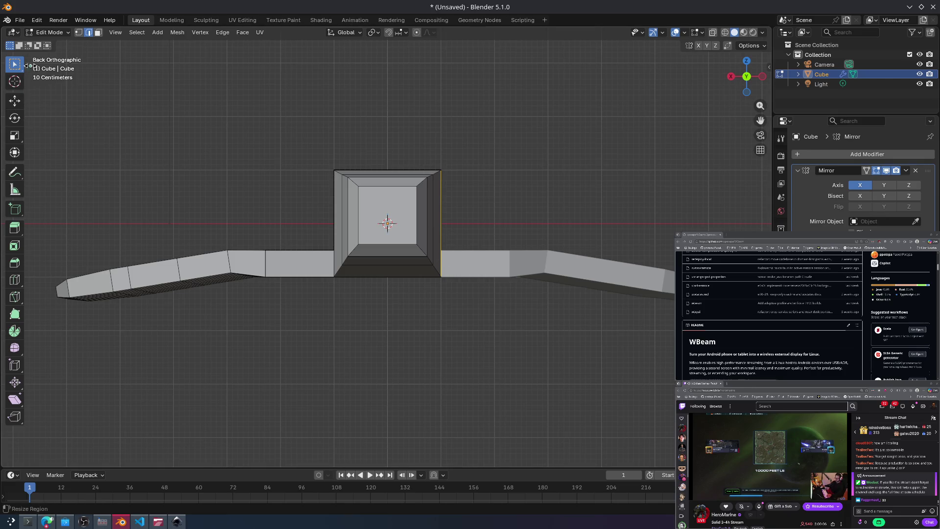
{"action": "mouse_move", "coordinate": [321, 234]}
{"action": "left_mouse_down"}
{"action": "mouse_move", "coordinate": [337, 258]}
{"action": "mouse_move", "coordinate": [290, 235]}
{"action": "left_mouse_up"}
{"action": "left_click", "coordinate": [15, 101]}
{"action": "middle_click_drag", "start_coordinate": [294, 225], "coordinate": [367, 243]}
{"action": "key", "text": "ctrl+z"}
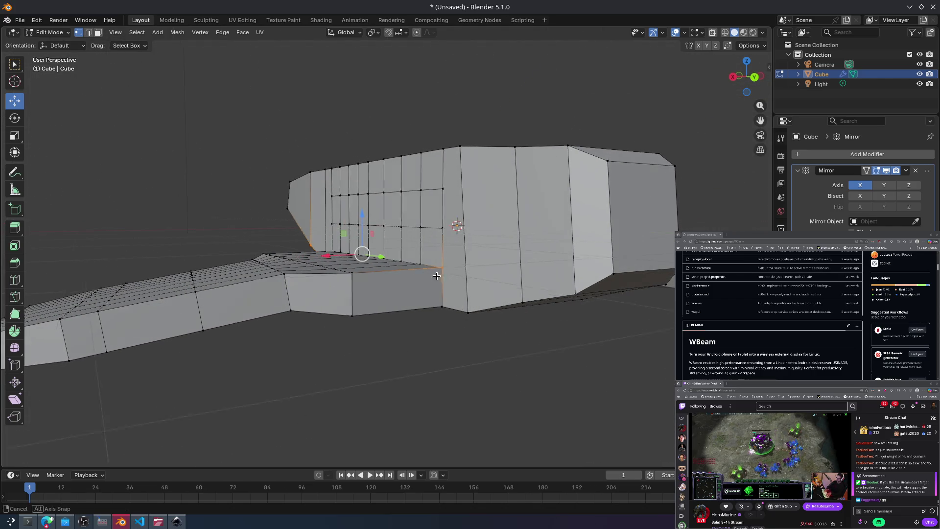
Step: Add a wing-root vertex to the selection and move the selected vertices into place
{"action": "middle_click_drag", "start_coordinate": [436, 276], "coordinate": [469, 301]}
{"action": "left_click", "coordinate": [462, 296], "text": "shift"}
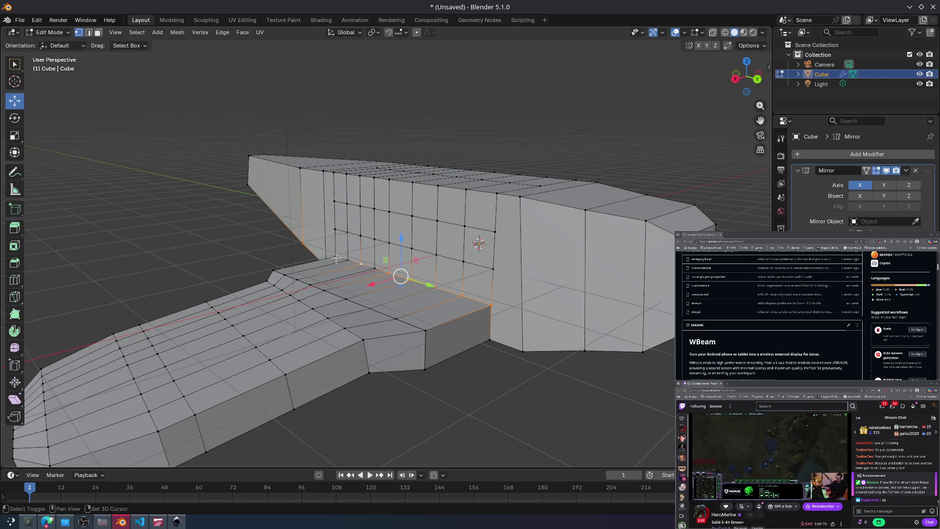
{"action": "middle_click_drag", "start_coordinate": [336, 258], "coordinate": [415, 270]}
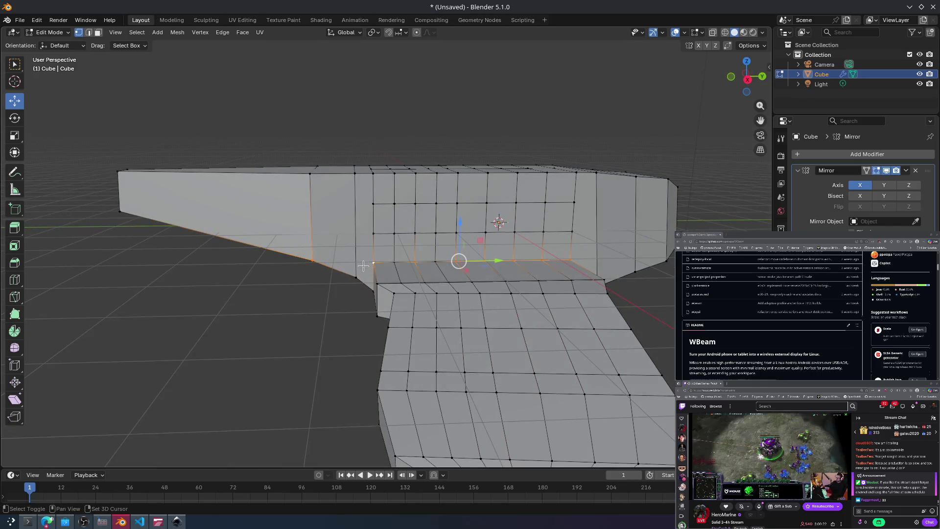
{"action": "middle_click_drag", "start_coordinate": [320, 259], "coordinate": [253, 258]}
{"action": "middle_click_drag", "start_coordinate": [341, 254], "coordinate": [347, 289]}
{"action": "key", "text": "g"}
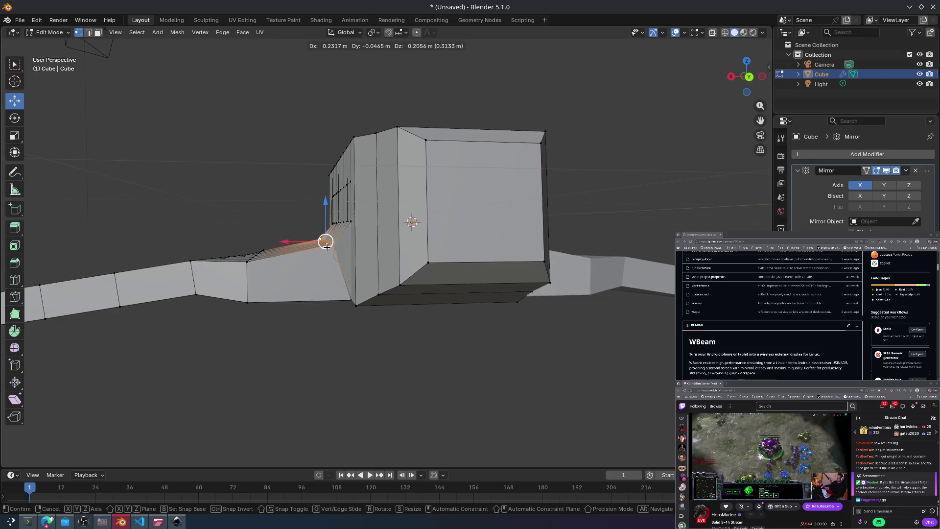
{"action": "left_click", "coordinate": [318, 238]}
{"action": "mouse_move", "coordinate": [317, 238]}
{"action": "middle_mouse_down"}
{"action": "mouse_move", "coordinate": [406, 264]}
{"action": "mouse_move", "coordinate": [448, 298]}
{"action": "mouse_move", "coordinate": [346, 260]}
{"action": "mouse_move", "coordinate": [340, 248]}
{"action": "middle_mouse_up"}
Step: Extend the selection along the lower edge loop and move it to blend into the wing
{"action": "left_click", "coordinate": [411, 285], "text": "shift"}
{"action": "mouse_move", "coordinate": [340, 247]}
{"action": "left_mouse_down"}
{"action": "mouse_move", "coordinate": [322, 238]}
{"action": "mouse_move", "coordinate": [328, 245]}
{"action": "left_mouse_up"}
{"action": "left_click", "coordinate": [321, 239]}
{"action": "left_click", "coordinate": [484, 294]}
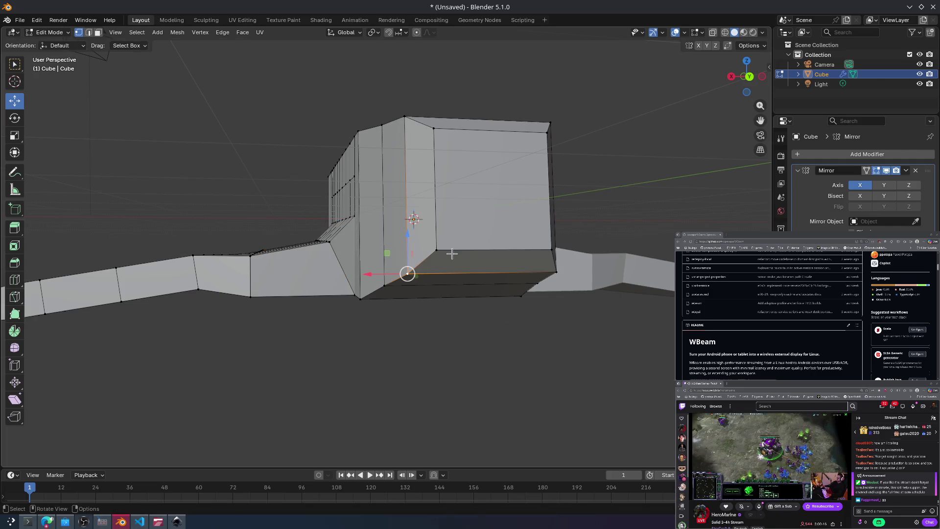
Step: Try pulling a bottom vertex down into a point, then undo the pointed-bottom change
{"action": "key", "text": "g"}
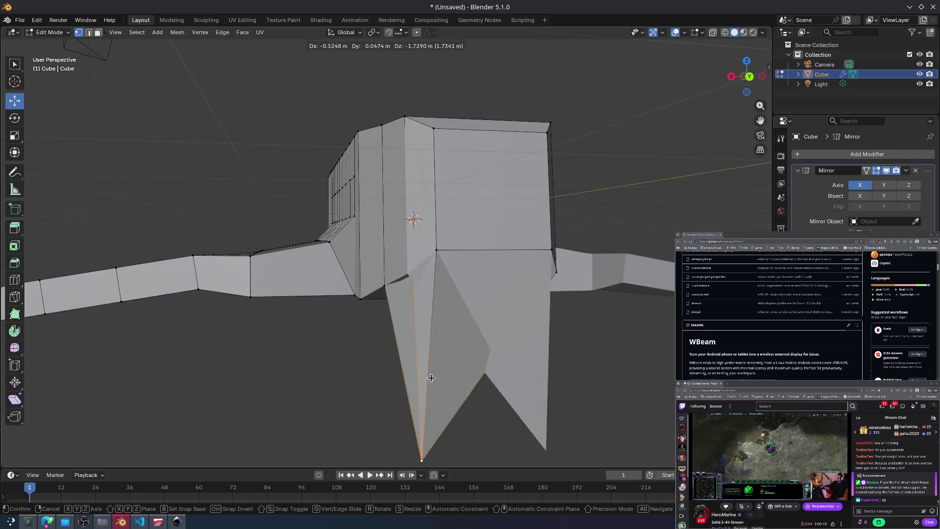
{"action": "left_click", "coordinate": [451, 346]}
{"action": "key", "text": "ctrl+z"}
{"action": "mouse_move", "coordinate": [325, 284]}
{"action": "middle_mouse_down"}
{"action": "mouse_move", "coordinate": [296, 288]}
{"action": "mouse_move", "coordinate": [329, 308]}
{"action": "mouse_move", "coordinate": [304, 281]}
{"action": "middle_mouse_up"}
{"action": "key", "text": "g"}
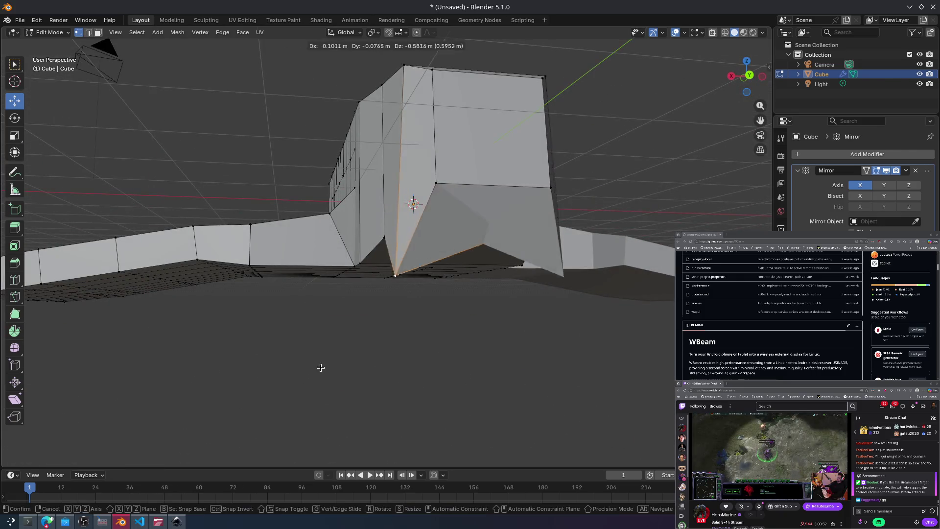
{"action": "left_click", "coordinate": [459, 315]}
{"action": "left_click", "coordinate": [127, 130]}
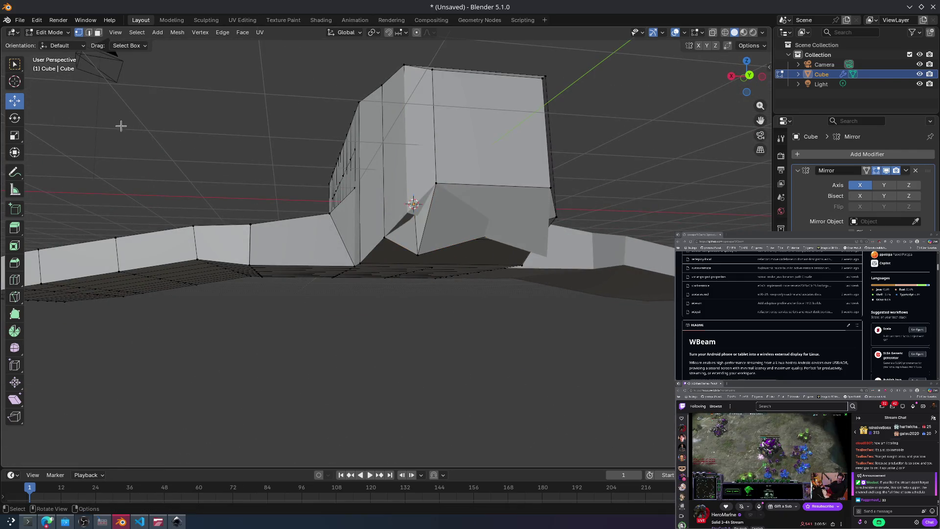
{"action": "left_click", "coordinate": [15, 119]}
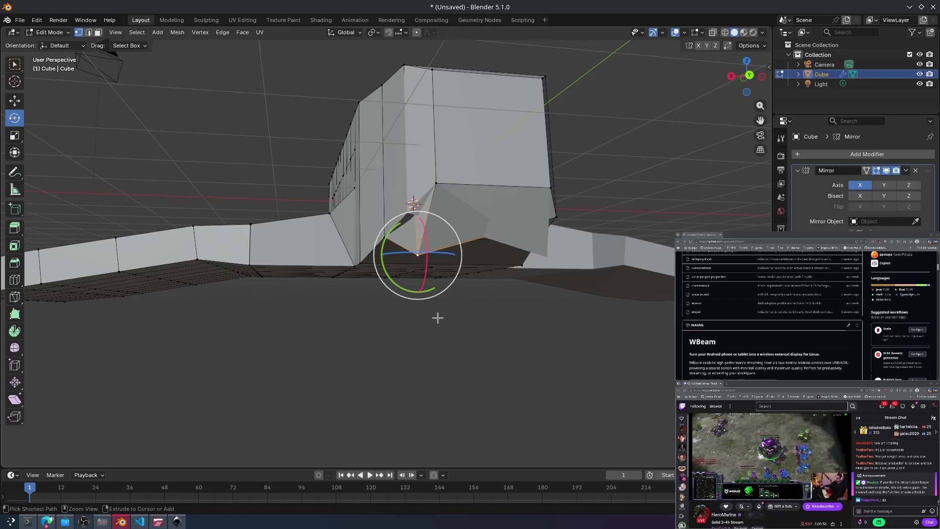
{"action": "key", "text": "ctrl+z"}
{"action": "key", "text": "ctrl+z"}
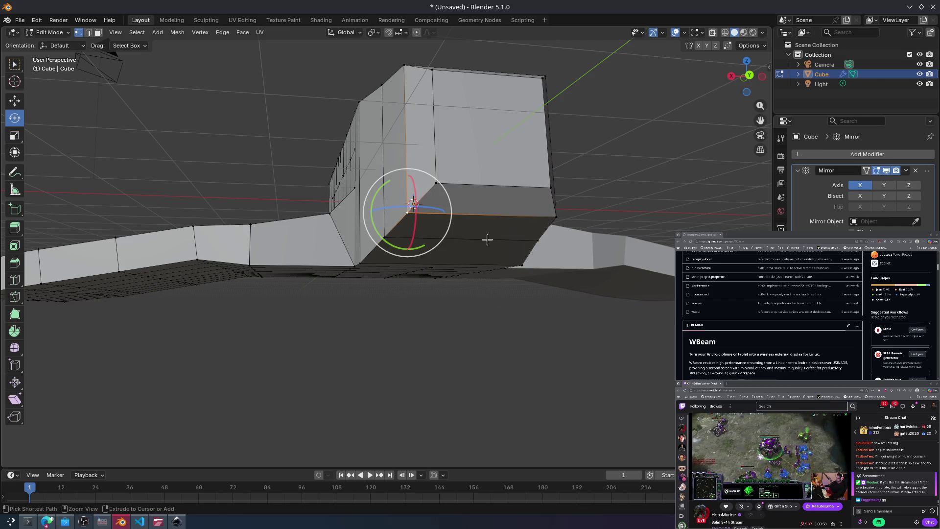
Step: Dismiss the file browser, select the tip vertex, and return to box selection
{"action": "key", "text": "ctrl+g"}
{"action": "mouse_move", "coordinate": [481, 264]}
{"action": "middle_mouse_down"}
{"action": "mouse_move", "coordinate": [497, 274]}
{"action": "mouse_move", "coordinate": [456, 294]}
{"action": "mouse_move", "coordinate": [453, 317]}
{"action": "middle_mouse_up"}
{"action": "key", "text": "ctrl+o"}
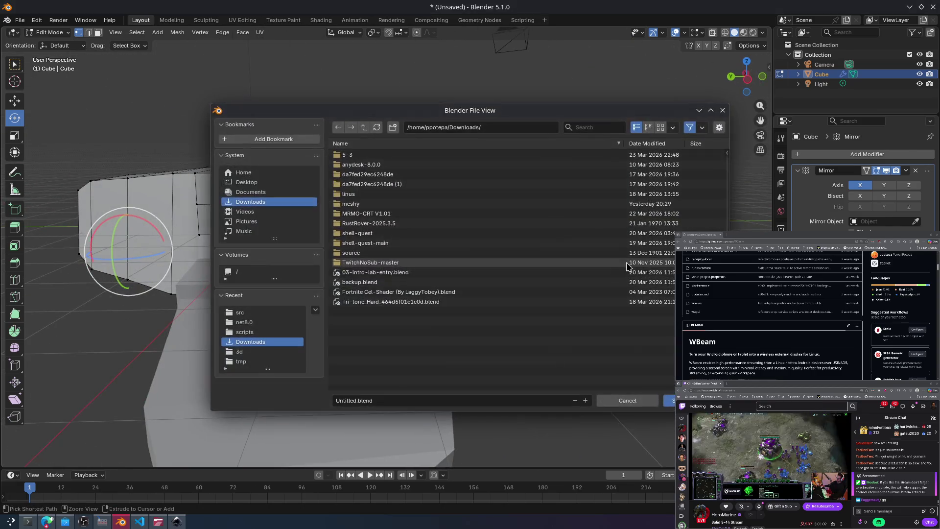
{"action": "key", "text": "Escape"}
{"action": "mouse_move", "coordinate": [621, 325]}
{"action": "middle_mouse_down"}
{"action": "mouse_move", "coordinate": [588, 286]}
{"action": "mouse_move", "coordinate": [604, 286]}
{"action": "middle_mouse_up"}
{"action": "left_click", "coordinate": [609, 340]}
{"action": "middle_click_drag", "start_coordinate": [609, 340], "coordinate": [600, 241]}
{"action": "left_click", "coordinate": [14, 64]}
{"action": "middle_click_drag", "start_coordinate": [303, 162], "coordinate": [289, 169]}
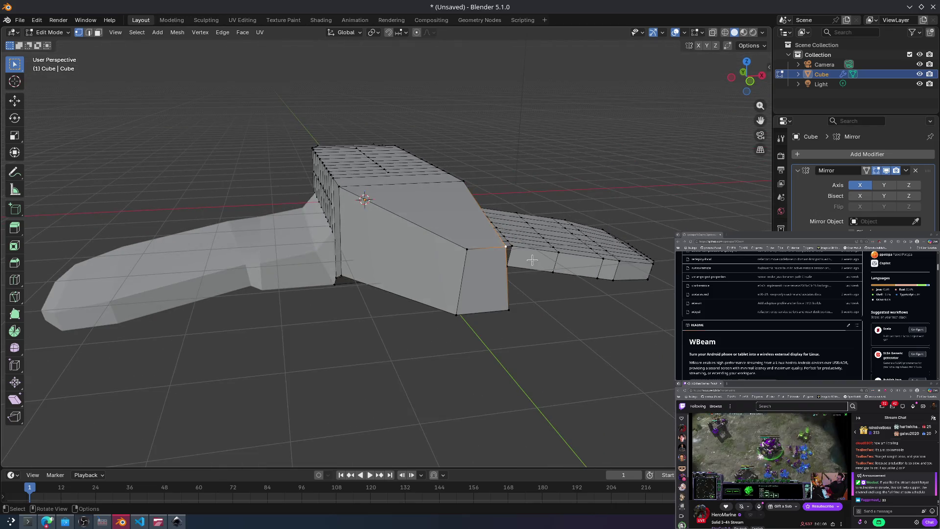
Step: Select the fuselage side face, trial an outward extrusion, then undo and deselect it
{"action": "left_click", "coordinate": [467, 250]}
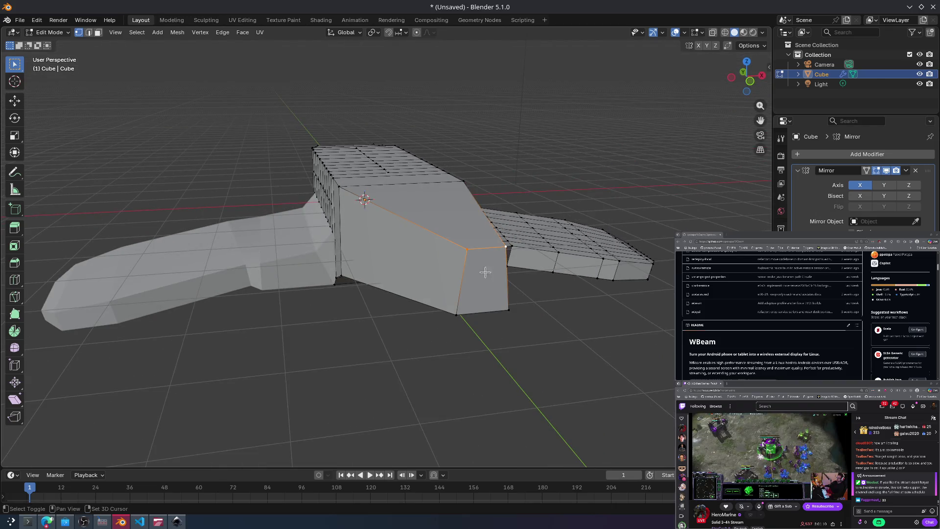
{"action": "left_click", "coordinate": [457, 315], "text": "shift"}
{"action": "left_click", "coordinate": [509, 310], "text": "shift"}
{"action": "key", "text": "e"}
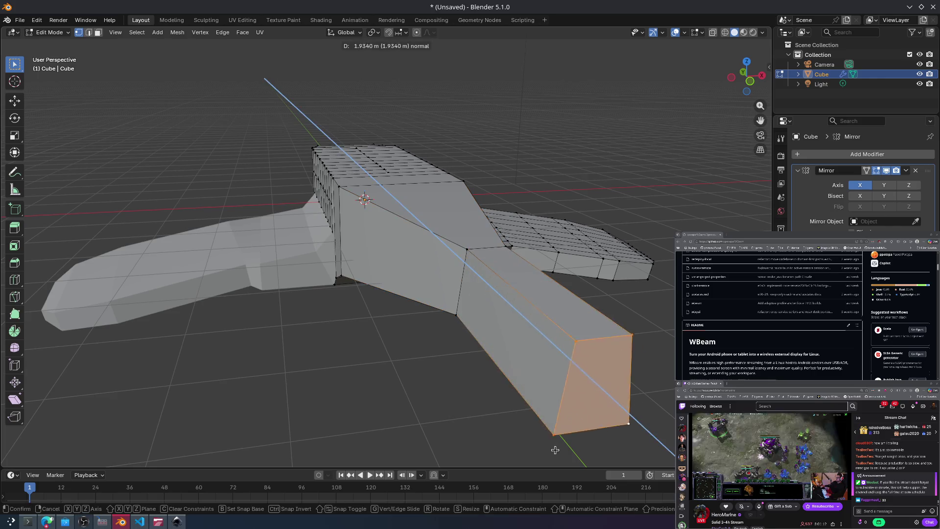
{"action": "left_click", "coordinate": [538, 340]}
{"action": "mouse_move", "coordinate": [543, 343]}
{"action": "middle_mouse_down"}
{"action": "mouse_move", "coordinate": [606, 325]}
{"action": "mouse_move", "coordinate": [627, 334]}
{"action": "mouse_move", "coordinate": [588, 331]}
{"action": "mouse_move", "coordinate": [526, 347]}
{"action": "middle_mouse_up"}
{"action": "key", "text": "e"}
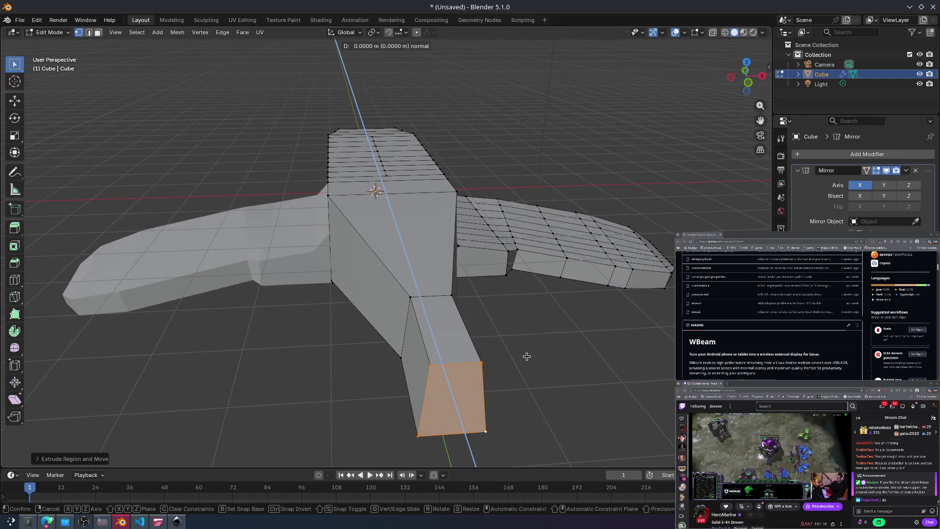
{"action": "key", "text": "Escape"}
{"action": "key", "text": "ctrl+z"}
{"action": "left_click", "coordinate": [446, 363]}
{"action": "middle_click_drag", "start_coordinate": [468, 392], "coordinate": [395, 257]}
Step: Scale the inner corner at the wing root down to about 0.507 and check the mirrored mesh
{"action": "left_click", "coordinate": [383, 228]}
{"action": "key", "text": "s"}
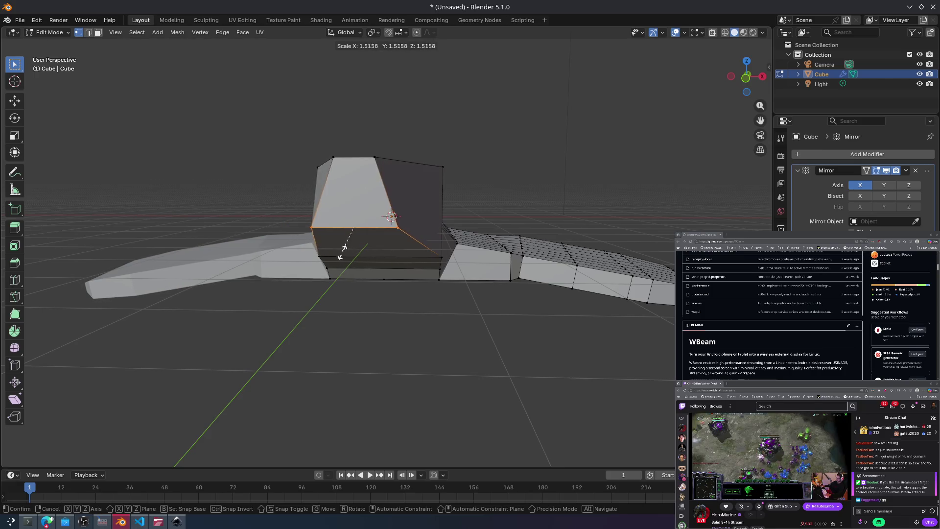
{"action": "left_click", "coordinate": [351, 224]}
{"action": "mouse_move", "coordinate": [353, 225]}
{"action": "middle_mouse_down"}
{"action": "mouse_move", "coordinate": [378, 237]}
{"action": "mouse_move", "coordinate": [420, 235]}
{"action": "mouse_move", "coordinate": [483, 268]}
{"action": "mouse_move", "coordinate": [459, 253]}
{"action": "mouse_move", "coordinate": [431, 315]}
{"action": "mouse_move", "coordinate": [439, 344]}
{"action": "mouse_move", "coordinate": [405, 365]}
{"action": "mouse_move", "coordinate": [395, 398]}
{"action": "middle_mouse_up"}
{"action": "left_click_drag", "start_coordinate": [428, 411], "coordinate": [377, 372]}
{"action": "mouse_move", "coordinate": [126, 53]}
{"action": "middle_mouse_down"}
{"action": "mouse_move", "coordinate": [206, 147]}
{"action": "mouse_move", "coordinate": [450, 329]}
{"action": "mouse_move", "coordinate": [332, 365]}
{"action": "mouse_move", "coordinate": [412, 383]}
{"action": "middle_mouse_up"}
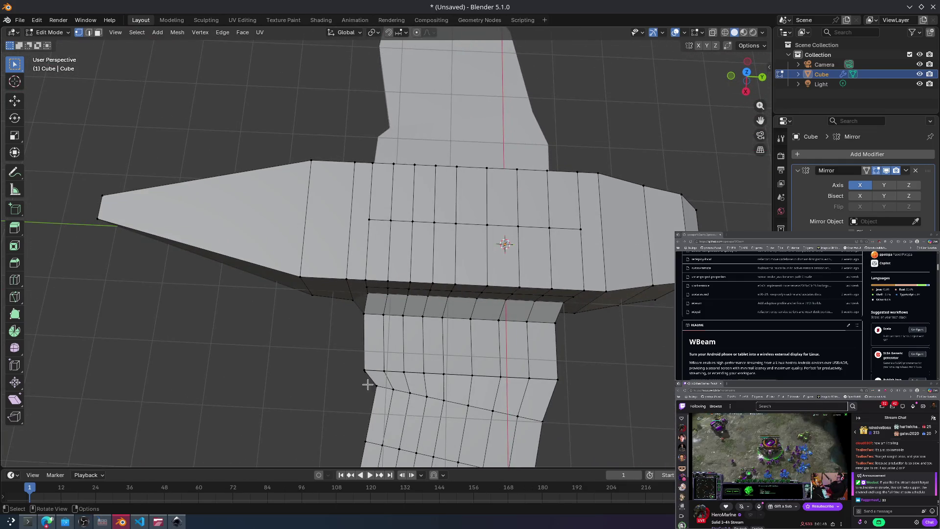
Step: Move a boundary vertex on the mesh's outer edge to tidy the wing-fuselage outline
{"action": "left_click", "coordinate": [382, 389]}
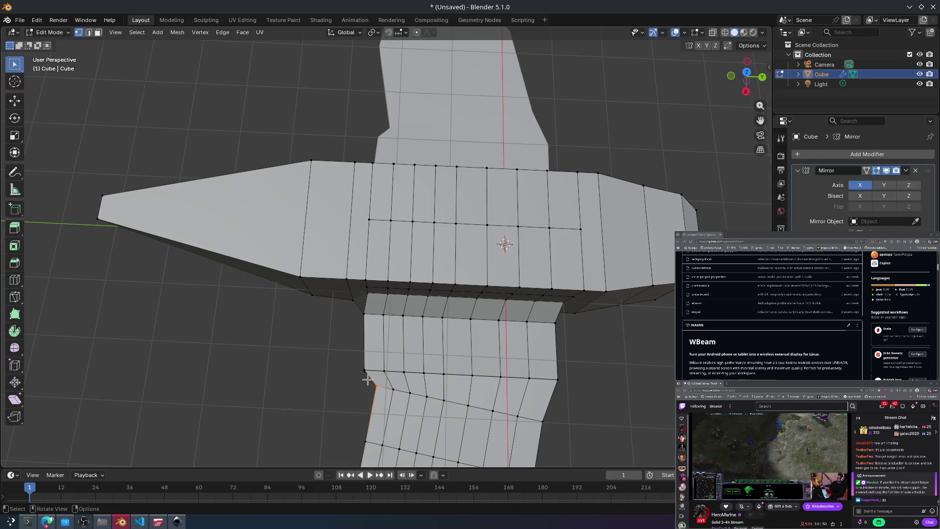
{"action": "left_click", "coordinate": [15, 102]}
{"action": "left_click_drag", "start_coordinate": [377, 385], "coordinate": [367, 388]}
Step: Review the mesh from low side and top views, box-select part of the fuselage, and start saving
{"action": "mouse_move", "coordinate": [367, 388]}
{"action": "middle_mouse_down"}
{"action": "mouse_move", "coordinate": [406, 362]}
{"action": "mouse_move", "coordinate": [430, 319]}
{"action": "mouse_move", "coordinate": [430, 261]}
{"action": "mouse_move", "coordinate": [374, 280]}
{"action": "middle_mouse_up"}
{"action": "mouse_move", "coordinate": [372, 392]}
{"action": "middle_mouse_down"}
{"action": "mouse_move", "coordinate": [322, 392]}
{"action": "mouse_move", "coordinate": [296, 354]}
{"action": "mouse_move", "coordinate": [333, 362]}
{"action": "mouse_move", "coordinate": [346, 345]}
{"action": "mouse_move", "coordinate": [357, 360]}
{"action": "mouse_move", "coordinate": [348, 387]}
{"action": "mouse_move", "coordinate": [405, 399]}
{"action": "mouse_move", "coordinate": [455, 375]}
{"action": "mouse_move", "coordinate": [380, 321]}
{"action": "mouse_move", "coordinate": [320, 176]}
{"action": "mouse_move", "coordinate": [294, 160]}
{"action": "mouse_move", "coordinate": [346, 157]}
{"action": "mouse_move", "coordinate": [283, 170]}
{"action": "mouse_move", "coordinate": [410, 192]}
{"action": "middle_mouse_up"}
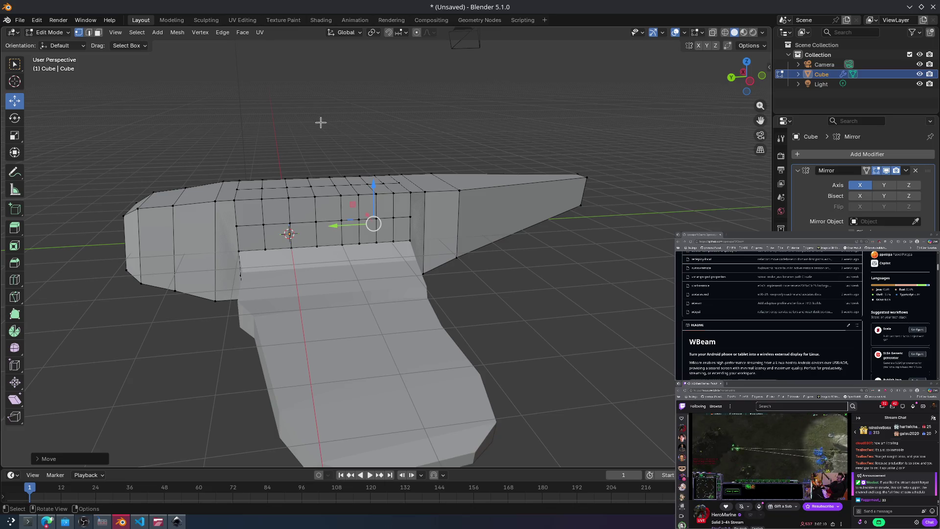
{"action": "scroll", "coordinate": [440, 205], "scroll_direction": "down", "scroll_amount": 4}
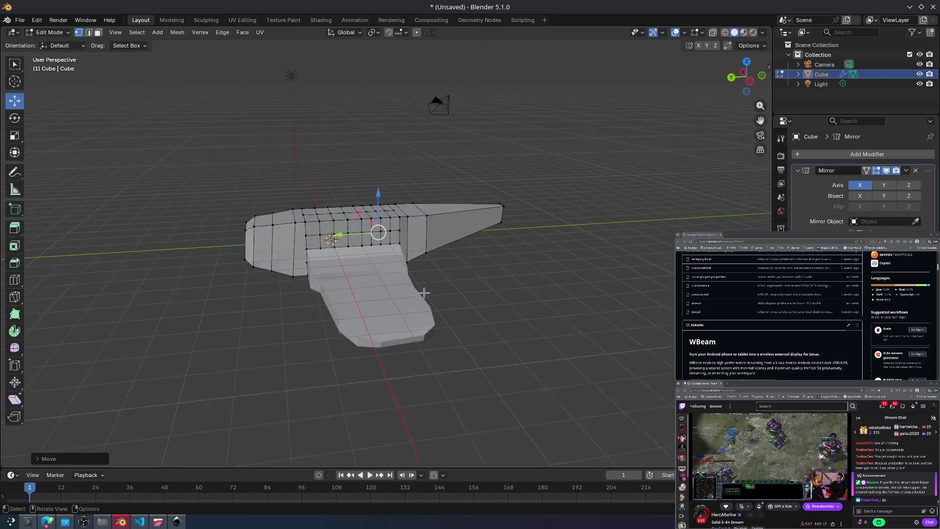
{"action": "mouse_move", "coordinate": [426, 292]}
{"action": "middle_mouse_down"}
{"action": "mouse_move", "coordinate": [447, 279]}
{"action": "mouse_move", "coordinate": [432, 306]}
{"action": "mouse_move", "coordinate": [358, 346]}
{"action": "mouse_move", "coordinate": [367, 324]}
{"action": "mouse_move", "coordinate": [491, 307]}
{"action": "mouse_move", "coordinate": [464, 271]}
{"action": "middle_mouse_up"}
{"action": "left_click", "coordinate": [464, 271]}
{"action": "left_click_drag", "start_coordinate": [500, 259], "coordinate": [524, 269]}
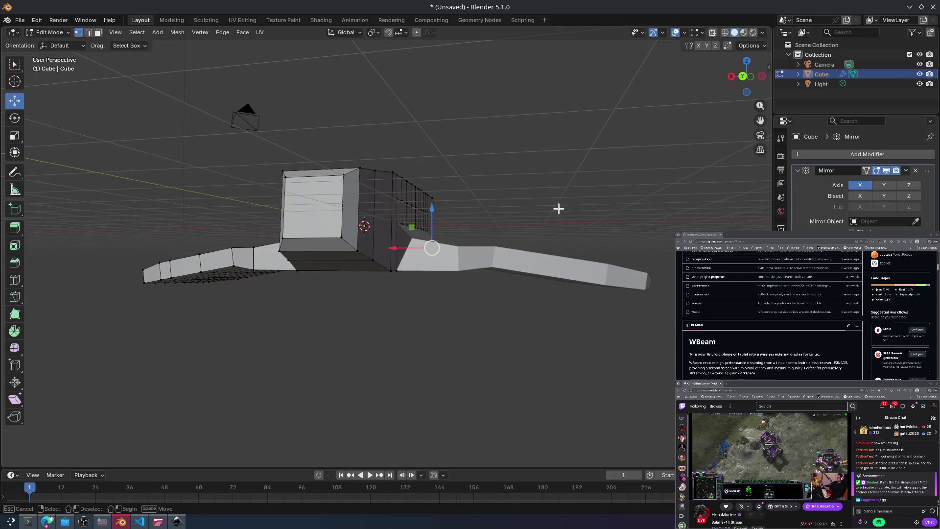
{"action": "key", "text": "ctrl+s"}
Step: Save the model as test.blend in Downloads and bring the Konsole terminal forward
{"action": "left_click", "coordinate": [390, 401]}
{"action": "type", "text": "test.blend"}
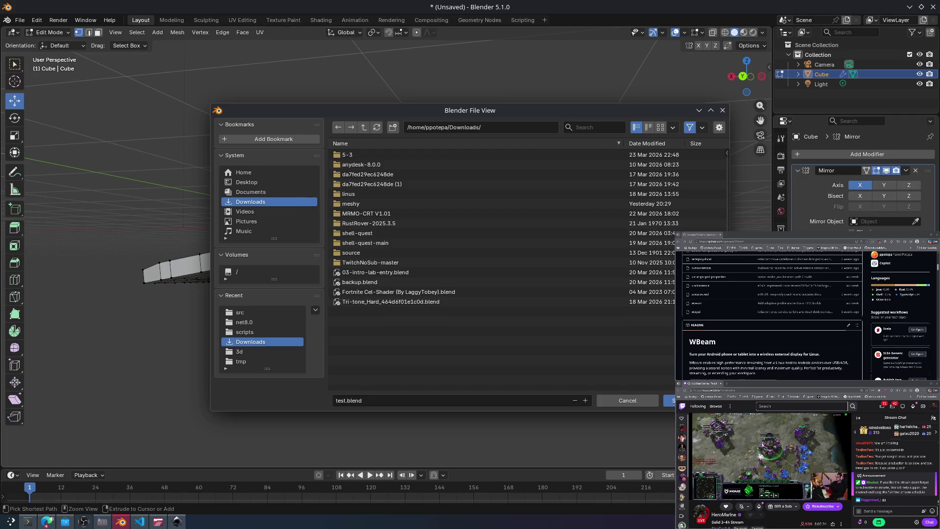
{"action": "left_click", "coordinate": [670, 400]}
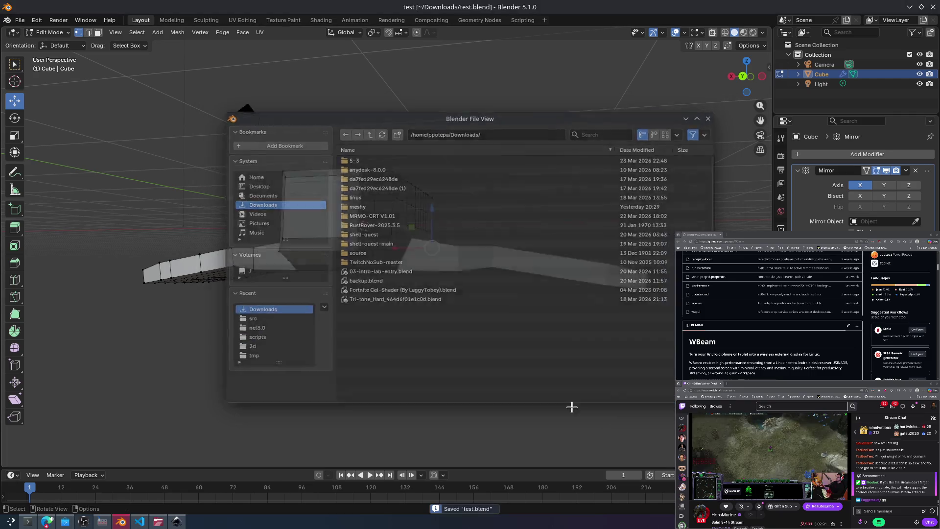
{"action": "left_click", "coordinate": [23, 525]}
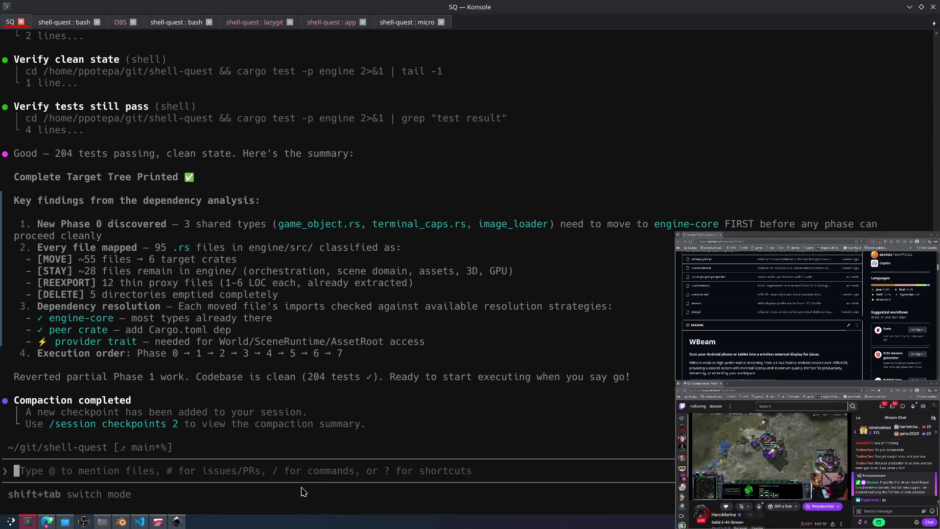
Step: Submit the 'please carry on' prompt in Konsole, then return to Blender and orbit around the mesh
{"action": "type", "text": "please carry on"}
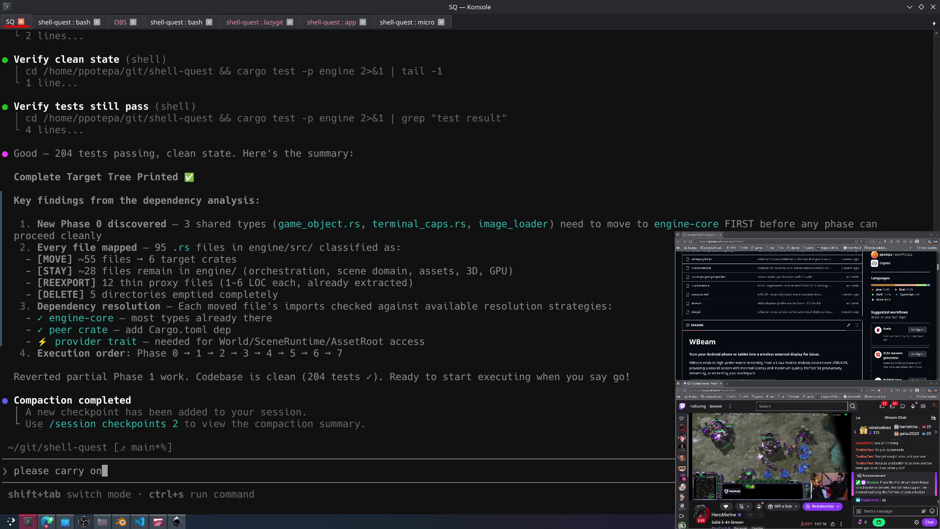
{"action": "key", "text": "Return"}
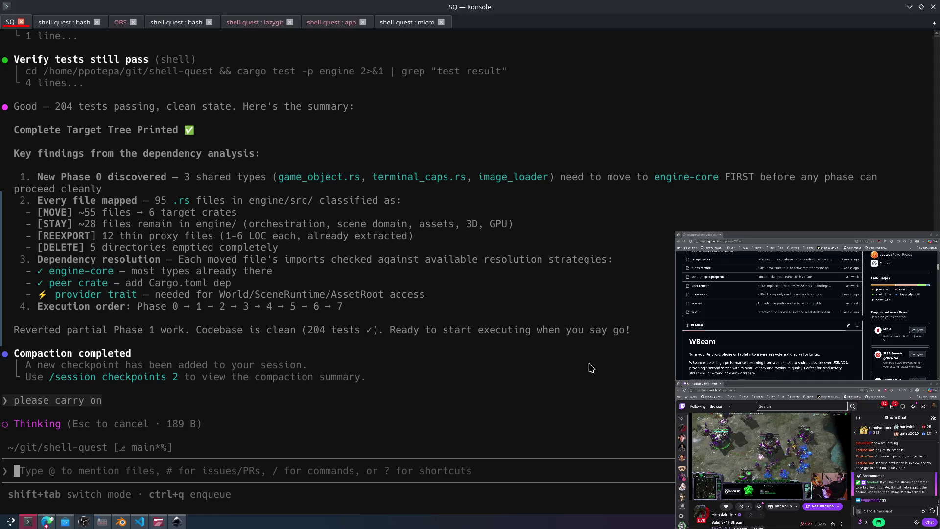
{"action": "scroll", "coordinate": [432, 297], "scroll_direction": "up", "scroll_amount": 15}
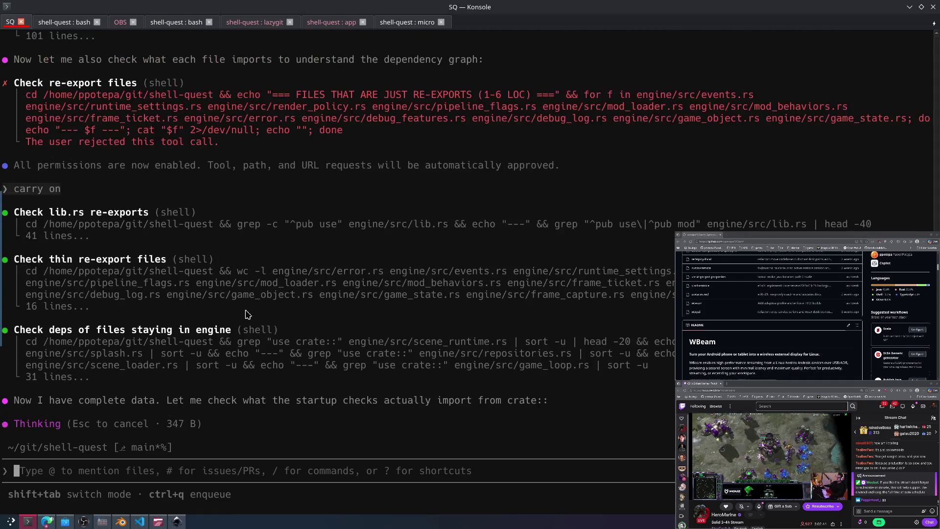
{"action": "key", "text": "alt+Tab"}
{"action": "mouse_move", "coordinate": [464, 285]}
{"action": "middle_mouse_down"}
{"action": "mouse_move", "coordinate": [469, 265]}
{"action": "mouse_move", "coordinate": [350, 256]}
{"action": "mouse_move", "coordinate": [364, 256]}
{"action": "mouse_move", "coordinate": [359, 244]}
{"action": "middle_mouse_up"}
Step: Select the vertex row along the top of the fuselage's blunt front end and raise it slightly
{"action": "scroll", "coordinate": [337, 230], "scroll_direction": "up", "scroll_amount": 3}
{"action": "left_click", "coordinate": [290, 209]}
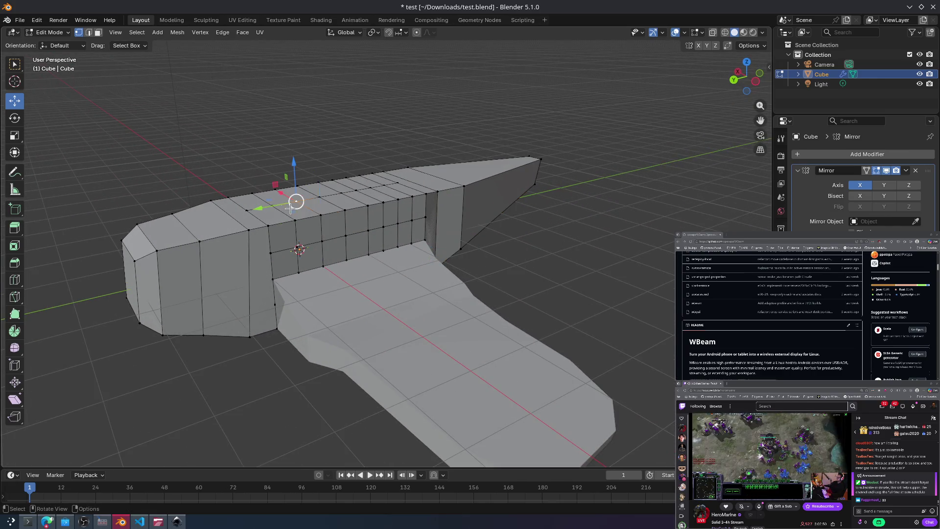
{"action": "middle_click_drag", "start_coordinate": [277, 189], "coordinate": [275, 215]}
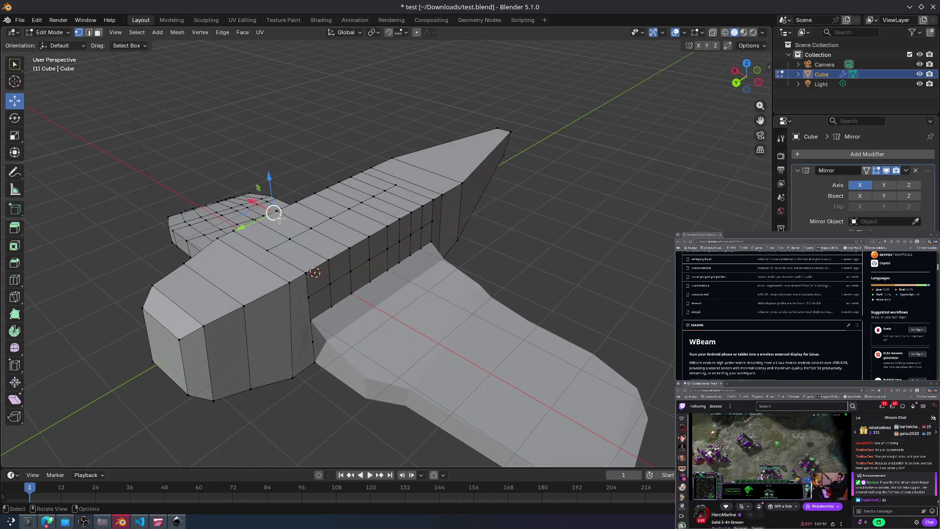
{"action": "mouse_move", "coordinate": [319, 243]}
{"action": "middle_mouse_down"}
{"action": "mouse_move", "coordinate": [184, 213]}
{"action": "mouse_move", "coordinate": [322, 183]}
{"action": "mouse_move", "coordinate": [180, 168]}
{"action": "mouse_move", "coordinate": [187, 184]}
{"action": "middle_mouse_up"}
{"action": "left_click_drag", "start_coordinate": [164, 223], "coordinate": [184, 233]}
{"action": "left_click", "coordinate": [161, 225], "text": "ctrl"}
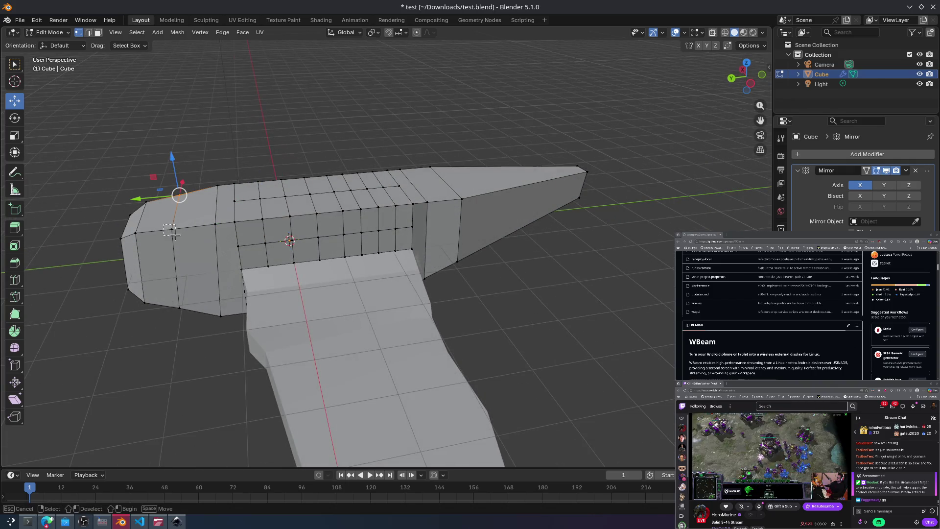
{"action": "left_click_drag", "start_coordinate": [168, 176], "coordinate": [170, 174]}
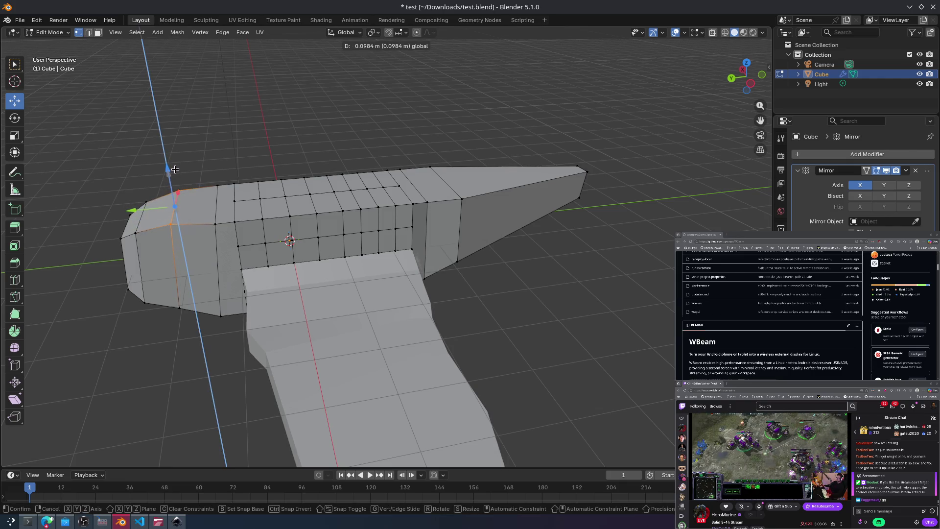
{"action": "left_click_drag", "start_coordinate": [176, 169], "coordinate": [176, 166]}
Step: Orbit around the mirrored mesh to check the raised front end, then switch to face select mode
{"action": "middle_click_drag", "start_coordinate": [176, 167], "coordinate": [369, 148]}
{"action": "mouse_move", "coordinate": [254, 160]}
{"action": "middle_mouse_down"}
{"action": "mouse_move", "coordinate": [388, 287]}
{"action": "mouse_move", "coordinate": [371, 255]}
{"action": "mouse_move", "coordinate": [324, 247]}
{"action": "mouse_move", "coordinate": [152, 408]}
{"action": "mouse_move", "coordinate": [196, 391]}
{"action": "mouse_move", "coordinate": [226, 416]}
{"action": "mouse_move", "coordinate": [211, 365]}
{"action": "middle_mouse_up"}
{"action": "middle_click_drag", "start_coordinate": [457, 228], "coordinate": [386, 238]}
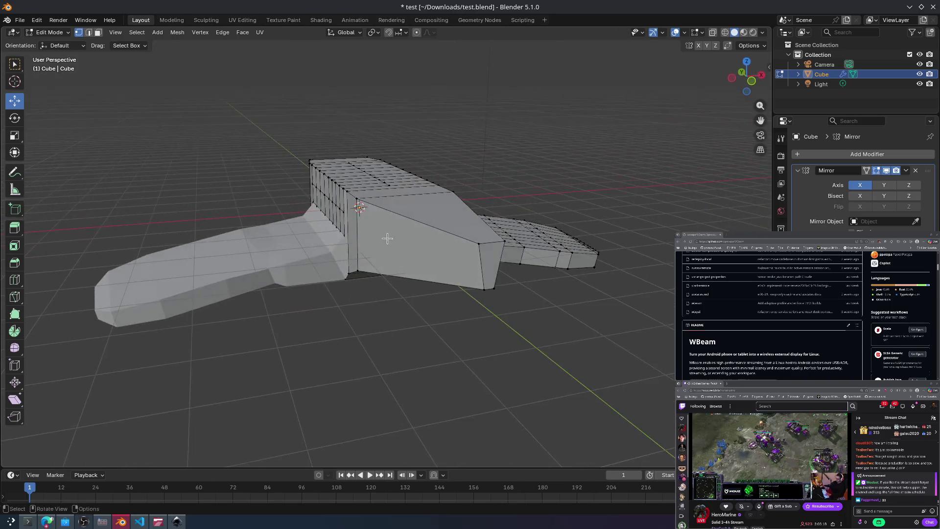
{"action": "mouse_move", "coordinate": [442, 223]}
{"action": "middle_mouse_down"}
{"action": "mouse_move", "coordinate": [315, 220]}
{"action": "mouse_move", "coordinate": [310, 186]}
{"action": "mouse_move", "coordinate": [285, 232]}
{"action": "mouse_move", "coordinate": [321, 248]}
{"action": "mouse_move", "coordinate": [369, 224]}
{"action": "mouse_move", "coordinate": [294, 224]}
{"action": "mouse_move", "coordinate": [276, 235]}
{"action": "middle_mouse_up"}
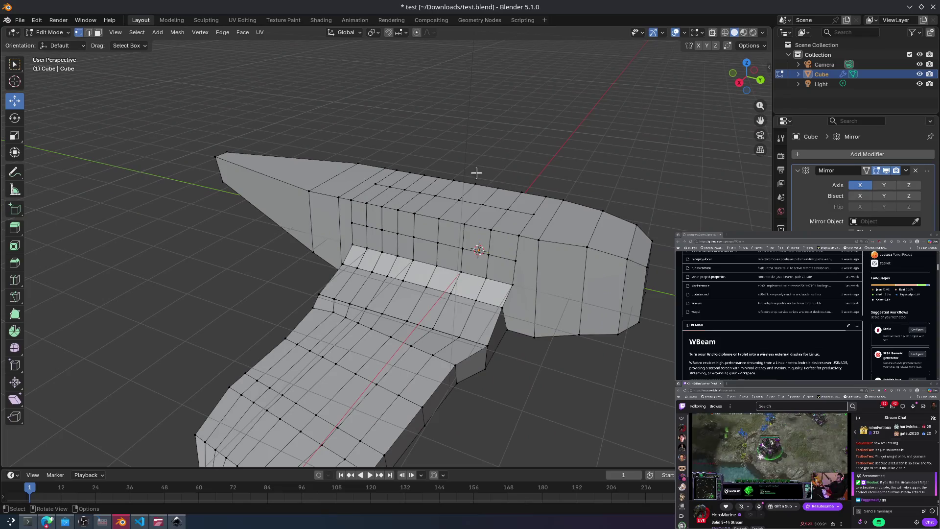
{"action": "middle_click_drag", "start_coordinate": [500, 243], "coordinate": [297, 271]}
{"action": "mouse_move", "coordinate": [548, 196]}
{"action": "middle_mouse_down"}
{"action": "mouse_move", "coordinate": [561, 193]}
{"action": "mouse_move", "coordinate": [454, 209]}
{"action": "middle_mouse_up"}
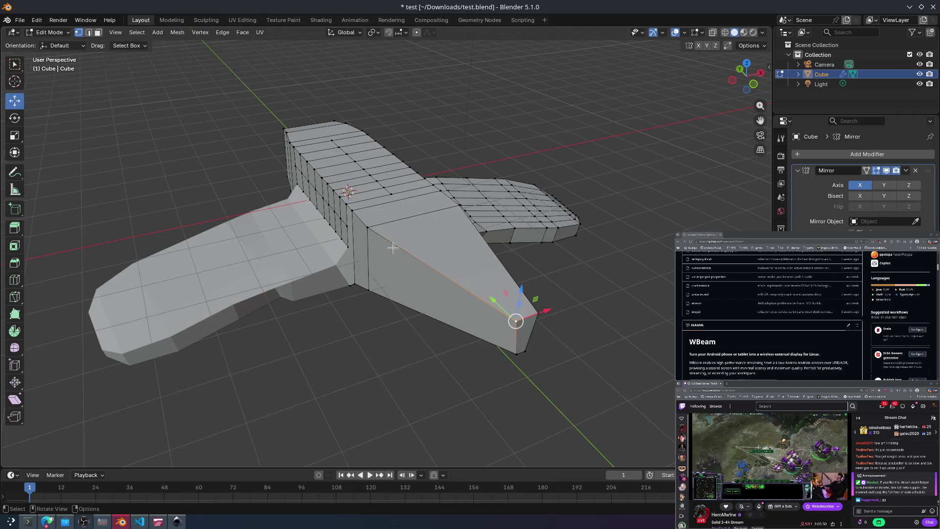
{"action": "middle_click_drag", "start_coordinate": [547, 319], "coordinate": [530, 304]}
{"action": "middle_click_drag", "start_coordinate": [369, 245], "coordinate": [273, 139]}
{"action": "middle_click_drag", "start_coordinate": [322, 187], "coordinate": [280, 197]}
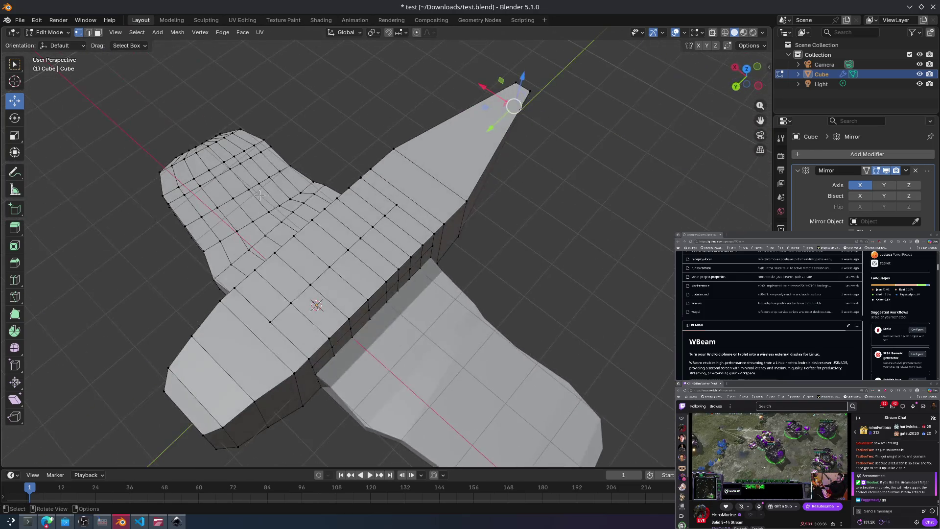
{"action": "left_click", "coordinate": [100, 33]}
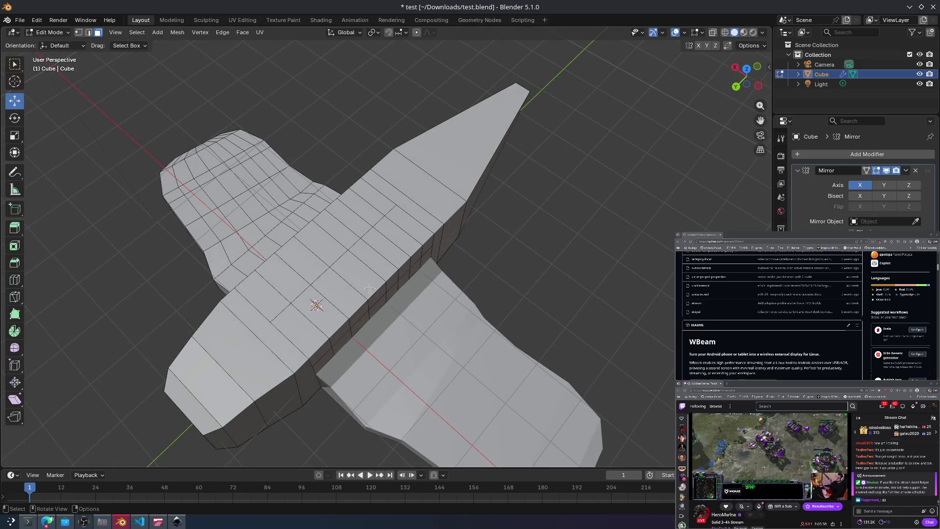
Step: Subdivide the fuselage's top faces above the wings into a grid
{"action": "left_click", "coordinate": [311, 296]}
{"action": "left_click", "coordinate": [311, 279], "text": "shift"}
{"action": "left_click", "coordinate": [337, 255], "text": "shift"}
{"action": "right_click", "coordinate": [353, 263]}
{"action": "left_click", "coordinate": [340, 259]}
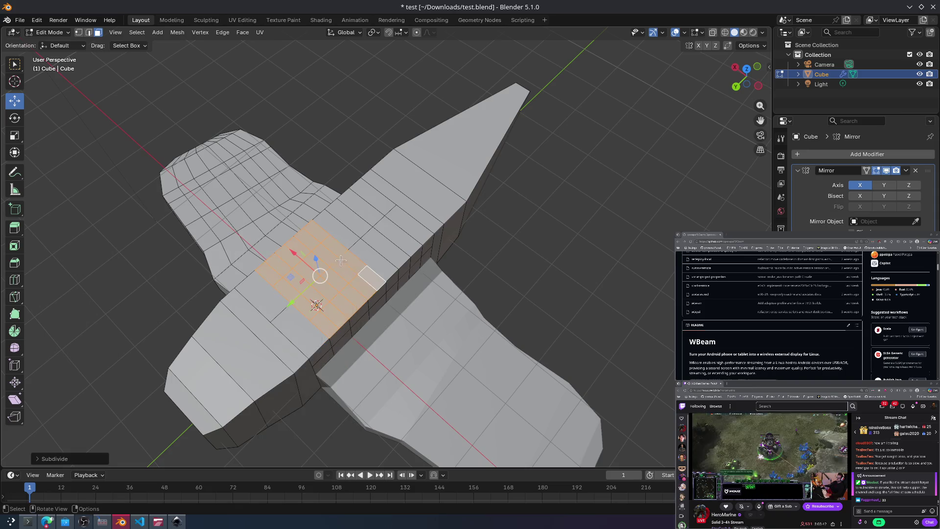
Step: Select a small patch of the new top faces and raise it into a block
{"action": "left_click", "coordinate": [341, 303]}
{"action": "left_click", "coordinate": [289, 285]}
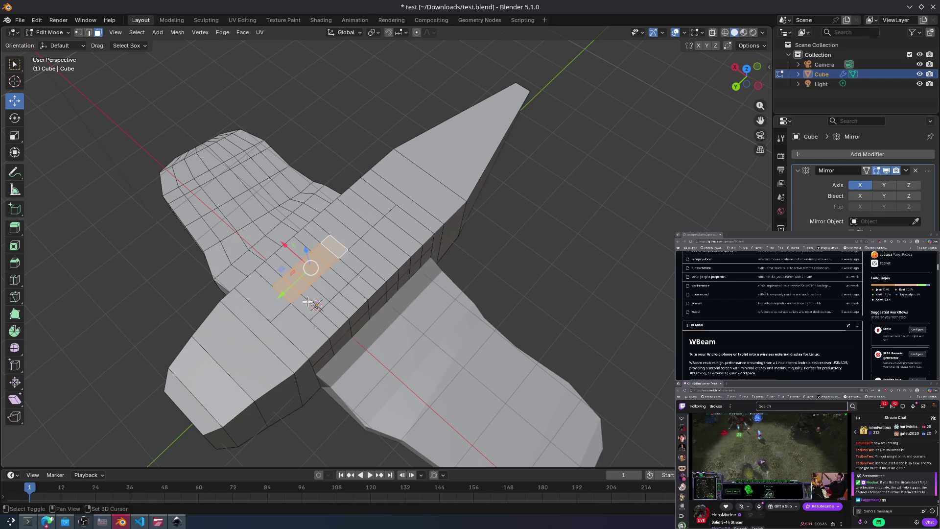
{"action": "left_click", "coordinate": [337, 273], "text": "shift"}
{"action": "left_click", "coordinate": [342, 264], "text": "shift"}
{"action": "mouse_move", "coordinate": [342, 264]}
{"action": "middle_mouse_down"}
{"action": "mouse_move", "coordinate": [346, 169]}
{"action": "mouse_move", "coordinate": [333, 235]}
{"action": "mouse_move", "coordinate": [313, 211]}
{"action": "mouse_move", "coordinate": [311, 170]}
{"action": "middle_mouse_up"}
{"action": "mouse_move", "coordinate": [293, 179]}
{"action": "left_mouse_down"}
{"action": "mouse_move", "coordinate": [288, 146]}
{"action": "mouse_move", "coordinate": [289, 156]}
{"action": "left_mouse_up"}
{"action": "mouse_move", "coordinate": [289, 156]}
{"action": "middle_mouse_down"}
{"action": "mouse_move", "coordinate": [368, 169]}
{"action": "mouse_move", "coordinate": [288, 145]}
{"action": "mouse_move", "coordinate": [432, 160]}
{"action": "mouse_move", "coordinate": [401, 166]}
{"action": "mouse_move", "coordinate": [370, 276]}
{"action": "middle_mouse_up"}
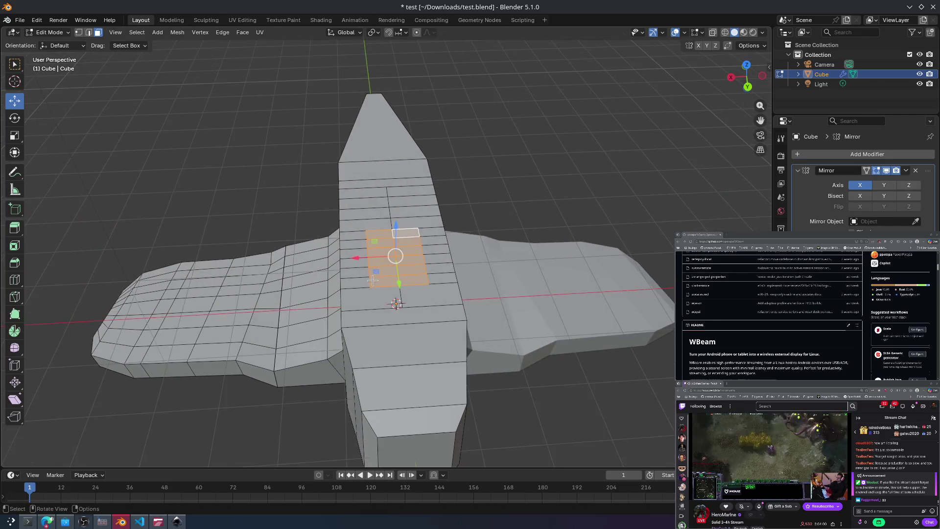
Step: Extend the selection with more top faces and a column, then raise them to form the canopy
{"action": "left_click", "coordinate": [354, 282], "text": "ctrl"}
{"action": "left_click", "coordinate": [357, 259], "text": "ctrl"}
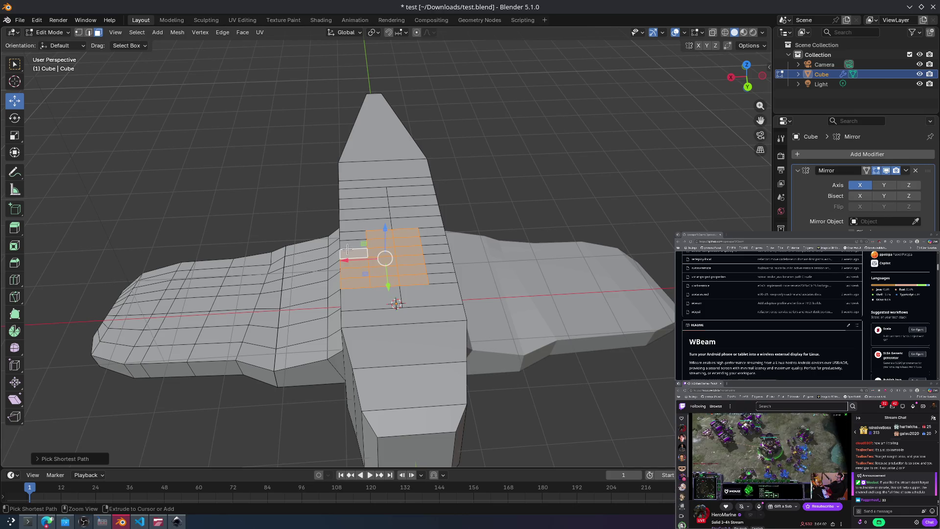
{"action": "left_click", "coordinate": [350, 237], "text": "ctrl"}
{"action": "left_click", "coordinate": [434, 263], "text": "ctrl"}
{"action": "left_click", "coordinate": [437, 259], "text": "ctrl"}
{"action": "left_click", "coordinate": [436, 249], "text": "ctrl"}
{"action": "left_click", "coordinate": [433, 241], "text": "ctrl"}
{"action": "left_click", "coordinate": [432, 232], "text": "ctrl"}
{"action": "left_click_drag", "start_coordinate": [390, 231], "coordinate": [392, 198]}
{"action": "mouse_move", "coordinate": [391, 198]}
{"action": "middle_mouse_down"}
{"action": "mouse_move", "coordinate": [523, 166]}
{"action": "mouse_move", "coordinate": [448, 141]}
{"action": "middle_mouse_up"}
{"action": "left_click", "coordinate": [427, 195]}
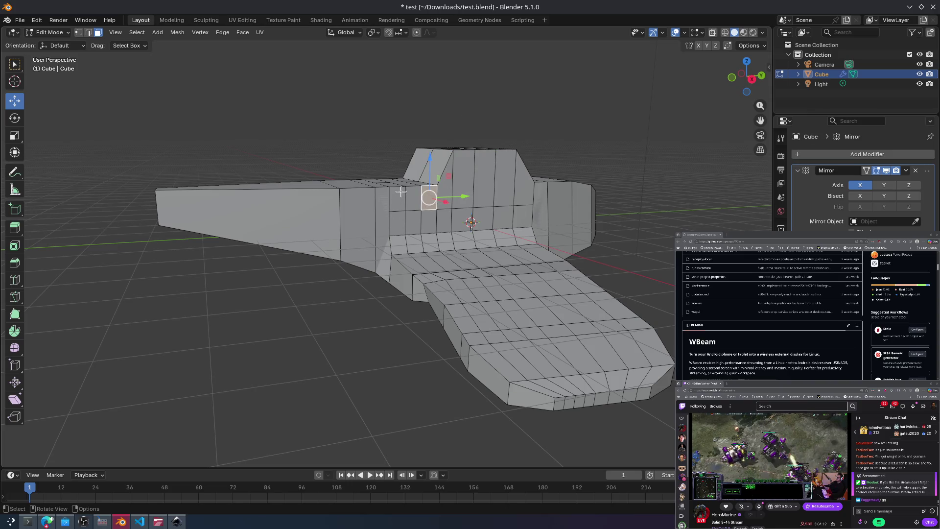
Step: Add a loop cut across the tapered fuselage section and slide it into place
{"action": "key", "text": "shift+g"}
{"action": "mouse_move", "coordinate": [446, 221]}
{"action": "middle_mouse_down"}
{"action": "mouse_move", "coordinate": [440, 198]}
{"action": "mouse_move", "coordinate": [433, 225]}
{"action": "middle_mouse_up"}
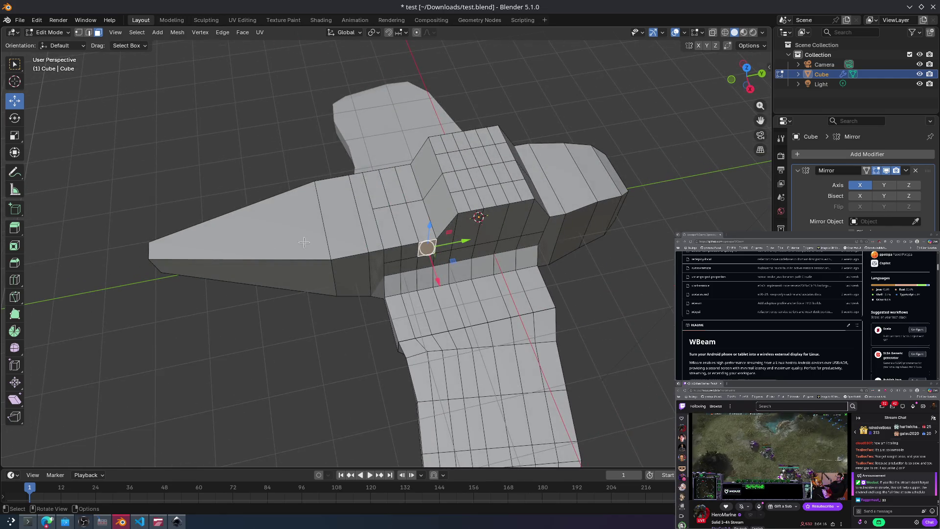
{"action": "key", "text": "ctrl+r"}
{"action": "left_click", "coordinate": [353, 265]}
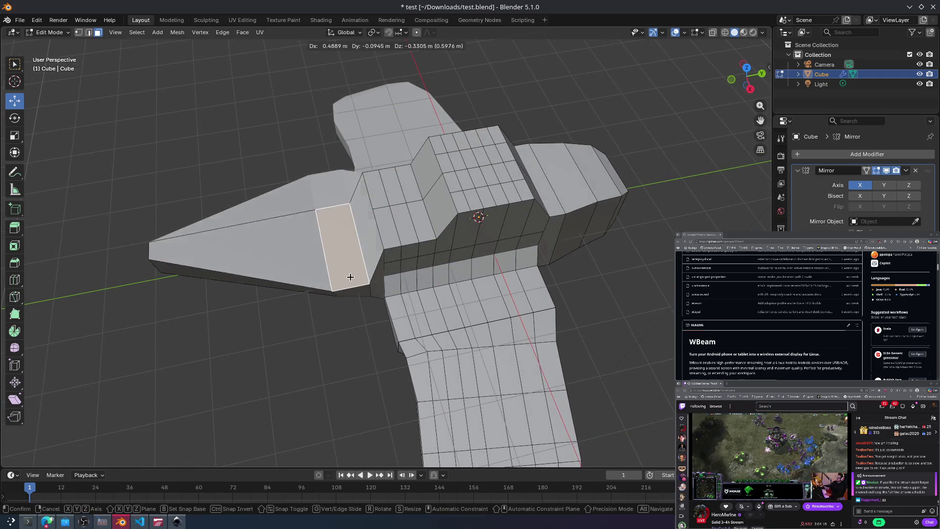
{"action": "left_click", "coordinate": [330, 240]}
{"action": "middle_click_drag", "start_coordinate": [333, 239], "coordinate": [507, 216]}
{"action": "middle_click_drag", "start_coordinate": [475, 214], "coordinate": [564, 220]}
Step: Clear the selection and select the fuselage's top faces plus the tapered section's front and side faces
{"action": "left_click", "coordinate": [564, 220]}
{"action": "mouse_move", "coordinate": [626, 316]}
{"action": "middle_mouse_down"}
{"action": "mouse_move", "coordinate": [470, 294]}
{"action": "mouse_move", "coordinate": [391, 350]}
{"action": "mouse_move", "coordinate": [399, 254]}
{"action": "middle_mouse_up"}
{"action": "left_click", "coordinate": [399, 265]}
{"action": "left_click", "coordinate": [368, 257]}
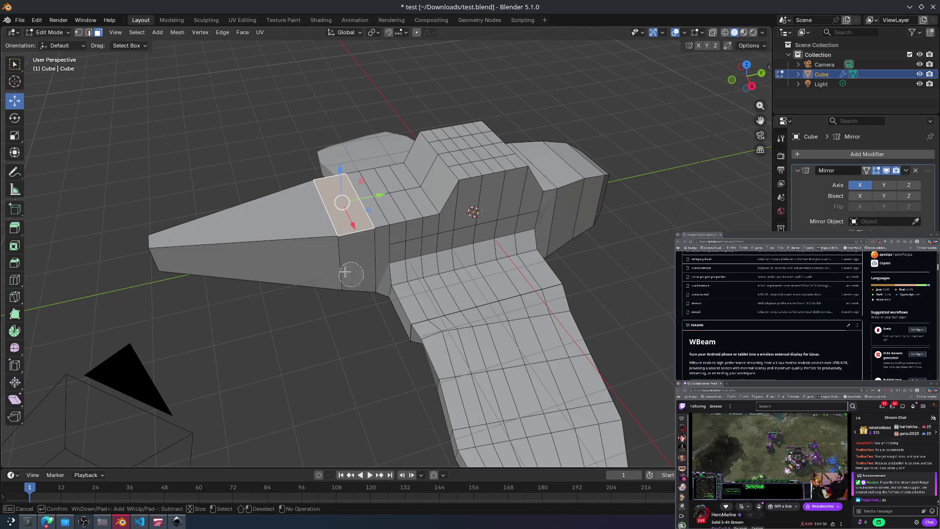
{"action": "left_click", "coordinate": [343, 252]}
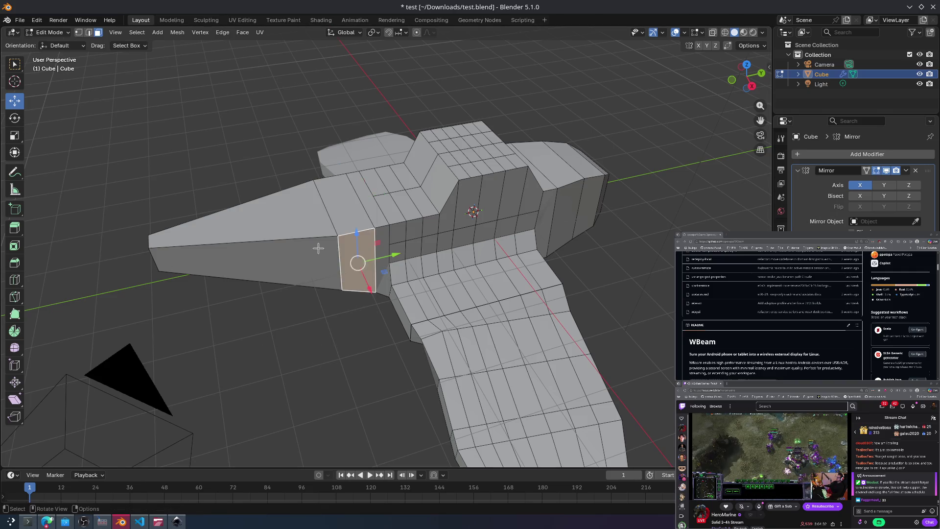
{"action": "left_click", "coordinate": [232, 277]}
{"action": "middle_click_drag", "start_coordinate": [232, 276], "coordinate": [298, 241]}
{"action": "mouse_move", "coordinate": [342, 220]}
{"action": "middle_mouse_down"}
{"action": "mouse_move", "coordinate": [461, 212]}
{"action": "mouse_move", "coordinate": [461, 230]}
{"action": "mouse_move", "coordinate": [430, 251]}
{"action": "mouse_move", "coordinate": [430, 205]}
{"action": "mouse_move", "coordinate": [367, 167]}
{"action": "mouse_move", "coordinate": [353, 183]}
{"action": "mouse_move", "coordinate": [360, 169]}
{"action": "middle_mouse_up"}
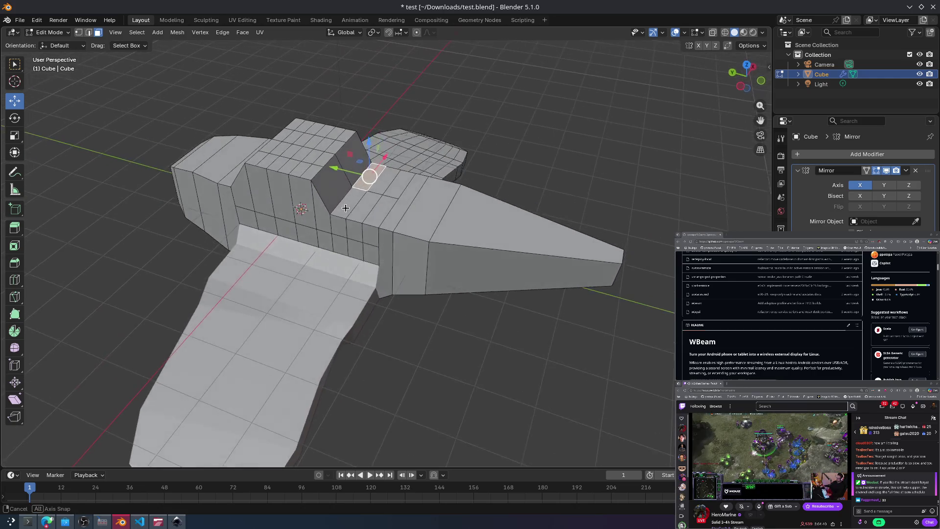
Step: In edge mode, pull the canopy block's front edges upward to give it a sloping front
{"action": "left_click", "coordinate": [88, 31]}
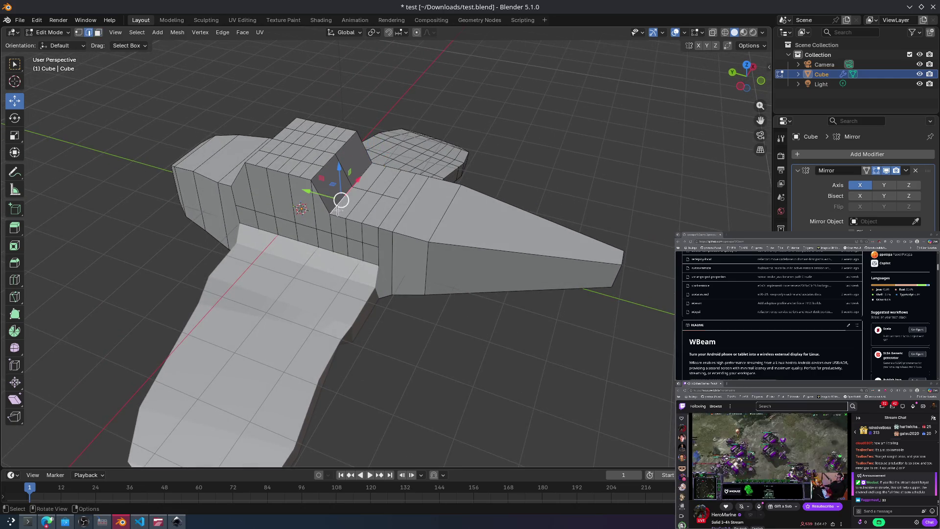
{"action": "mouse_move", "coordinate": [362, 191]}
{"action": "middle_mouse_down"}
{"action": "mouse_move", "coordinate": [410, 131]}
{"action": "mouse_move", "coordinate": [371, 157]}
{"action": "middle_mouse_up"}
{"action": "left_click_drag", "start_coordinate": [353, 181], "coordinate": [357, 159]}
{"action": "mouse_move", "coordinate": [392, 140]}
{"action": "middle_mouse_down"}
{"action": "mouse_move", "coordinate": [416, 146]}
{"action": "mouse_move", "coordinate": [378, 144]}
{"action": "mouse_move", "coordinate": [433, 191]}
{"action": "mouse_move", "coordinate": [419, 179]}
{"action": "mouse_move", "coordinate": [375, 205]}
{"action": "middle_mouse_up"}
{"action": "left_click", "coordinate": [333, 203]}
{"action": "left_click", "coordinate": [281, 188]}
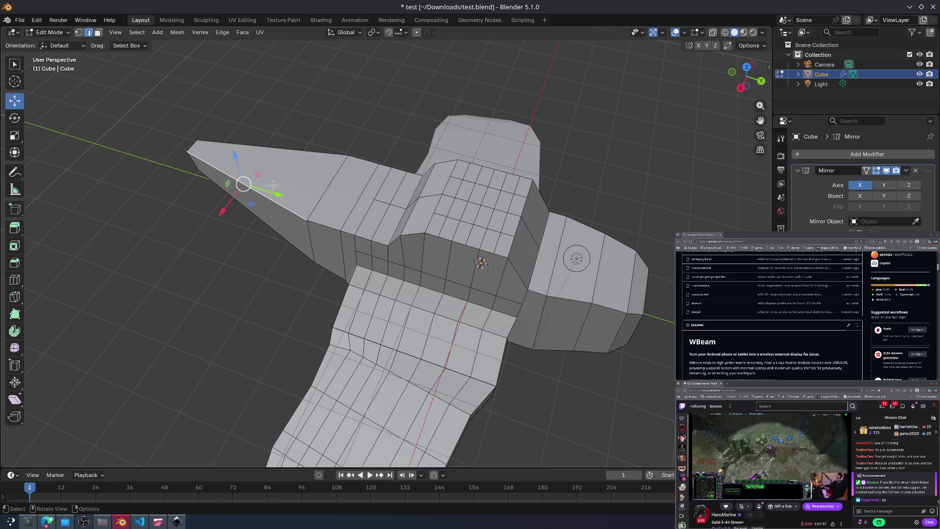
Step: Orbit and zoom to review the mesh from the opposite side and from above
{"action": "mouse_move", "coordinate": [403, 162]}
{"action": "middle_mouse_down"}
{"action": "mouse_move", "coordinate": [361, 153]}
{"action": "mouse_move", "coordinate": [375, 161]}
{"action": "mouse_move", "coordinate": [352, 268]}
{"action": "middle_mouse_up"}
{"action": "middle_click_drag", "start_coordinate": [382, 232], "coordinate": [604, 247]}
{"action": "scroll", "coordinate": [562, 250], "scroll_direction": "down", "scroll_amount": 5}
{"action": "scroll", "coordinate": [432, 319], "scroll_direction": "up", "scroll_amount": 5}
{"action": "scroll", "coordinate": [430, 318], "scroll_direction": "down", "scroll_amount": 4}
{"action": "scroll", "coordinate": [429, 318], "scroll_direction": "up", "scroll_amount": 1}
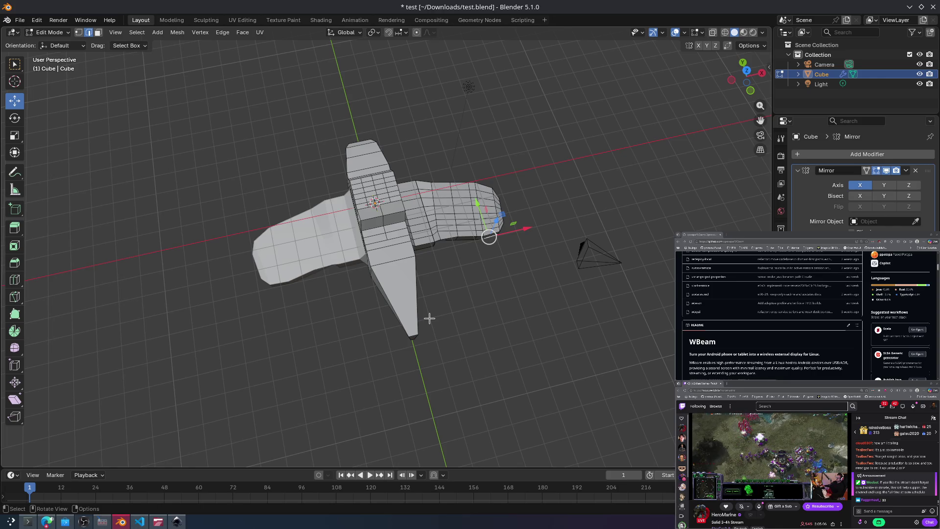
Step: Inspect loops through the canopy and right wing, clear the selection, and minimize Blender
{"action": "left_click", "coordinate": [551, 277]}
{"action": "key", "text": "a"}
{"action": "key", "text": "alt+a"}
{"action": "key", "text": "a"}
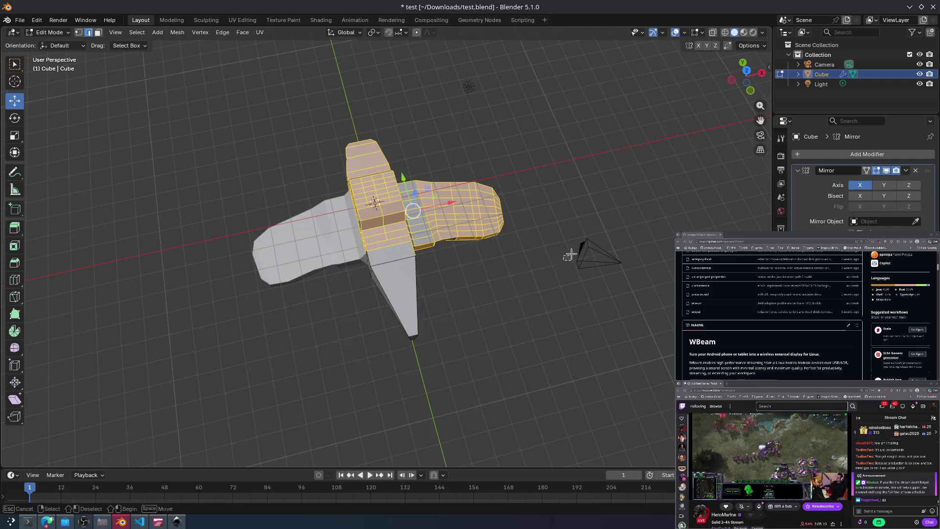
{"action": "key", "text": "alt+a"}
{"action": "left_click", "coordinate": [457, 181], "text": "alt"}
{"action": "left_click", "coordinate": [492, 245]}
{"action": "mouse_move", "coordinate": [492, 245]}
{"action": "middle_mouse_down"}
{"action": "mouse_move", "coordinate": [331, 157]}
{"action": "mouse_move", "coordinate": [340, 146]}
{"action": "mouse_move", "coordinate": [295, 158]}
{"action": "mouse_move", "coordinate": [299, 199]}
{"action": "middle_mouse_up"}
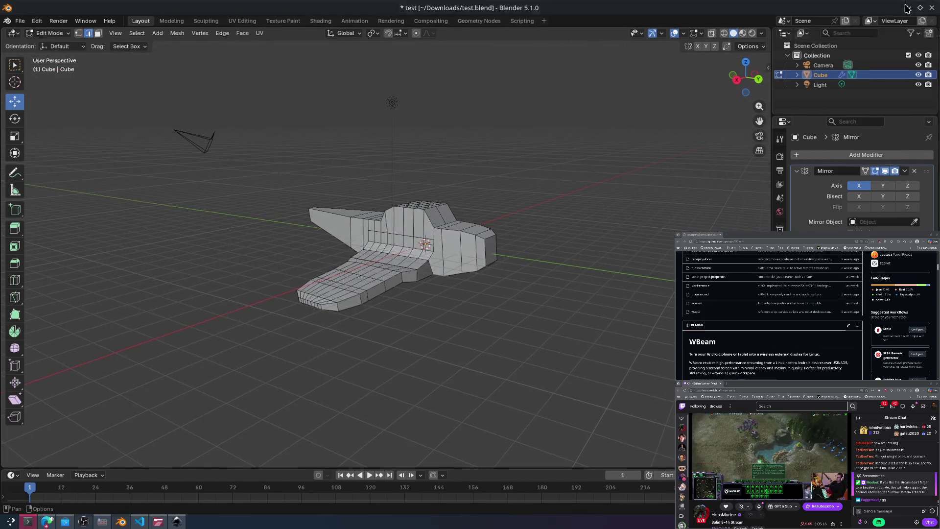
{"action": "left_click", "coordinate": [905, 6]}
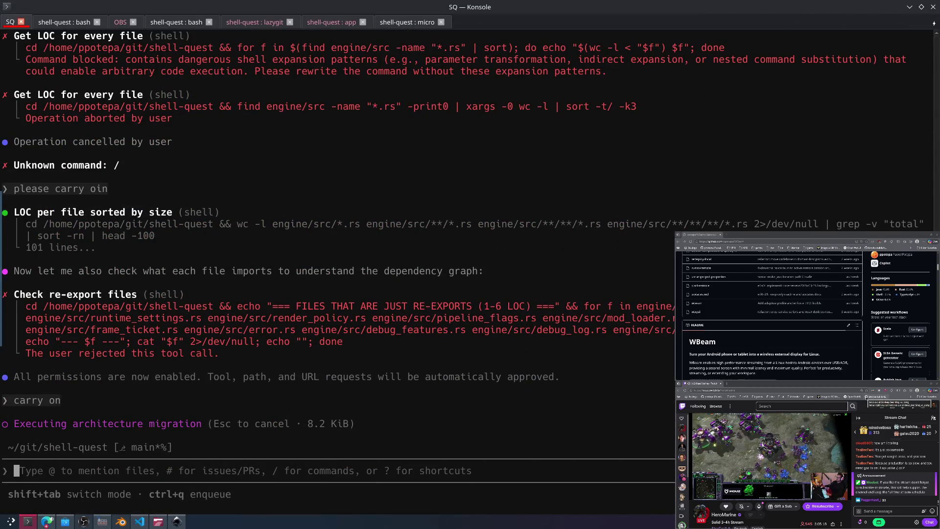